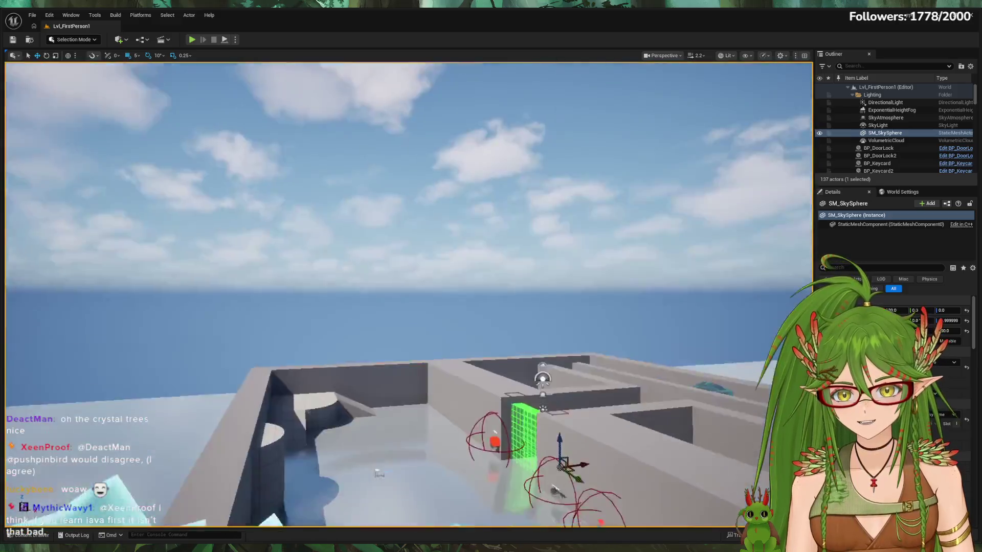
# Step: Fly out to an overview of the maze, start Play (Alt+P), walk toward the Red Door and stop
pyautogui.moveTo(411, 160); pyautogui.dragTo(220, 52, button='right')
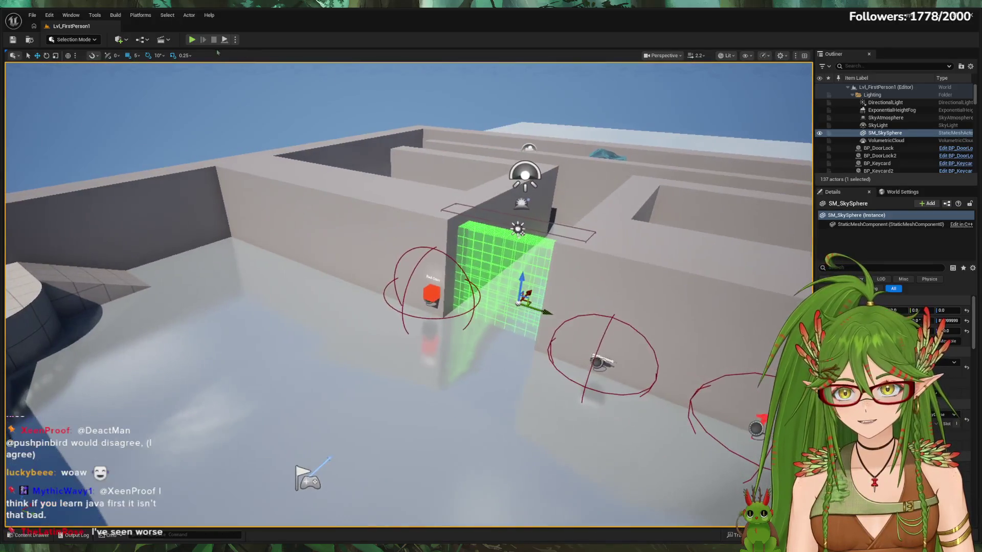
pyautogui.hotkey('alt', 'p')
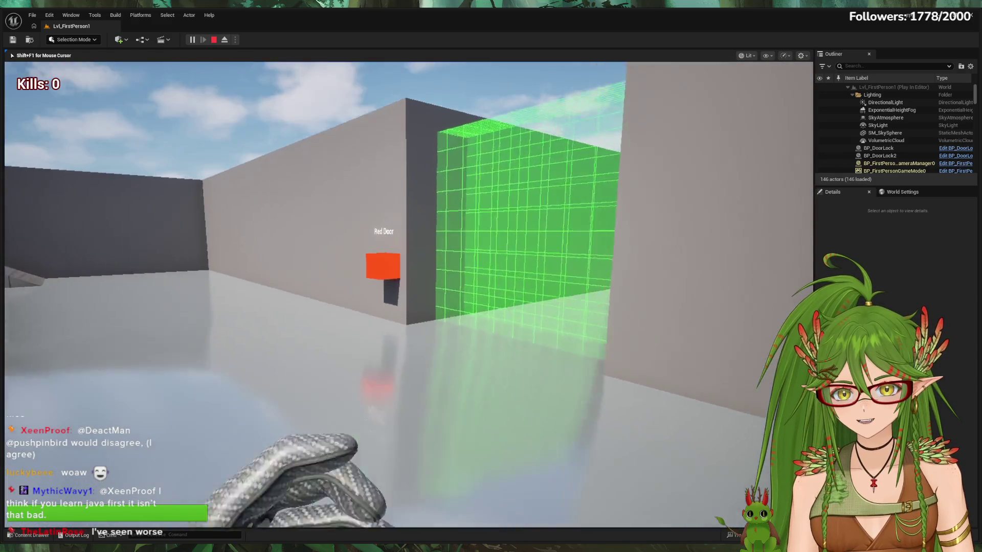
pyautogui.press('w')
pyautogui.press('Escape')
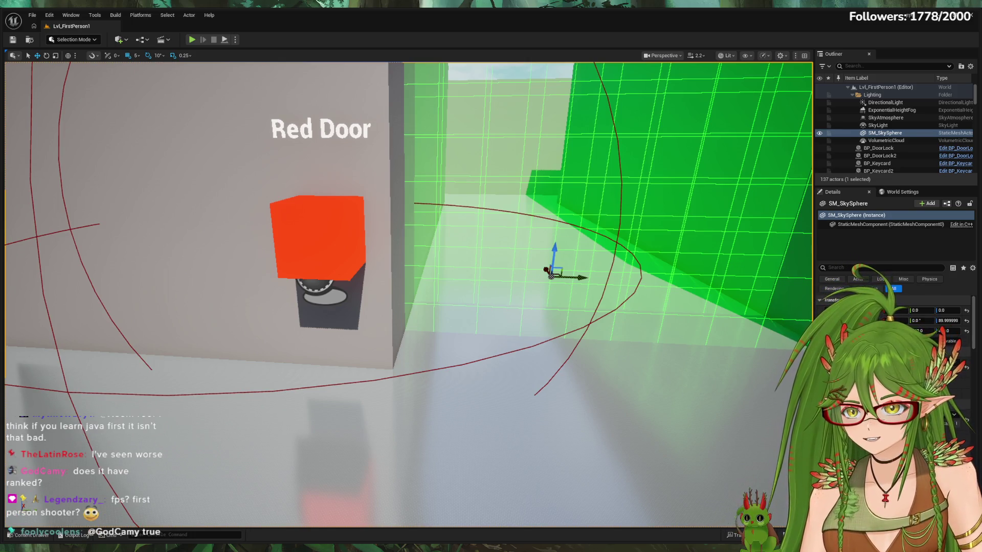
# Step: Play again, walk up to the Red Door and try E to open it without a key
pyautogui.hotkey('alt', 'p')
pyautogui.press('w')
pyautogui.press('e')
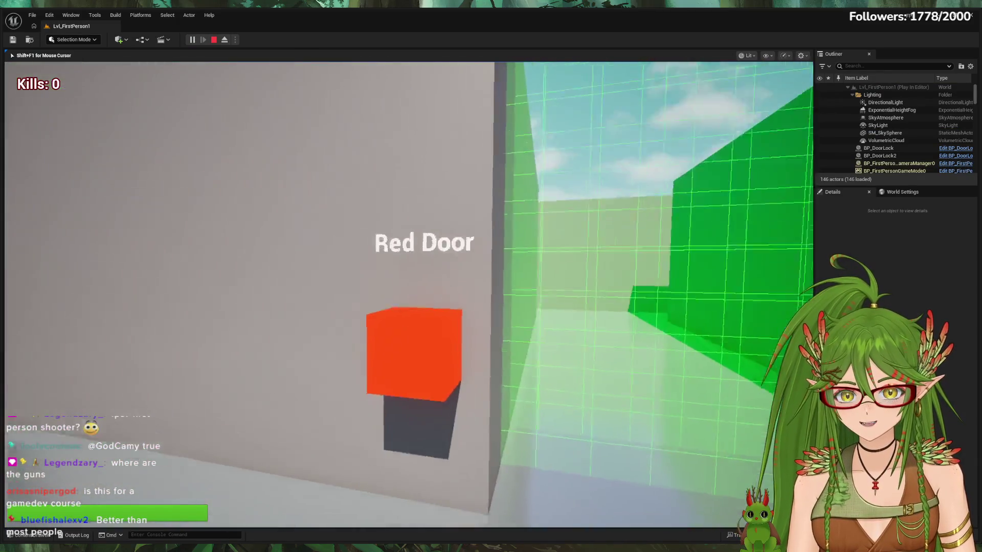
# Step: Walk to the wall with the red arrow and pick up the rifle so it's held in first person
pyautogui.press('w')
pyautogui.press('w')
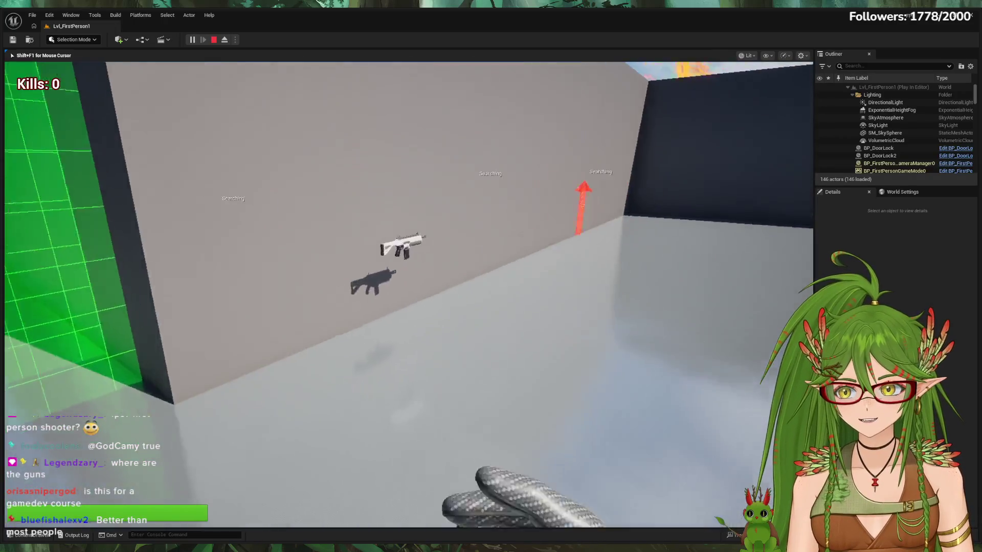
pyautogui.press('w')
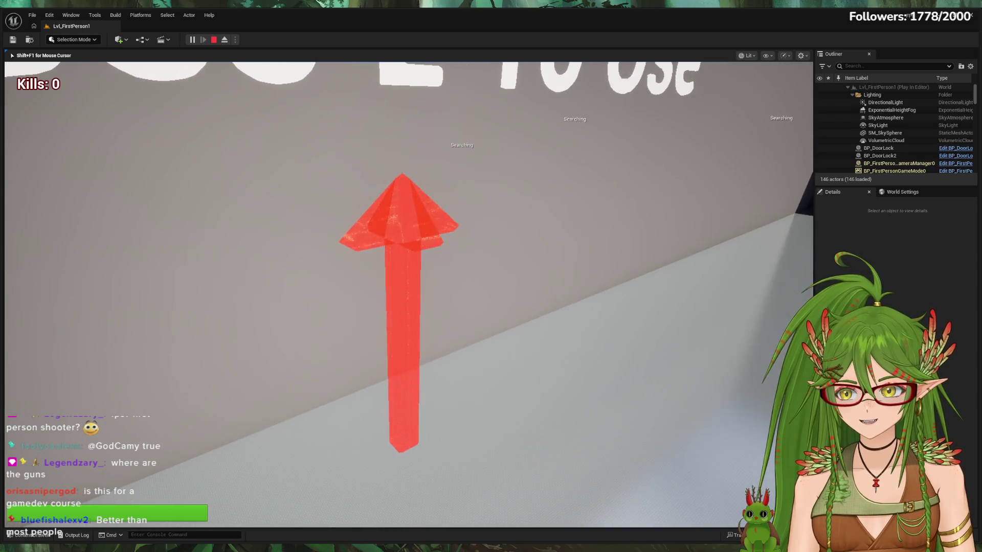
pyautogui.press('w')
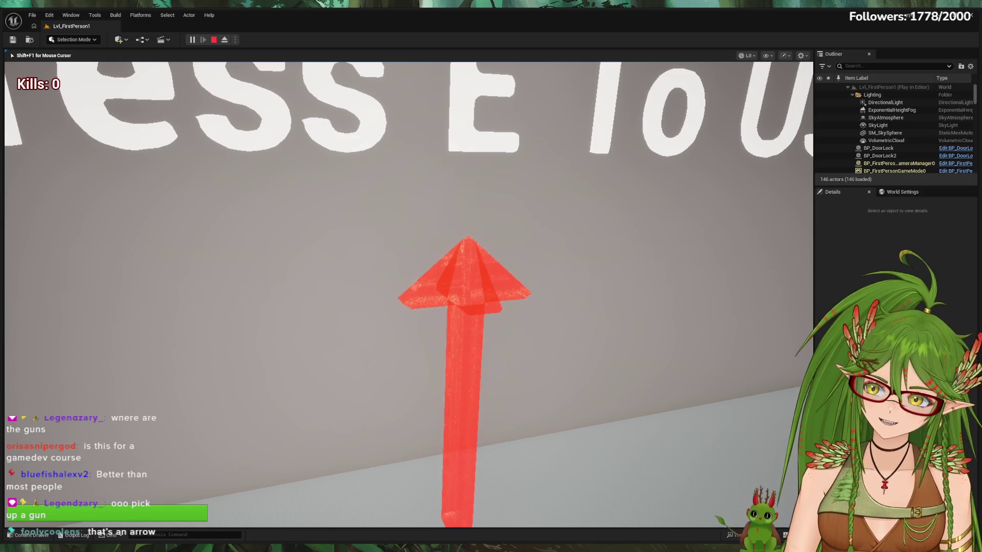
pyautogui.press('w')
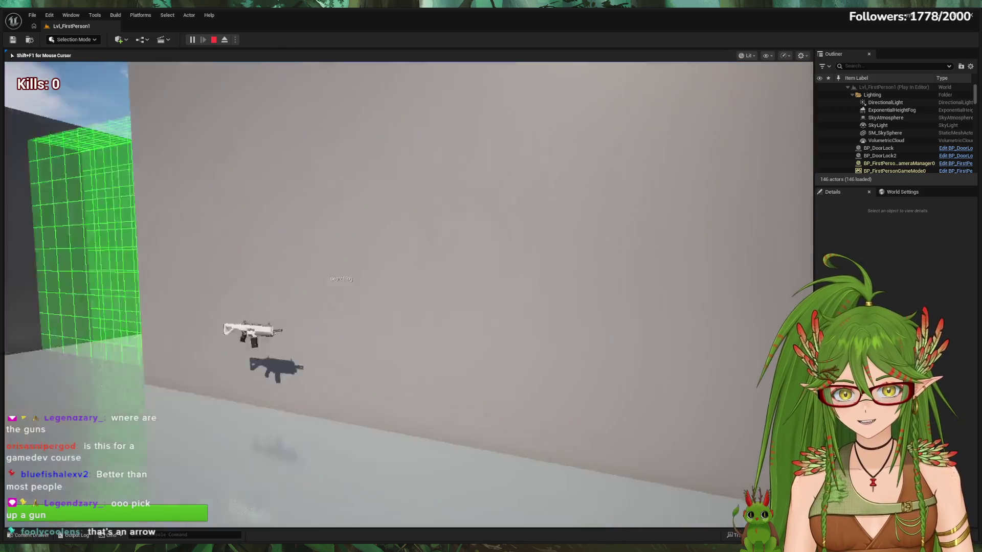
pyautogui.press('w')
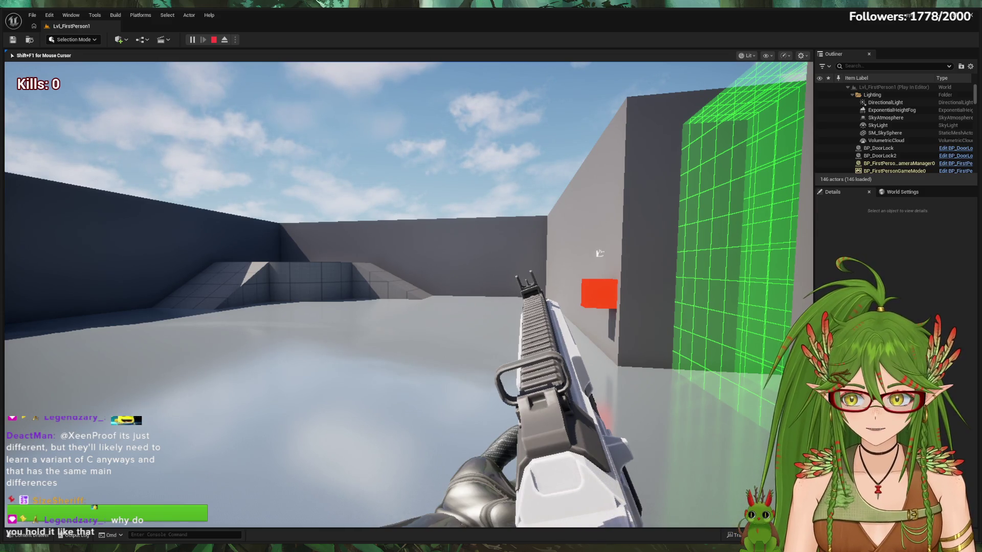
# Step: Test-fire the rifle repeatedly at the floor, the Red Door and high onto the arena walls
pyautogui.press('w')
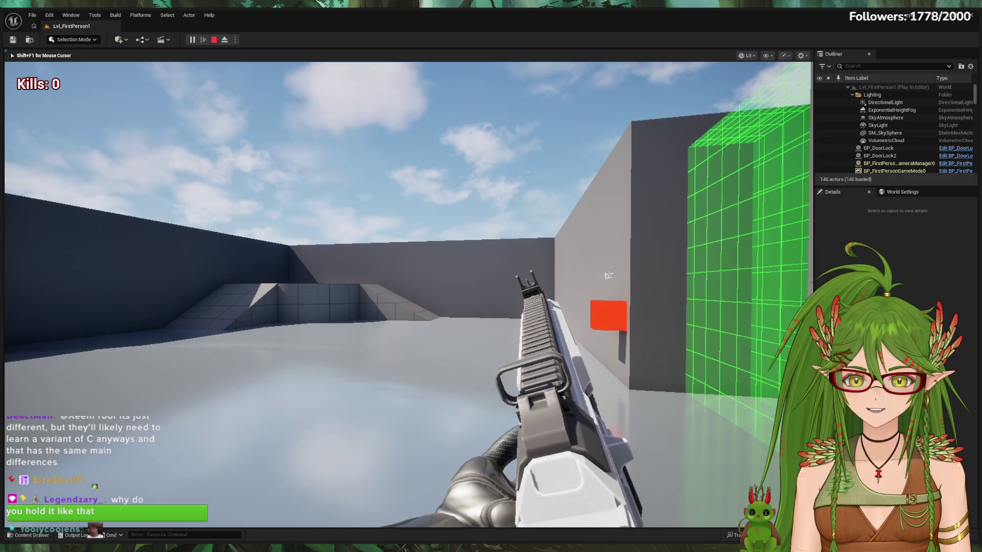
pyautogui.click(609, 275)
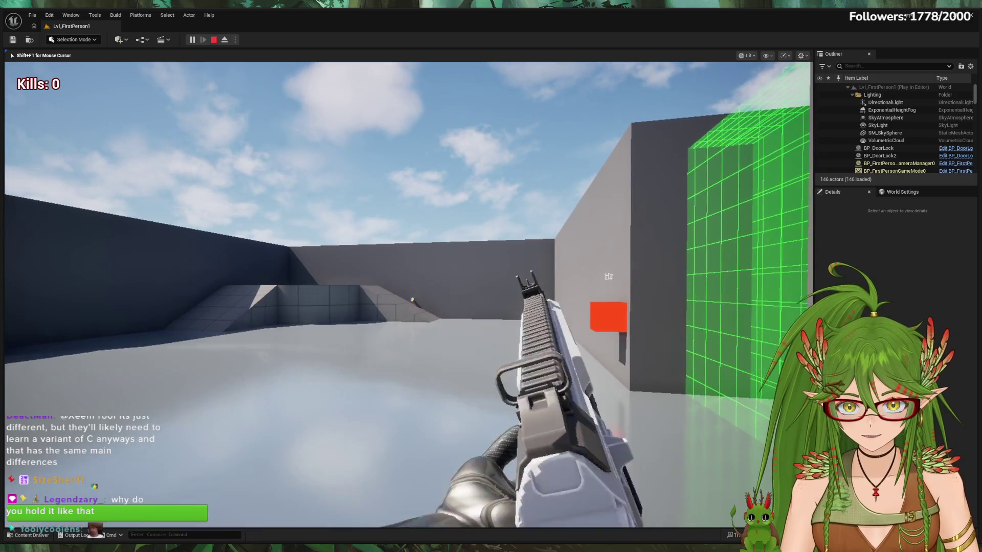
pyautogui.click(608, 275)
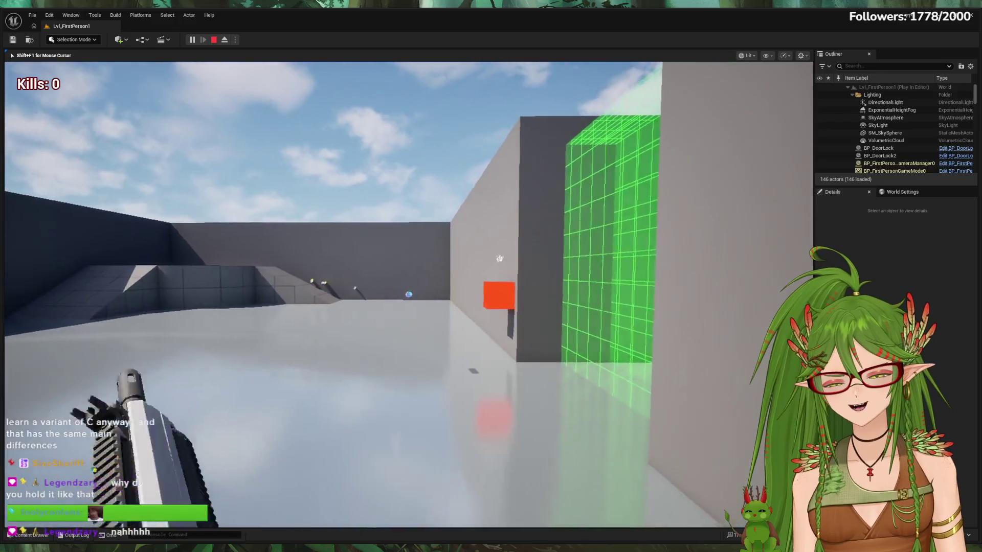
pyautogui.click(409, 295)
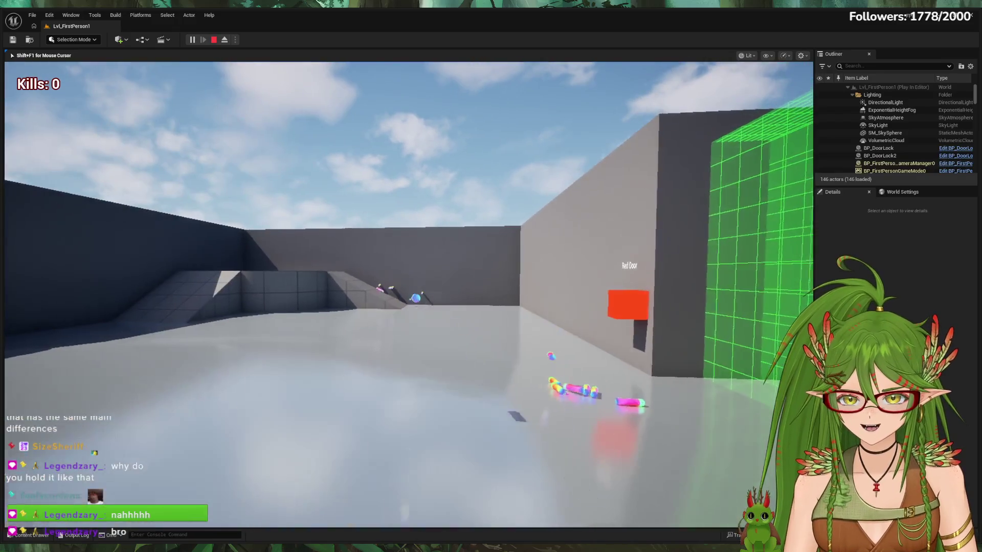
pyautogui.click(409, 296)
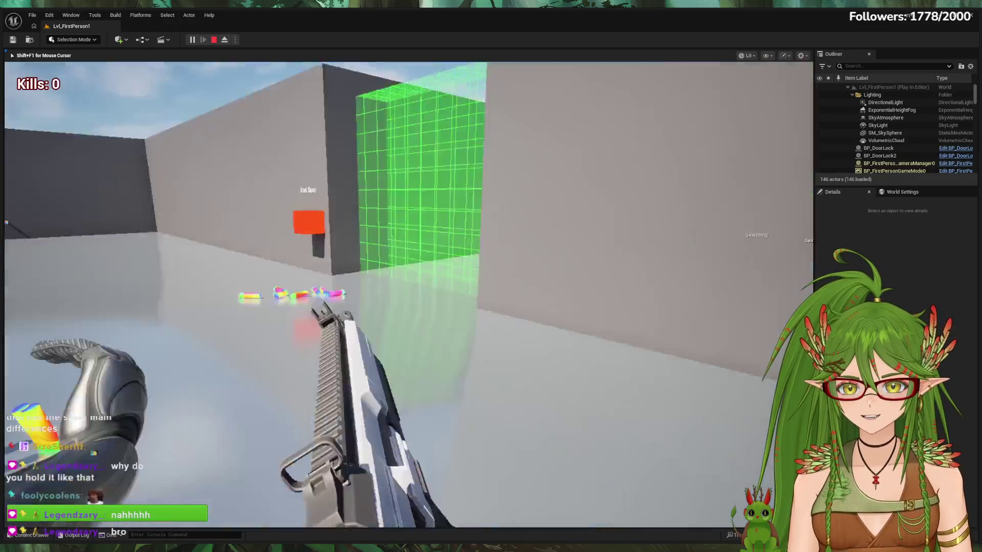
pyautogui.click(409, 296)
pyautogui.click(409, 295)
pyautogui.click(408, 296)
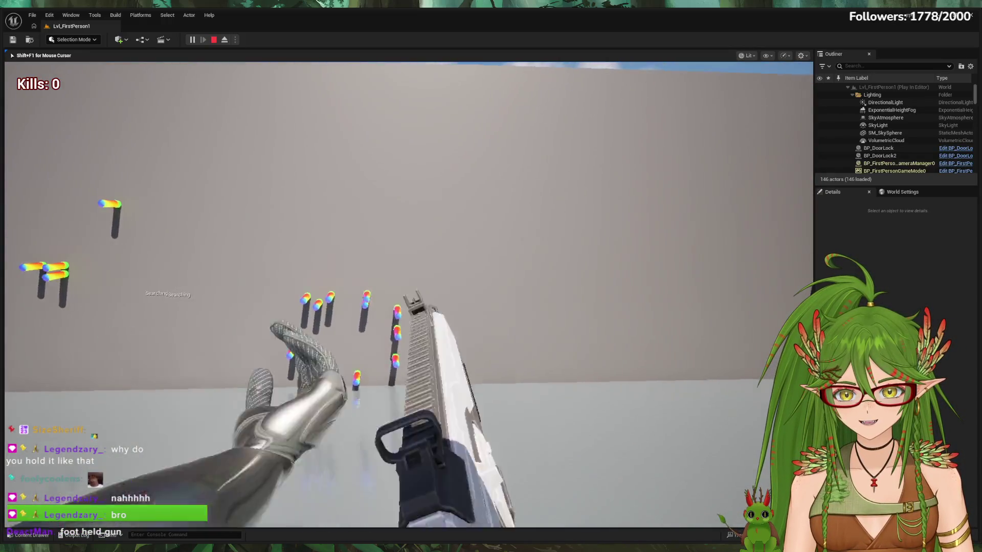
pyautogui.click(409, 295)
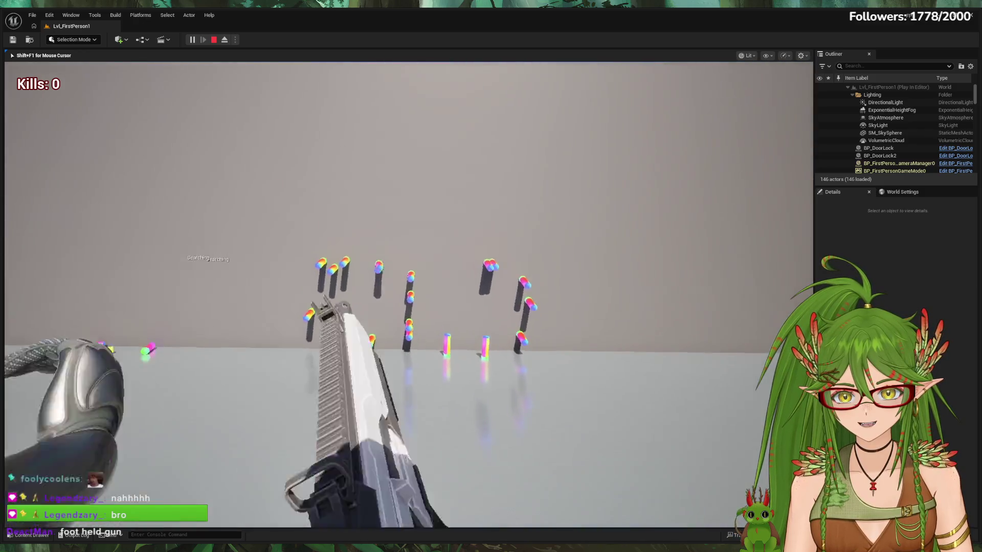
pyautogui.click(409, 296)
pyautogui.click(409, 295)
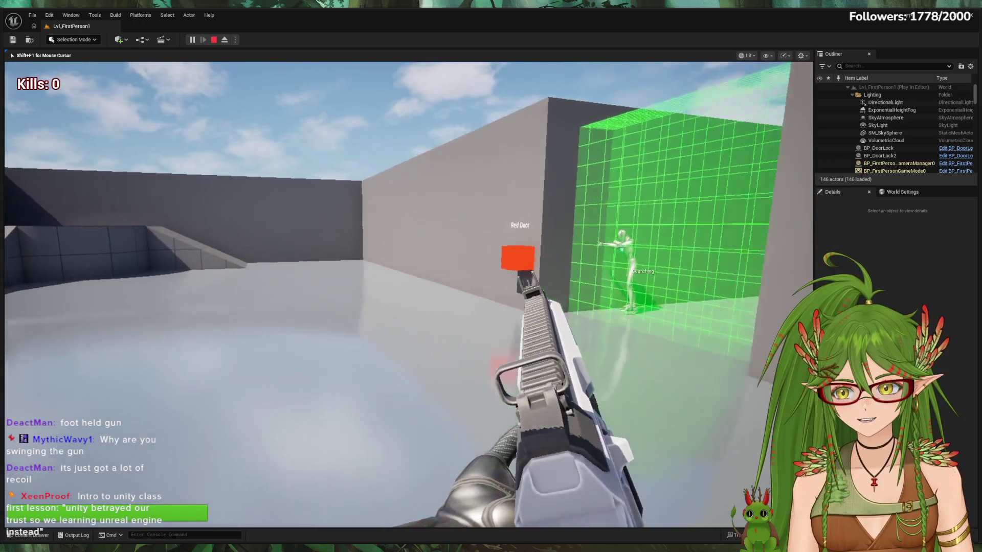
# Step: Walk past the Red Door down the corridor until Game Over, then restart
pyautogui.press('w')
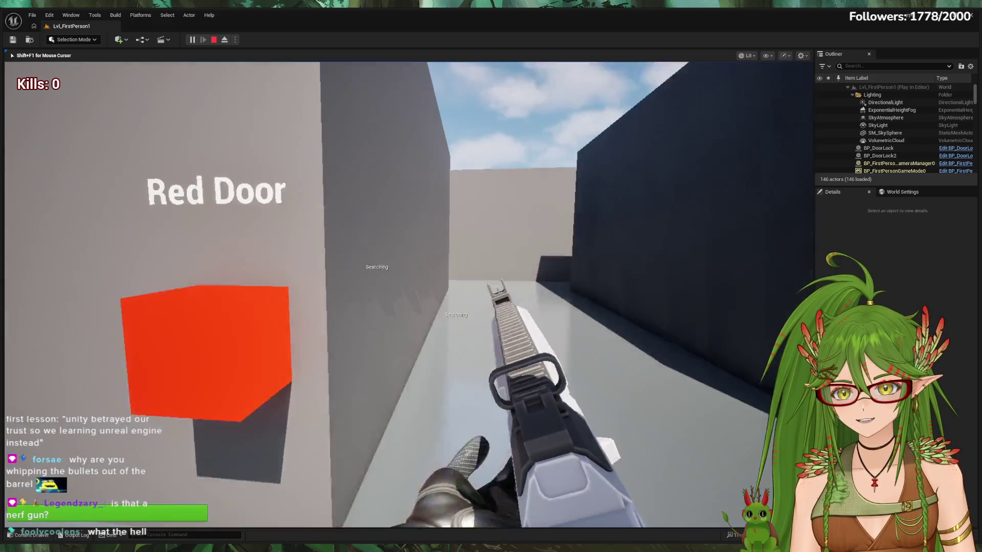
pyautogui.press('w')
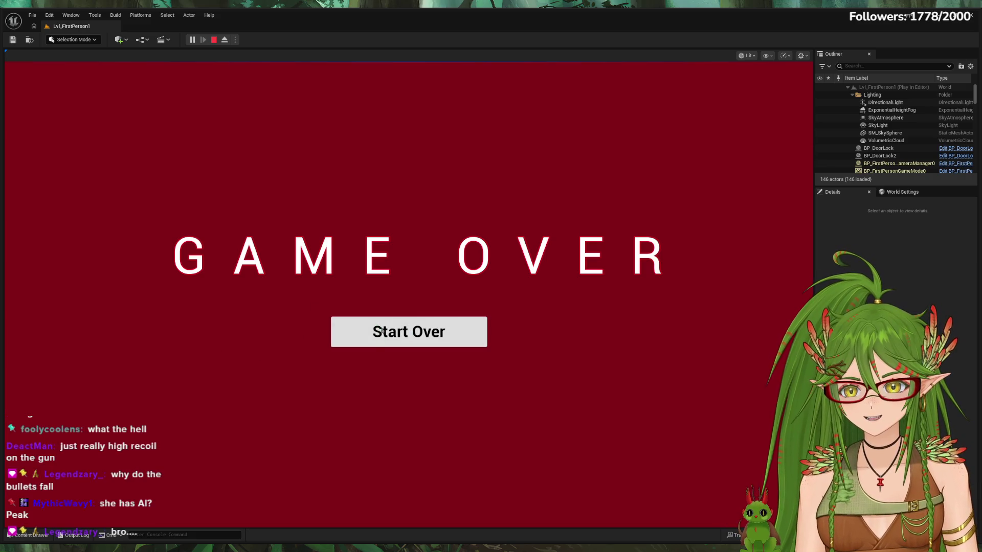
pyautogui.click(405, 338)
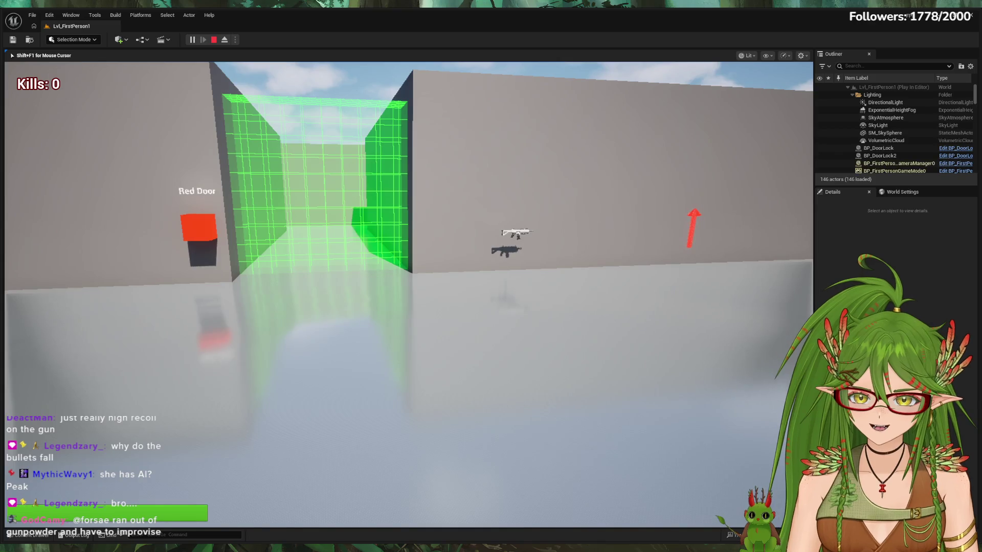
# Step: Grab the wall-mounted rifle and fire a test shot at the grey wall
pyautogui.press('w')
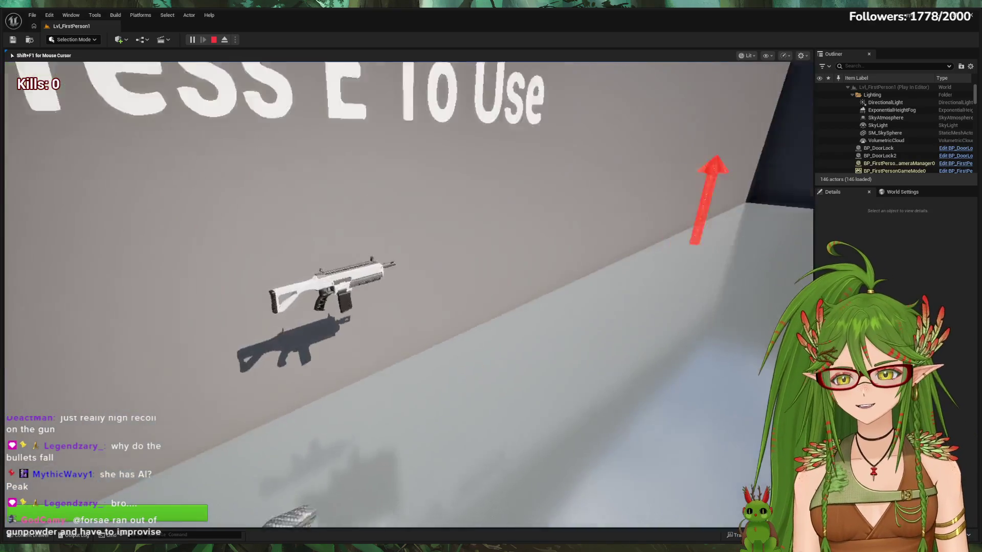
pyautogui.press('w')
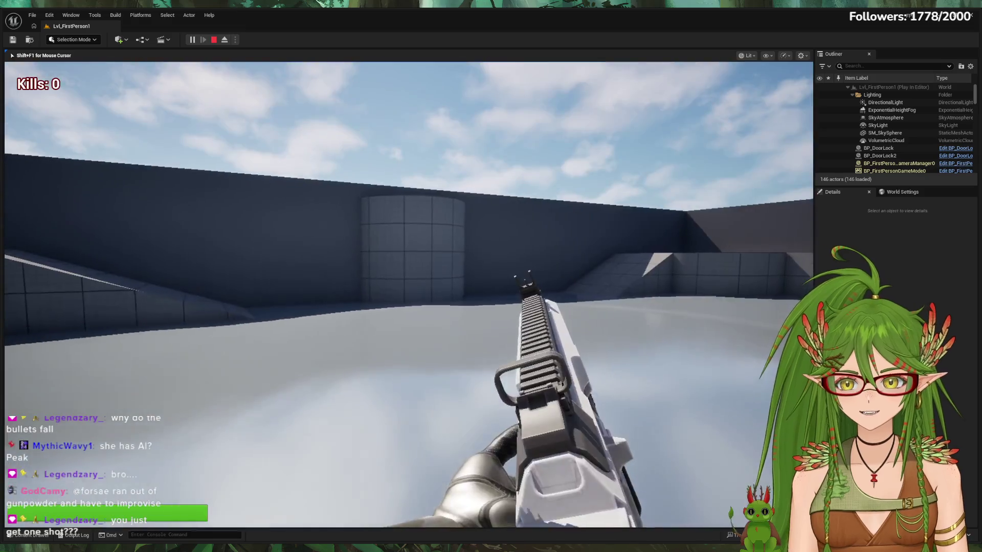
pyautogui.press('w')
pyautogui.press('w')
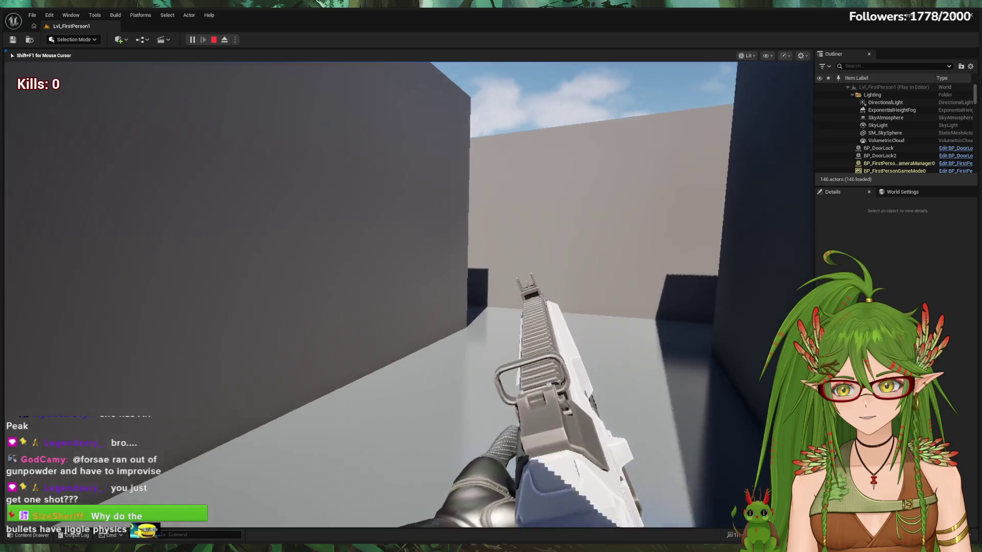
pyautogui.click(406, 294)
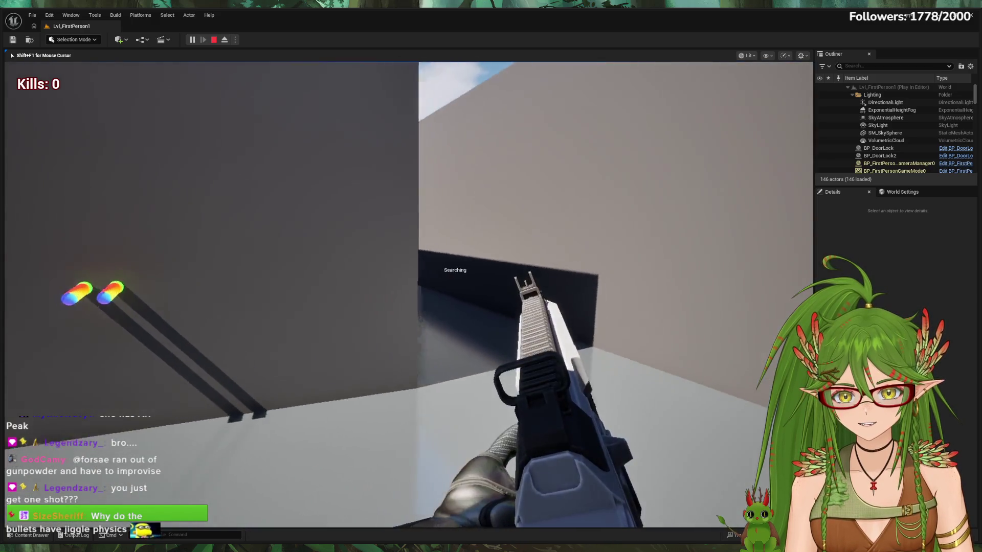
# Step: Advance into the corridor, shoot two enemies, then restart from Game Over
pyautogui.press('w')
pyautogui.click(407, 295)
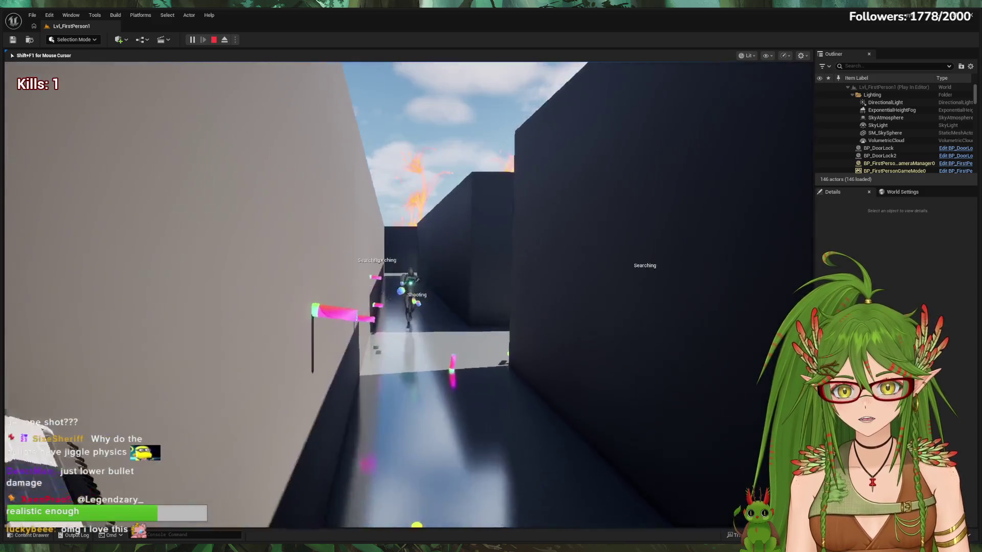
pyautogui.click(407, 295)
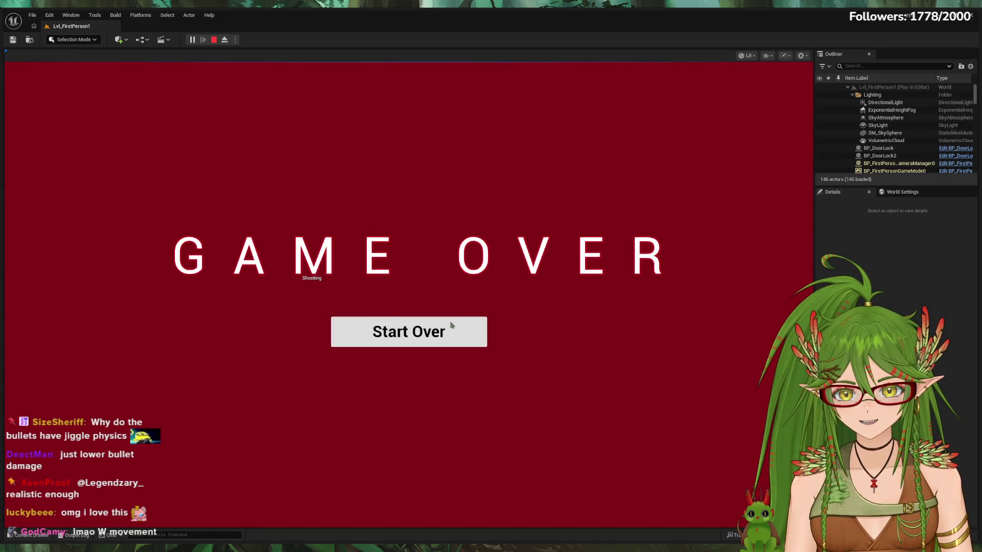
pyautogui.click(449, 337)
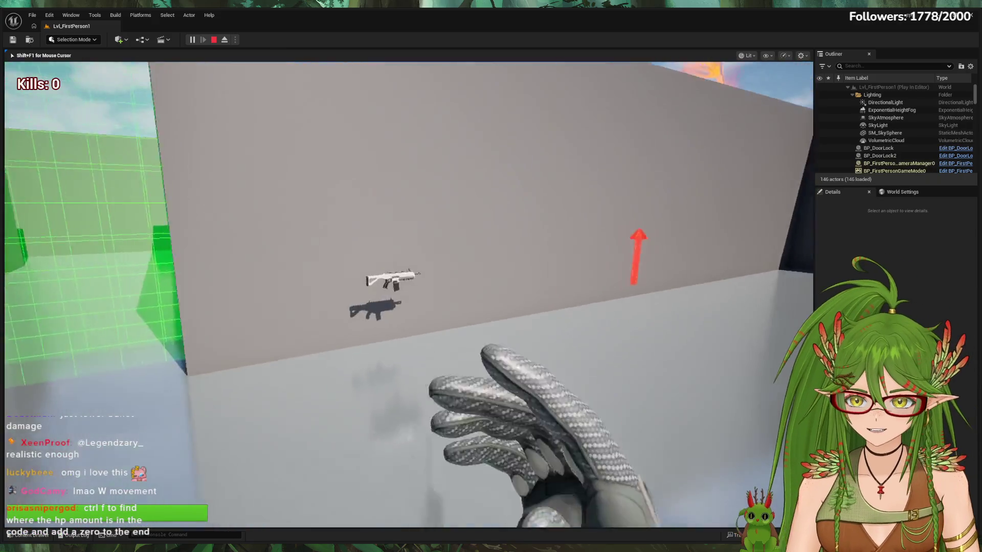
# Step: Pick up the rifle, move into the dark corridor and shoot two enemies for 2 kills
pyautogui.press('w')
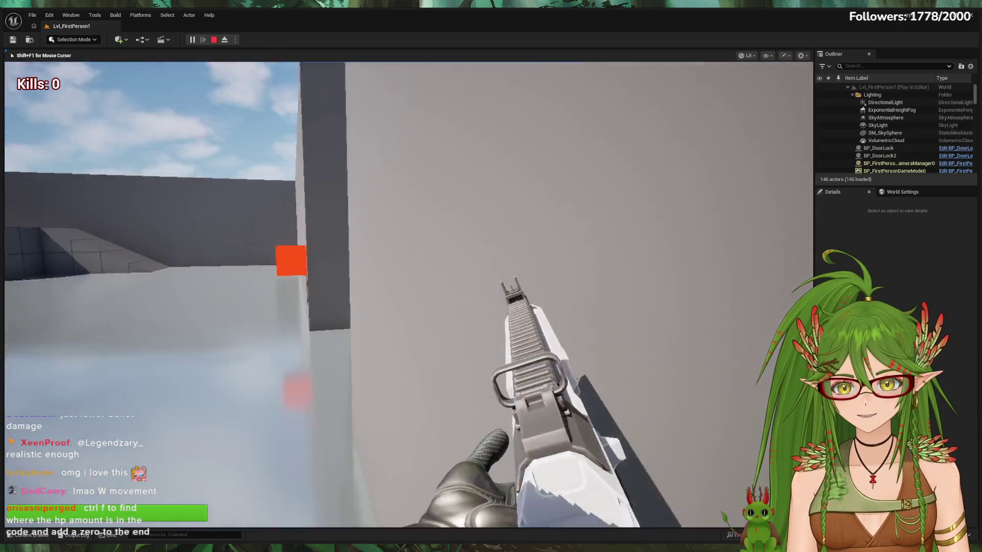
pyautogui.press('w')
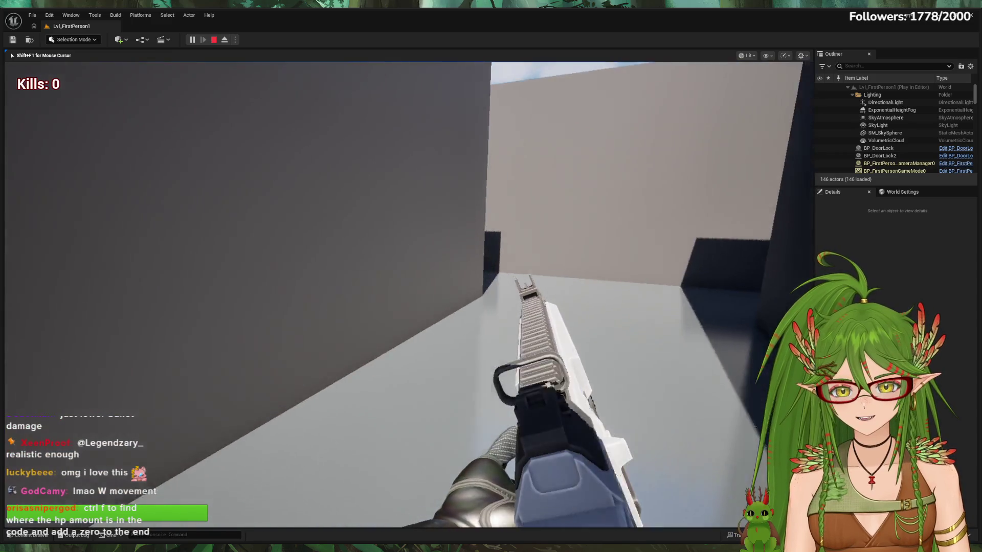
pyautogui.press('w')
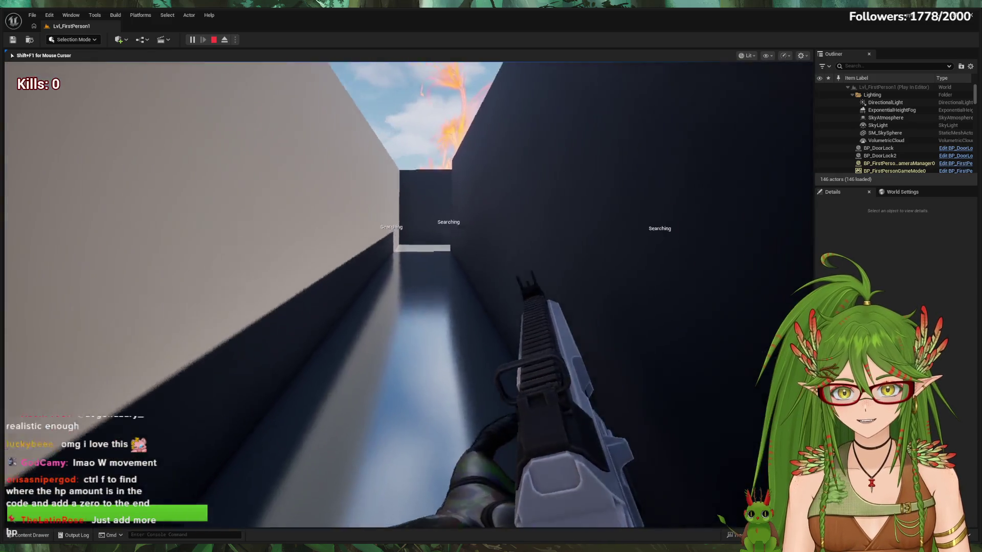
pyautogui.press('w')
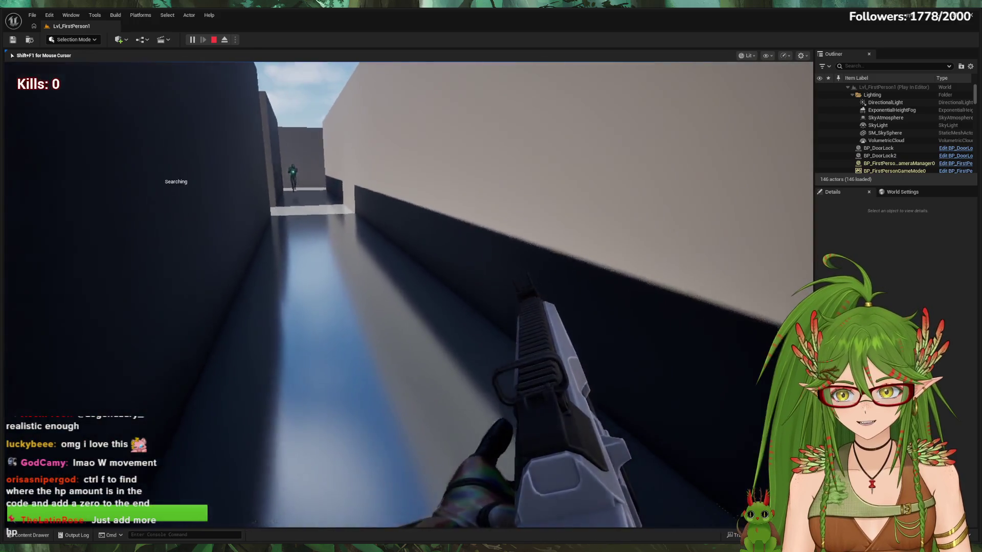
pyautogui.press('w')
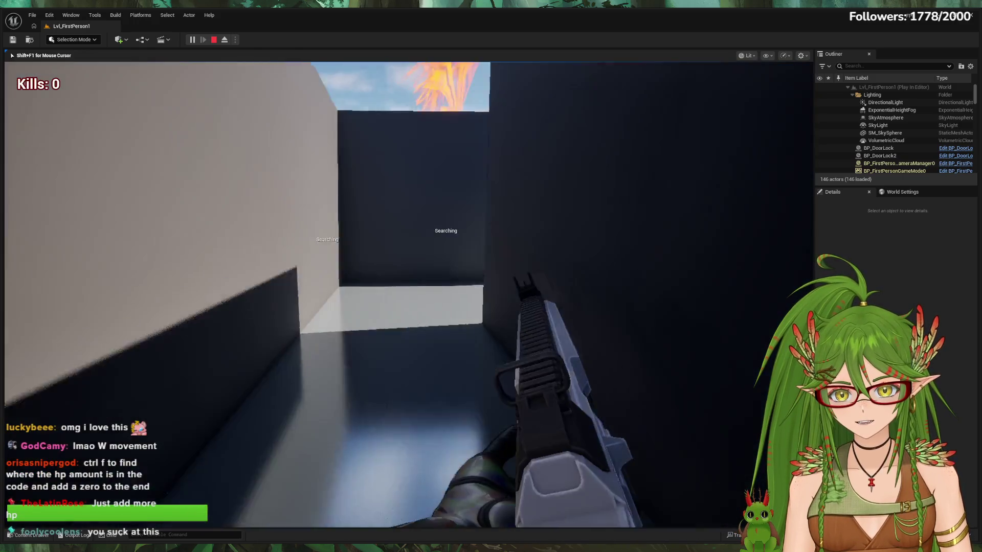
pyautogui.press('w')
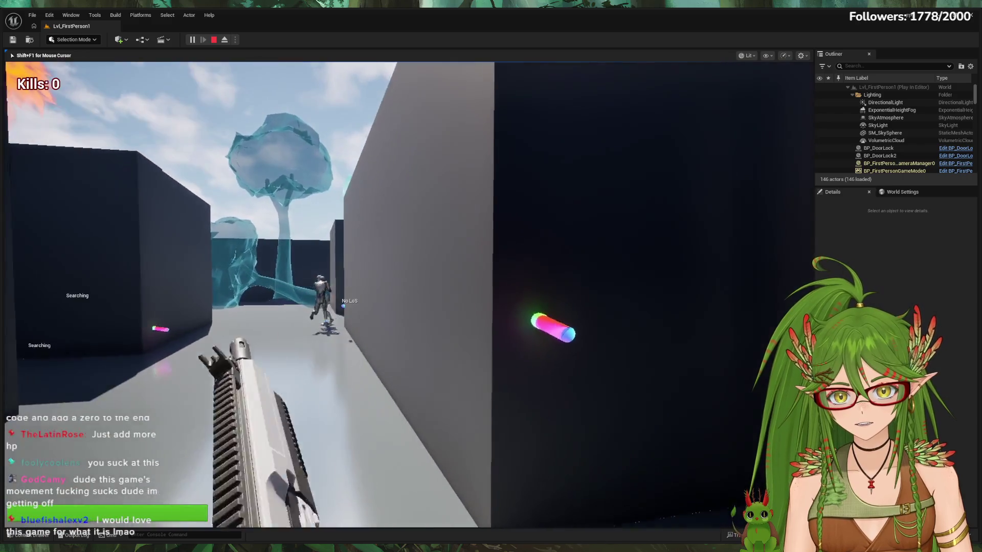
pyautogui.press('w')
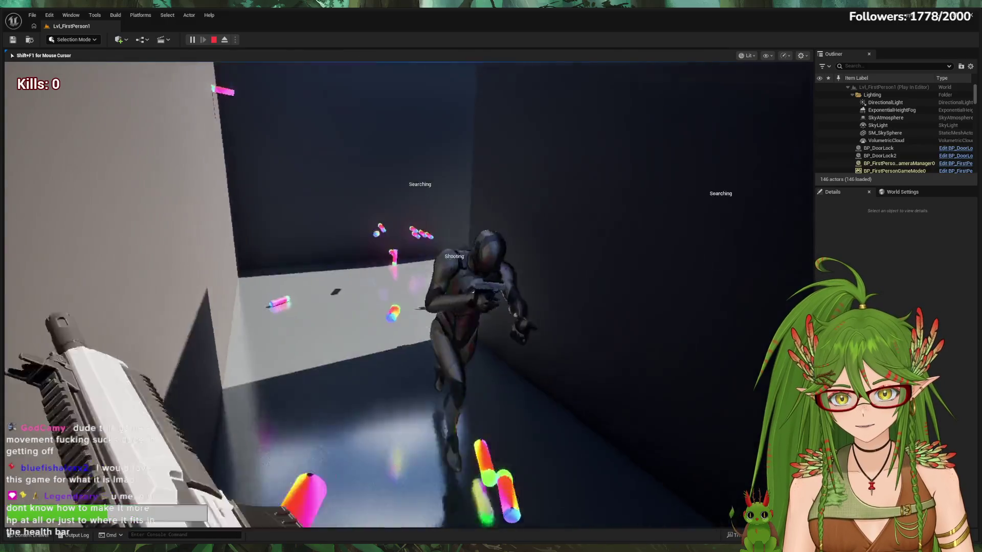
pyautogui.click(406, 295)
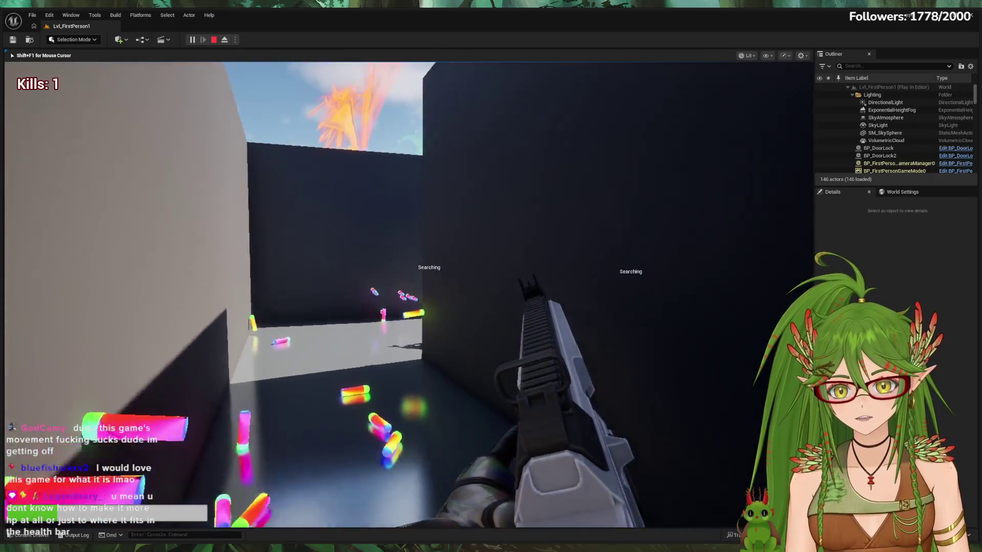
pyautogui.press('w')
pyautogui.click(407, 296)
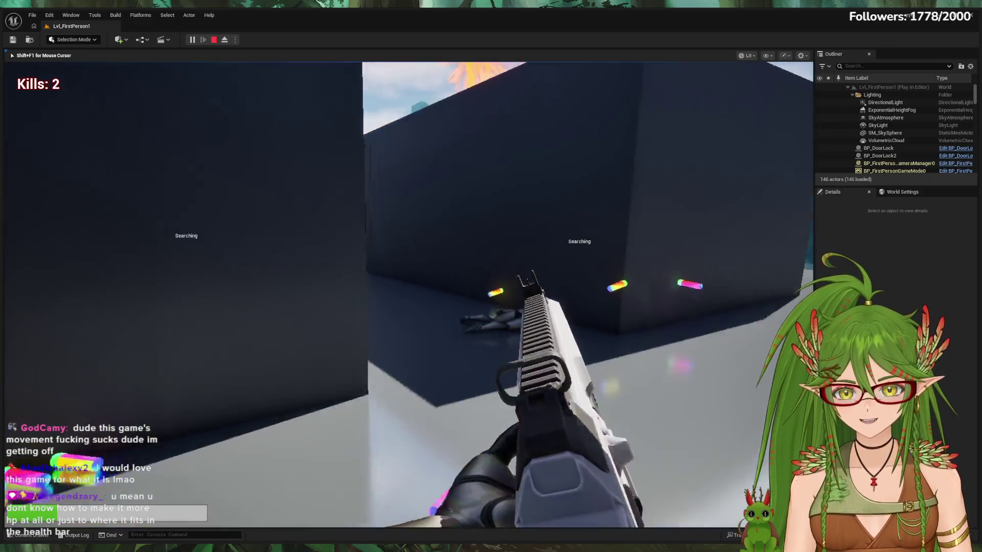
# Step: Push on past the orange trees shooting enemies until the kill count reaches 6
pyautogui.press('w')
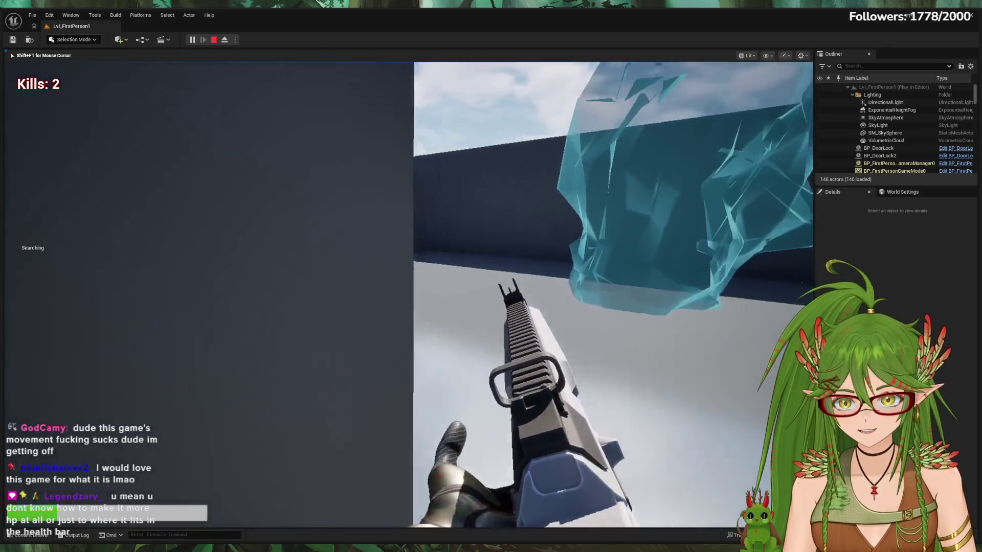
pyautogui.press('w')
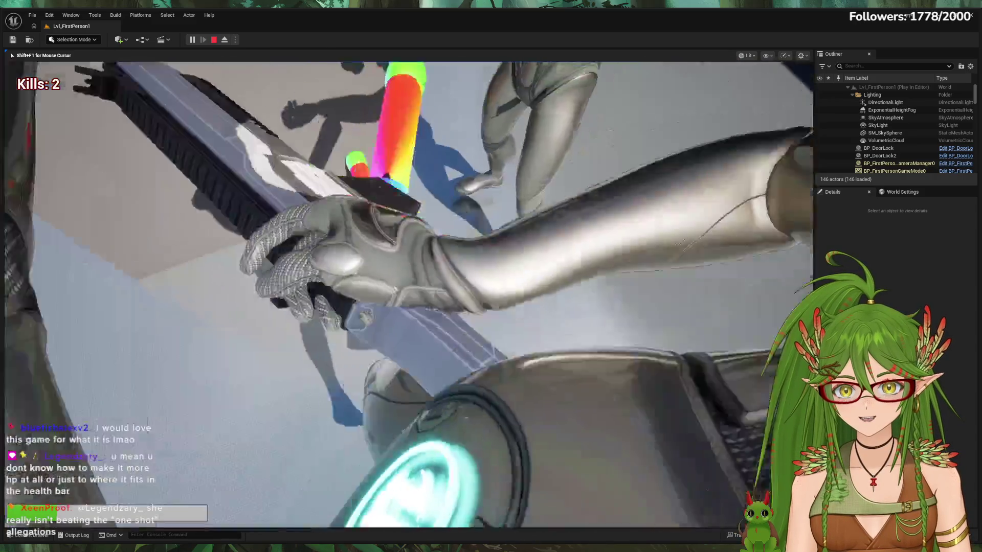
pyautogui.click(492, 276)
pyautogui.press('w')
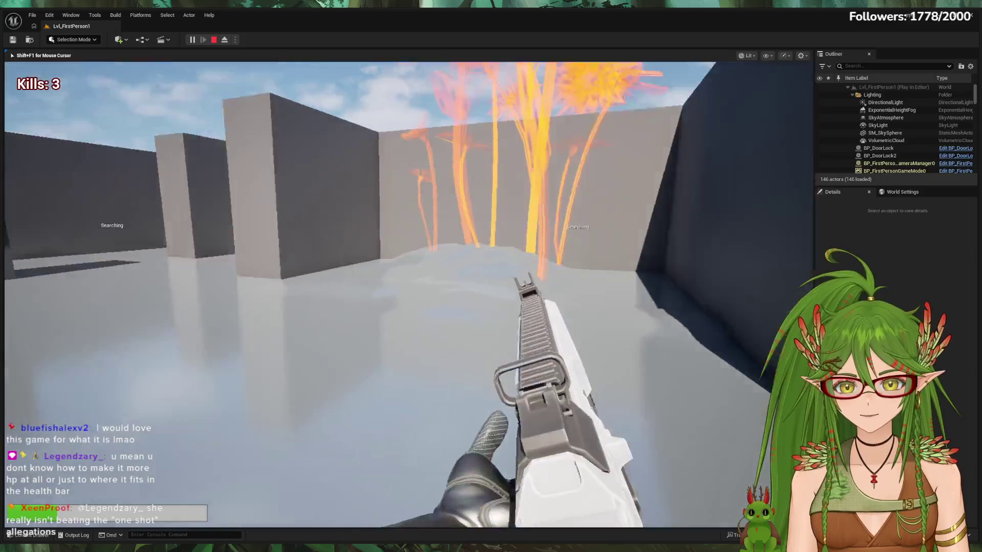
pyautogui.press('w')
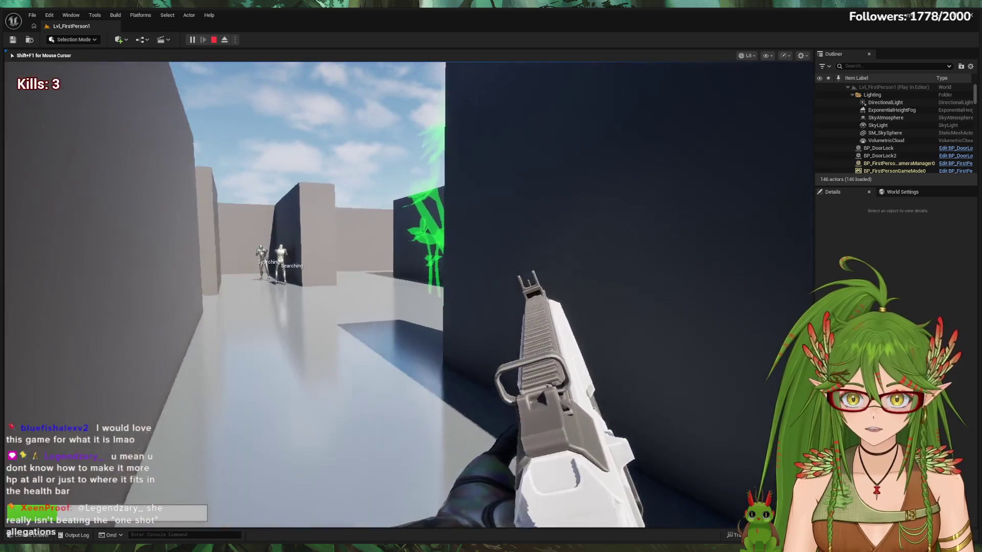
pyautogui.press('w')
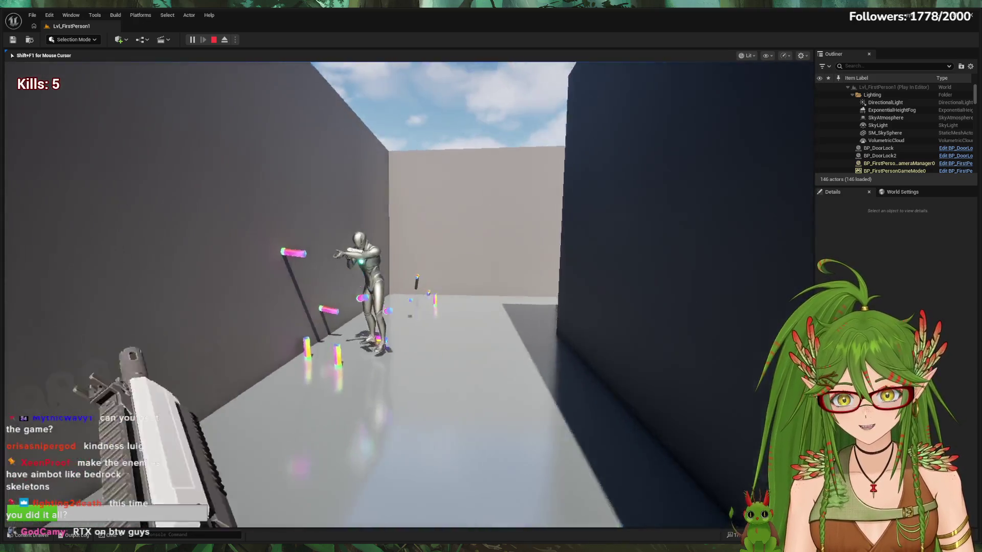
pyautogui.click(407, 295)
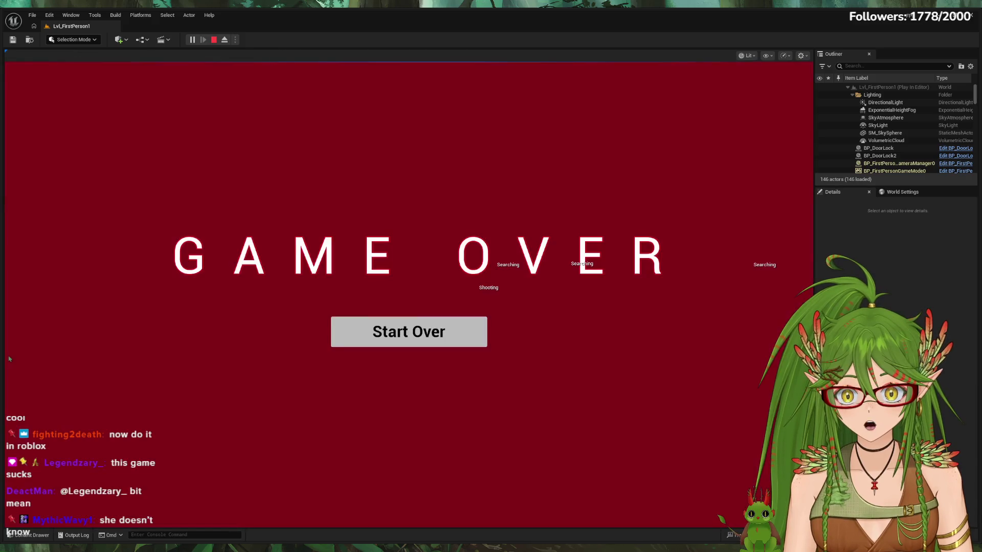
# Step: Start Over from the Game Over screen so the level restarts with kills at 0
pyautogui.click(400, 341)
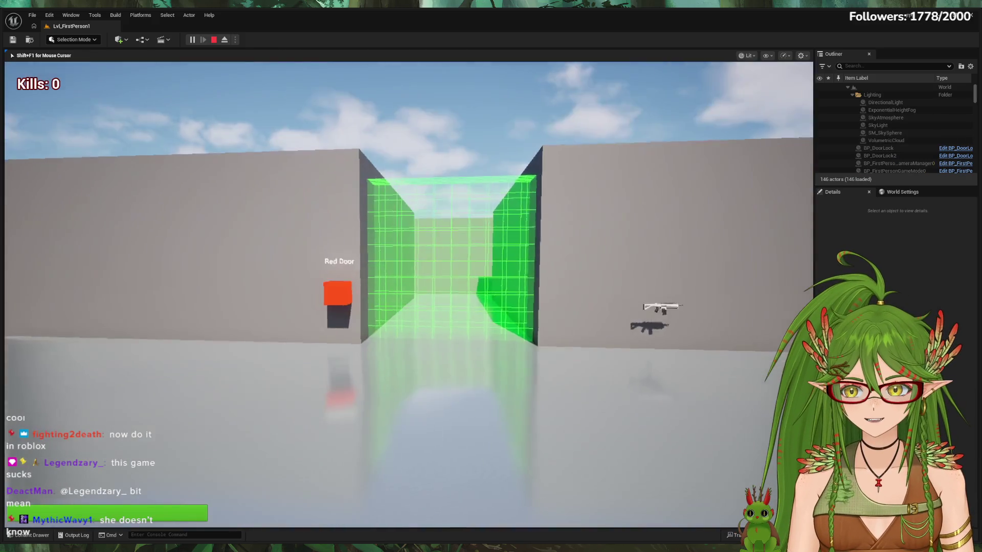
# Step: Pick up the rifle and shoot the mannequin enemy in the open area for the first kill
pyautogui.press('w')
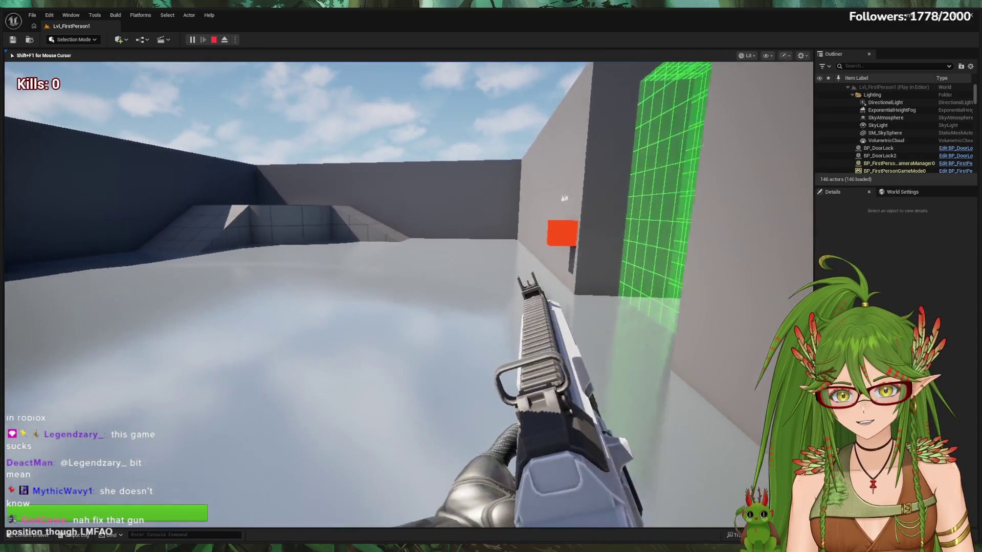
pyautogui.press('w')
pyautogui.press('w')
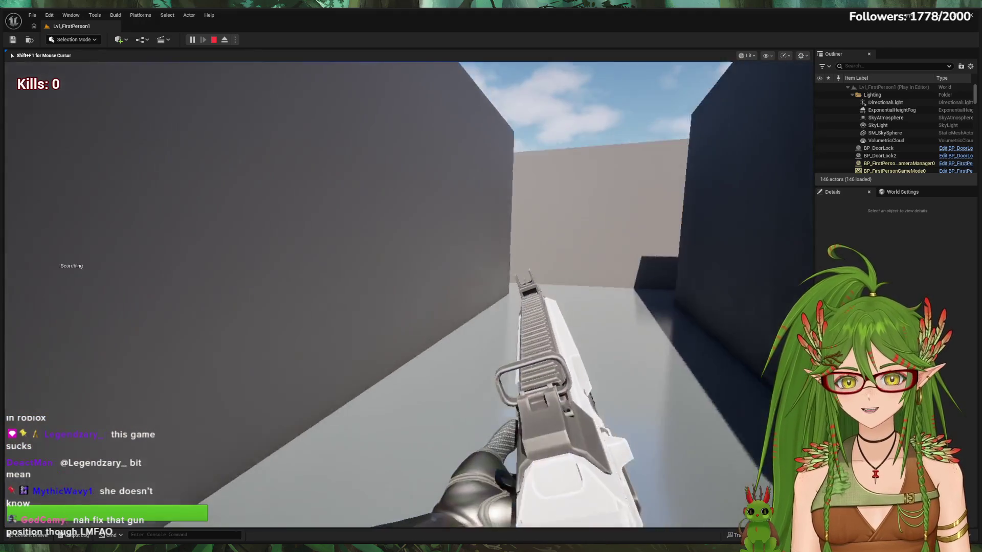
pyautogui.click(406, 295)
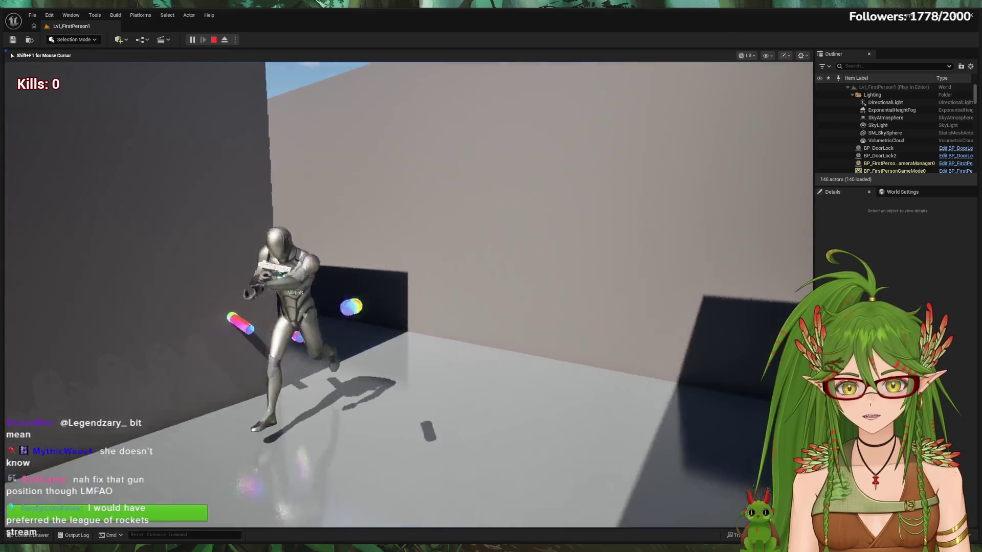
pyautogui.click(407, 296)
# Step: Make your way down the grey corridors past the crystal tree and cubes toward the investigating enemy
pyautogui.press('w')
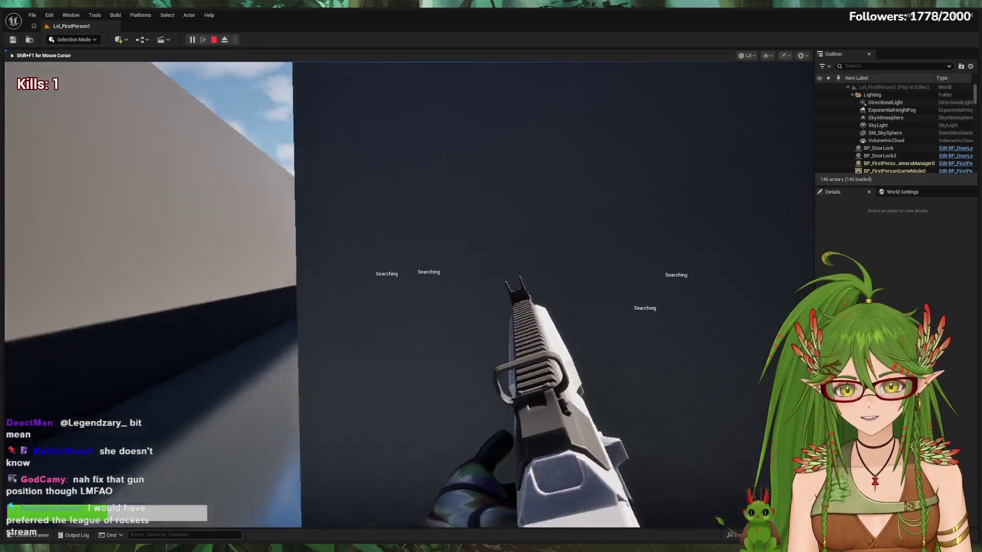
pyautogui.press('w')
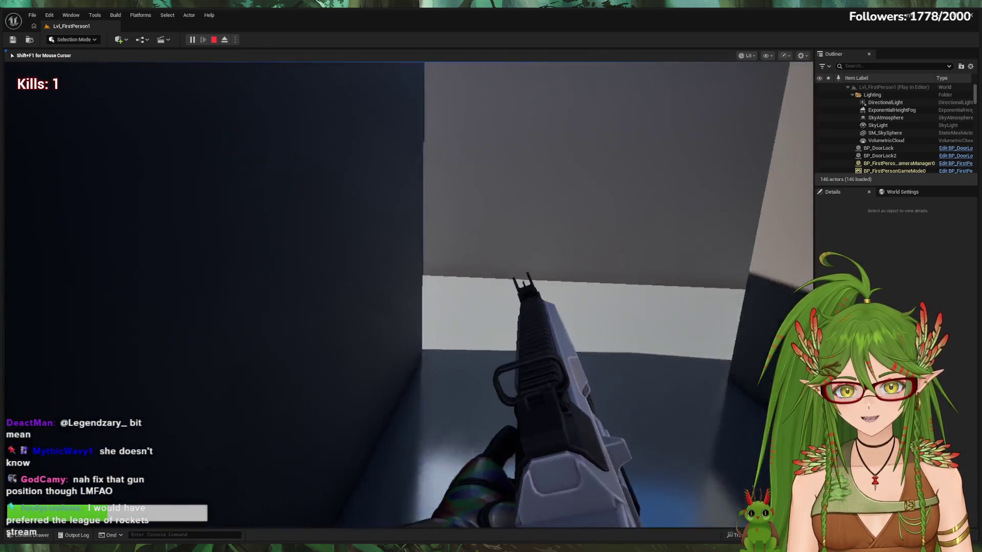
pyautogui.press('w')
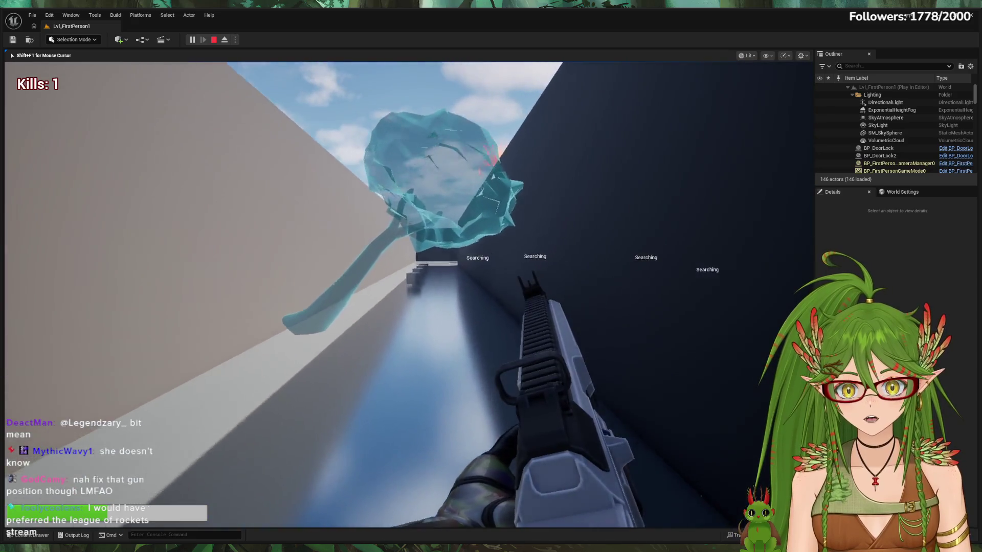
pyautogui.press('w')
pyautogui.press('w')
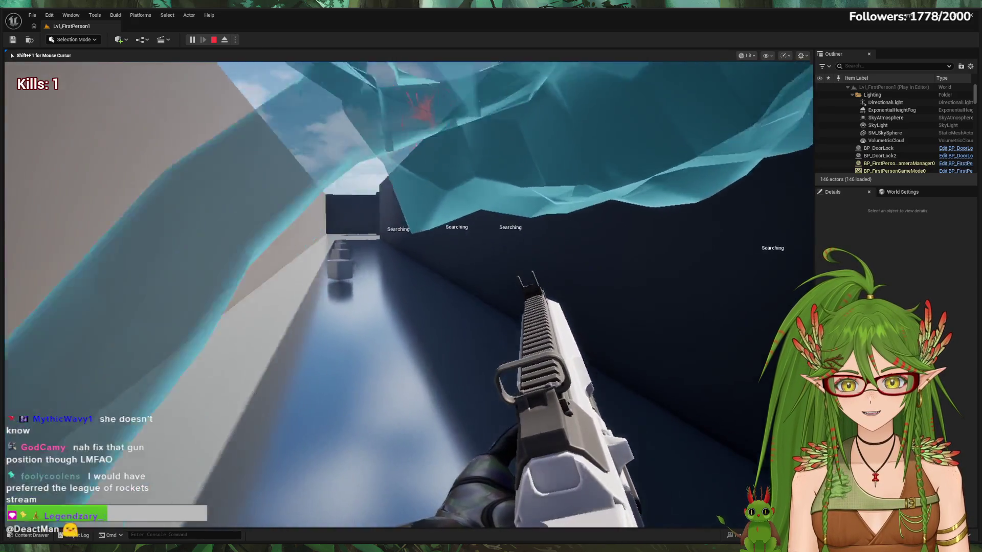
pyautogui.press('w')
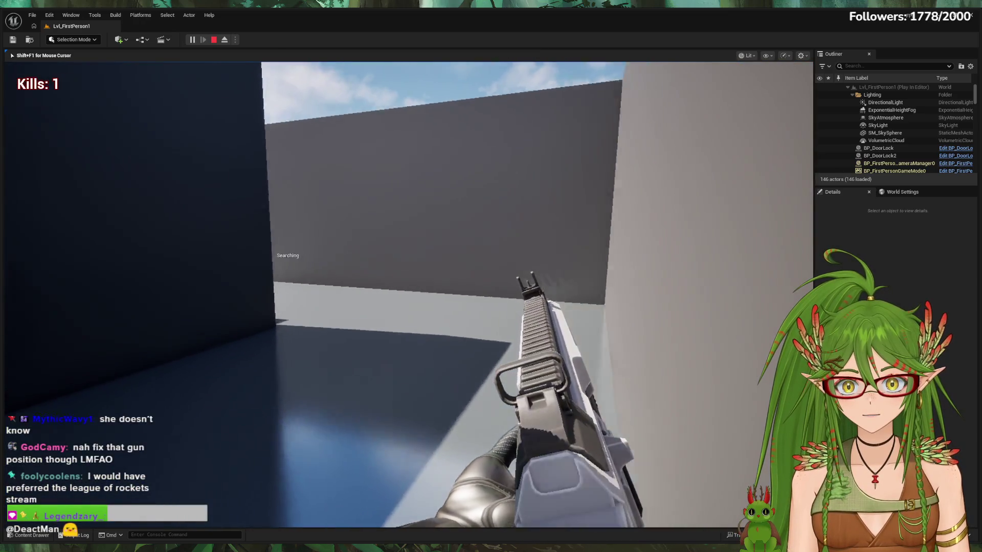
pyautogui.press('w')
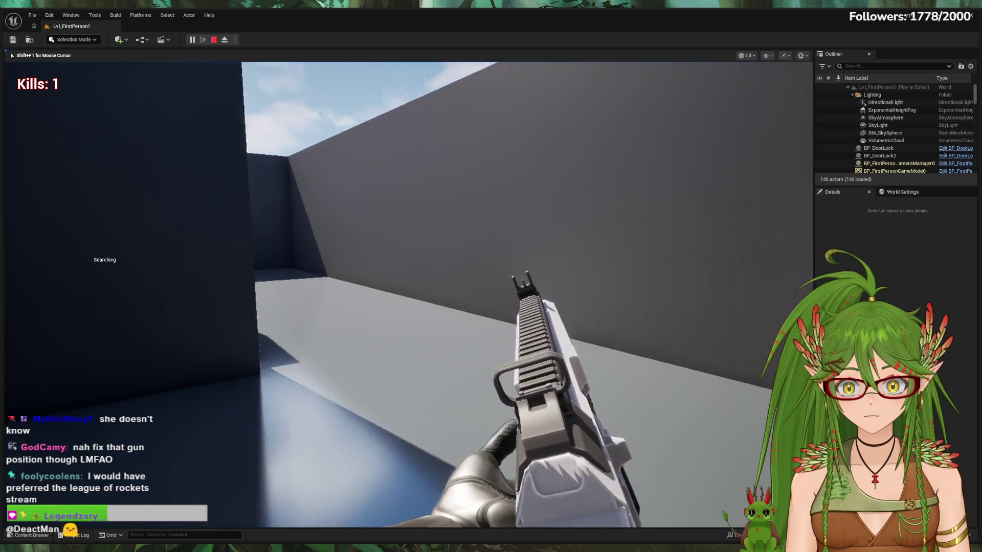
pyautogui.press('w')
pyautogui.press('w')
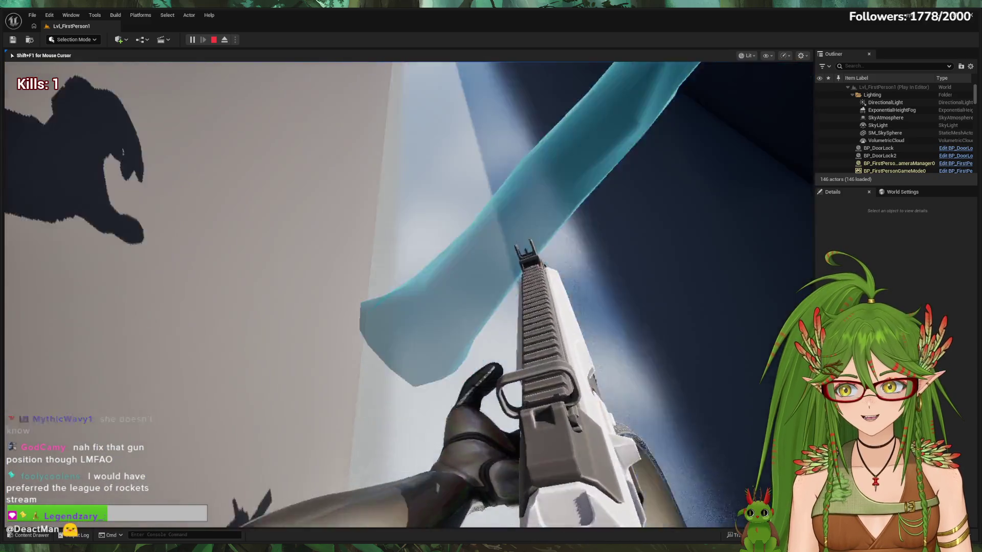
pyautogui.press('w')
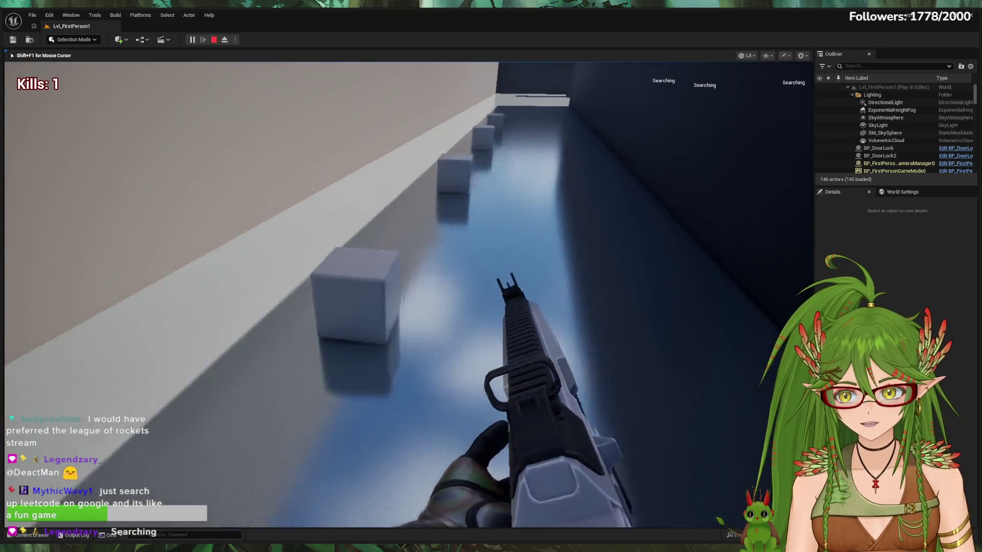
pyautogui.press('w')
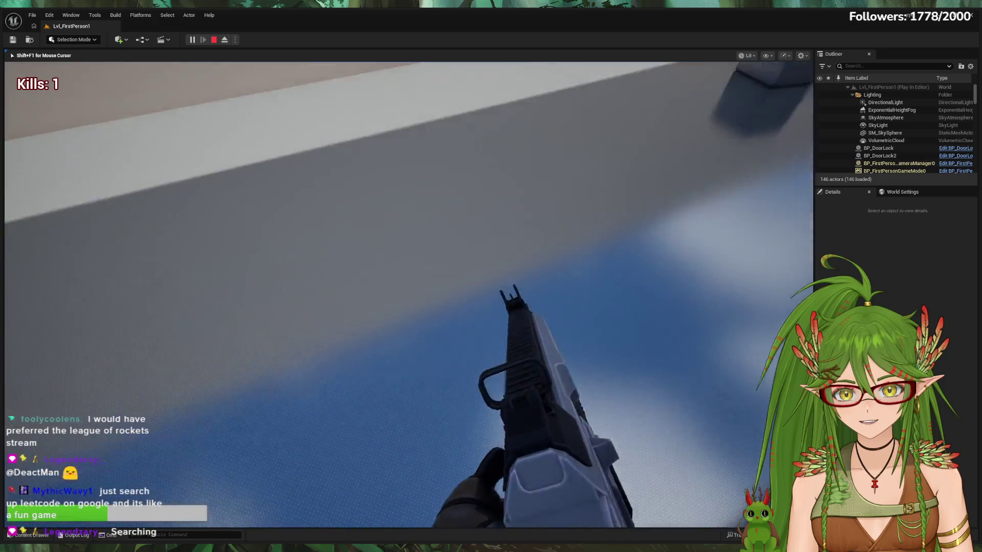
pyautogui.press('w')
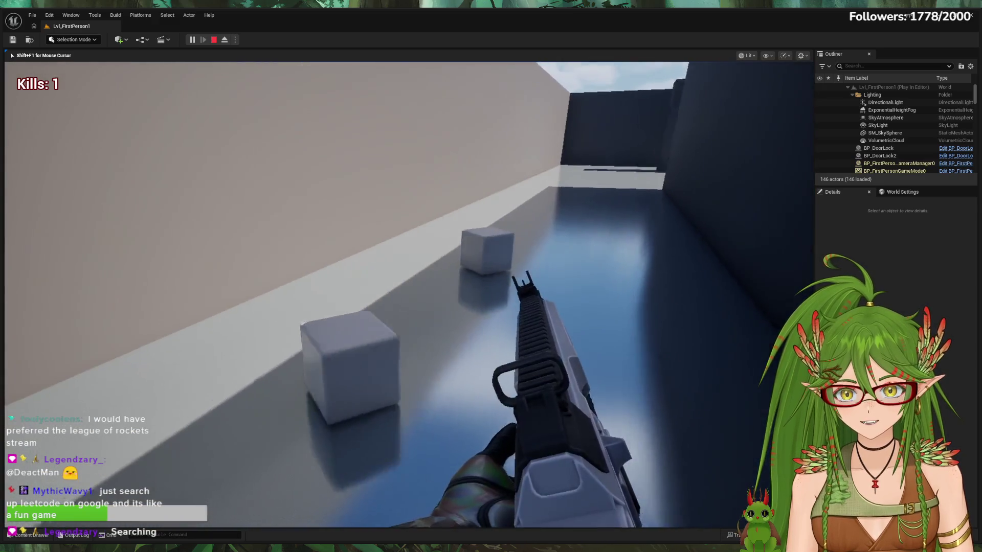
pyautogui.press('w')
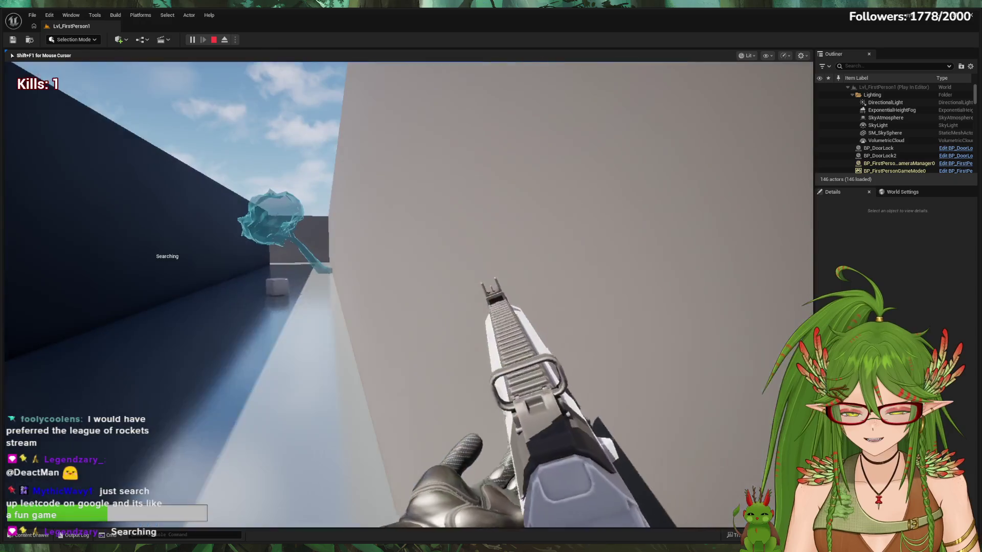
pyautogui.press('w')
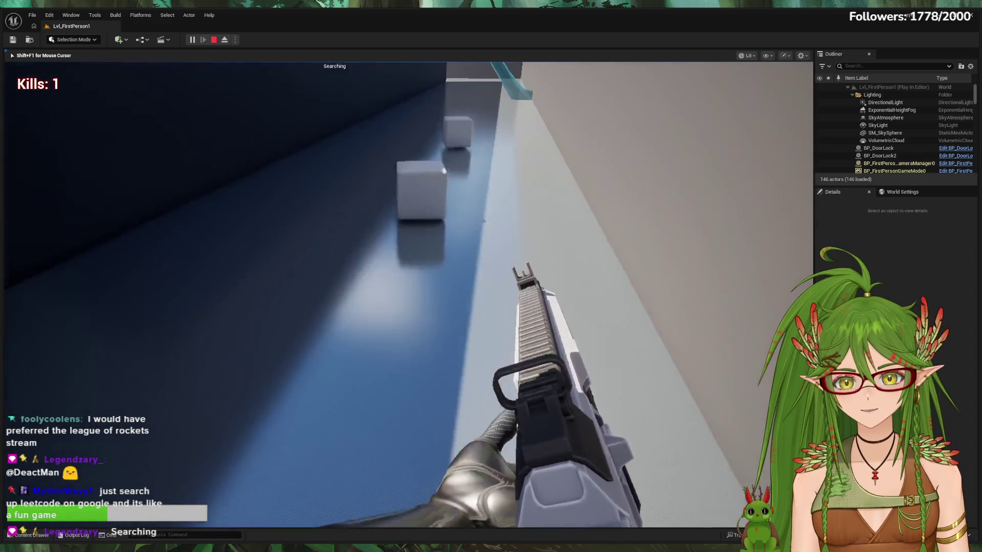
pyautogui.press('w')
pyautogui.press('w')
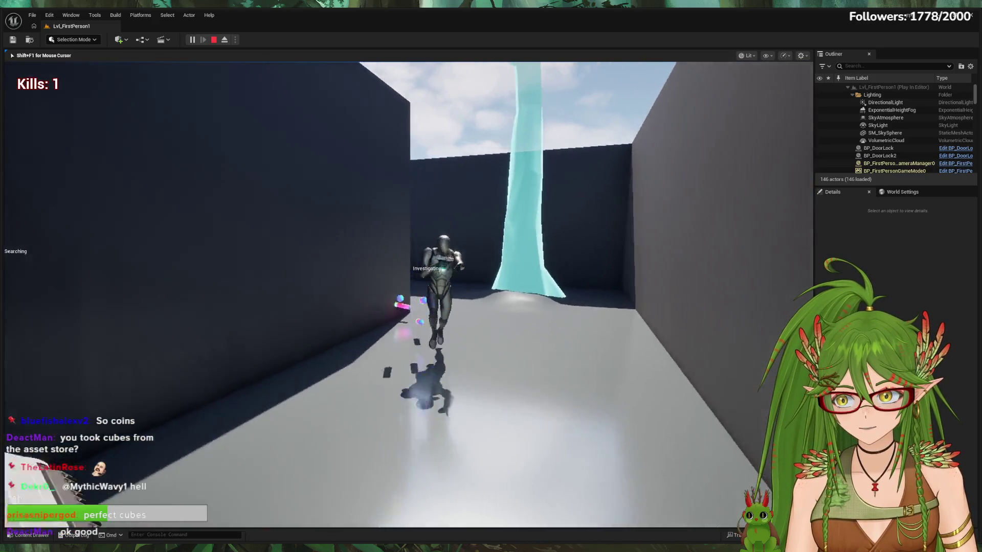
# Step: Shoot the enemies around the cyan pillar, pushing the kill count up to 8
pyautogui.click(406, 295)
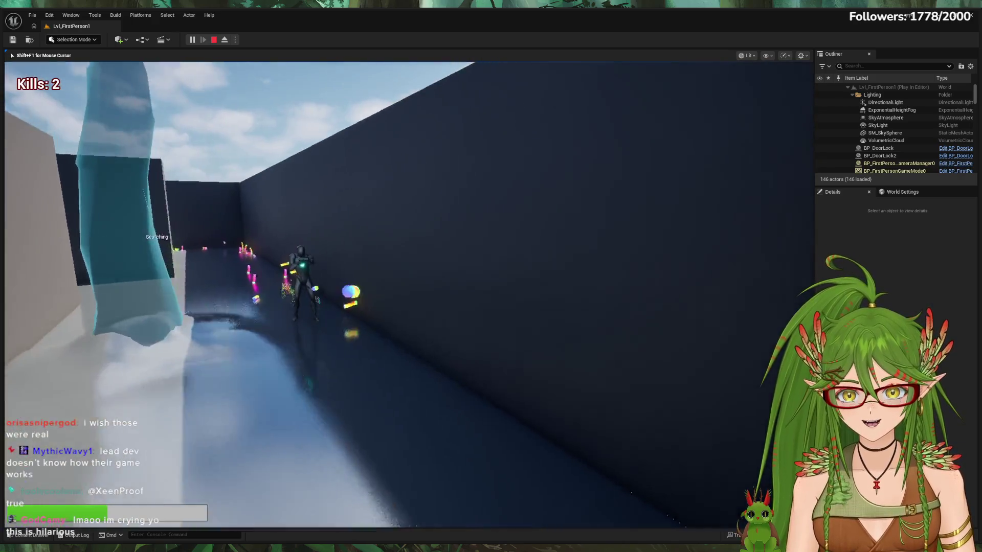
pyautogui.click(406, 295)
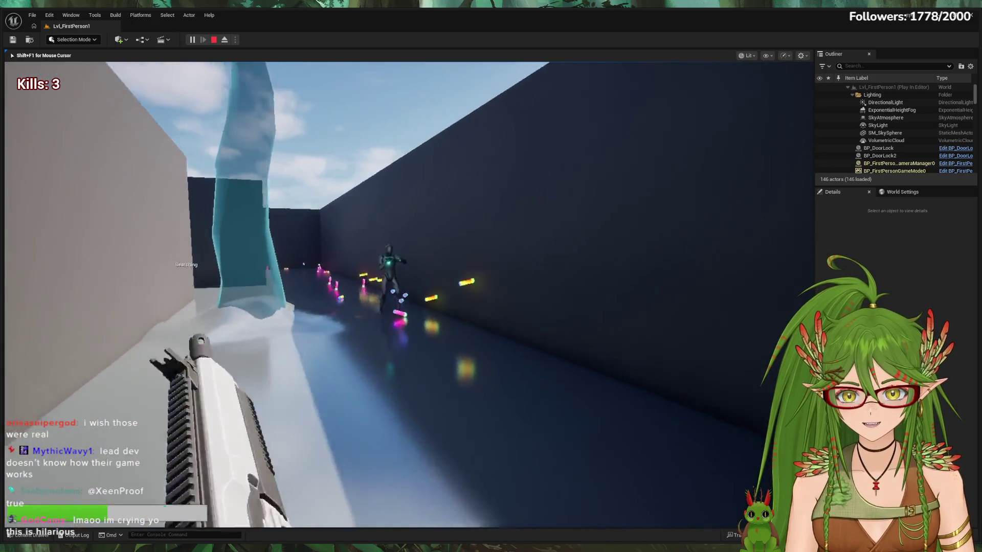
pyautogui.press('w')
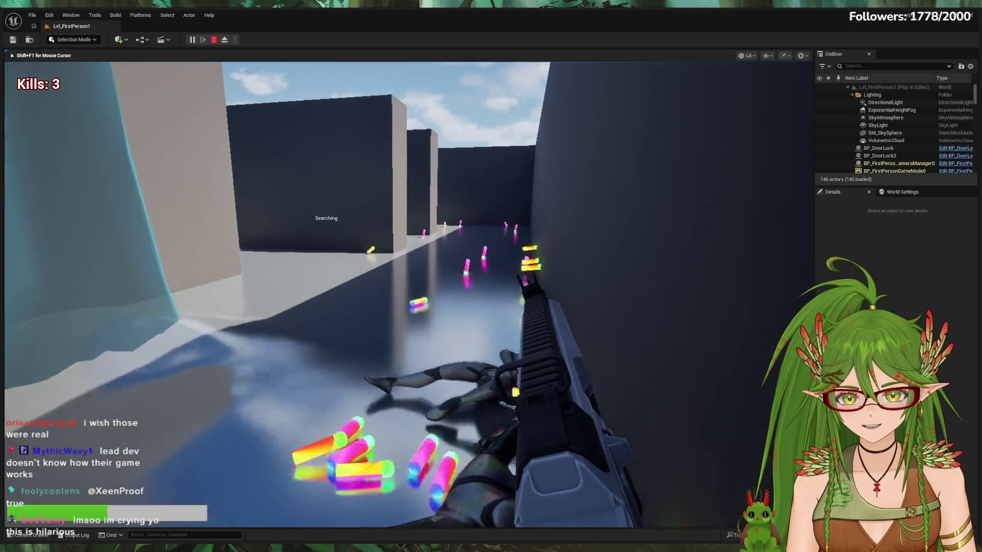
pyautogui.click(409, 295)
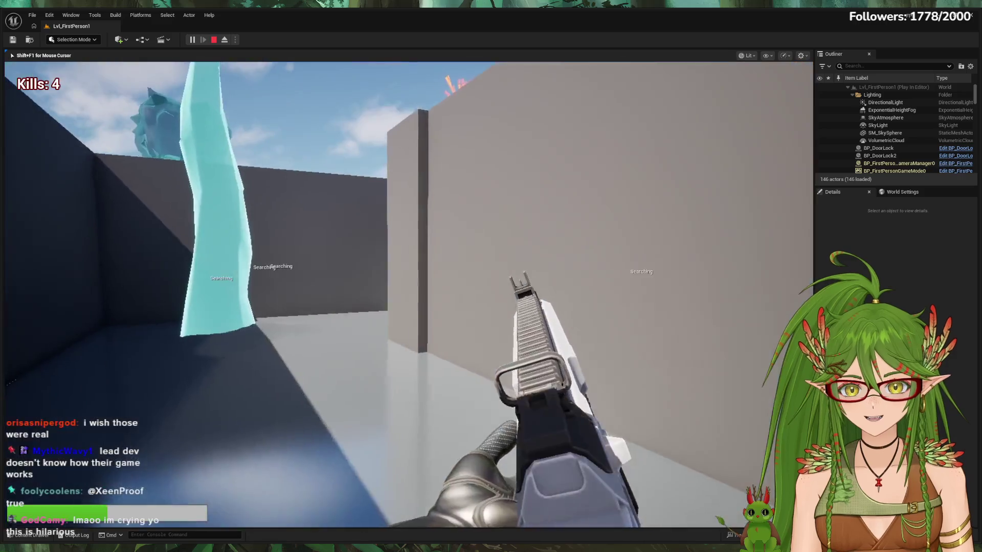
pyautogui.press('w')
pyautogui.press('w')
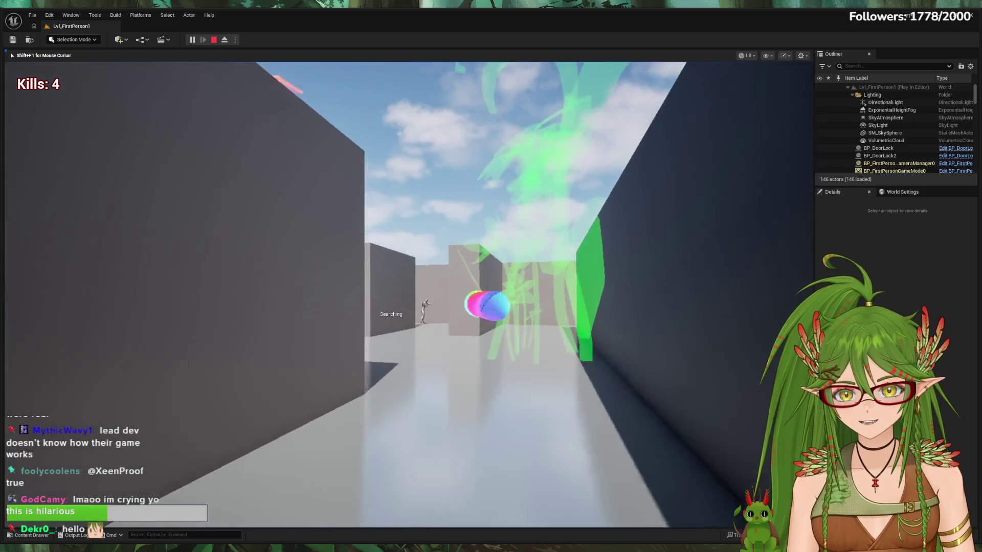
pyautogui.press('w')
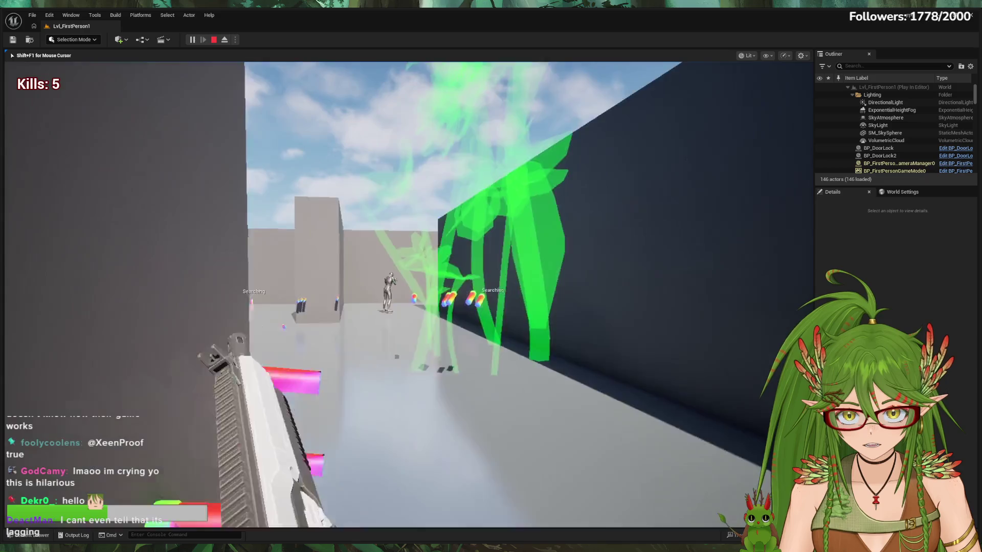
# Step: Roam the maze corridors past the green, orange and cyan trees, firing at a dark wall corner
pyautogui.press('s')
pyautogui.press('a')
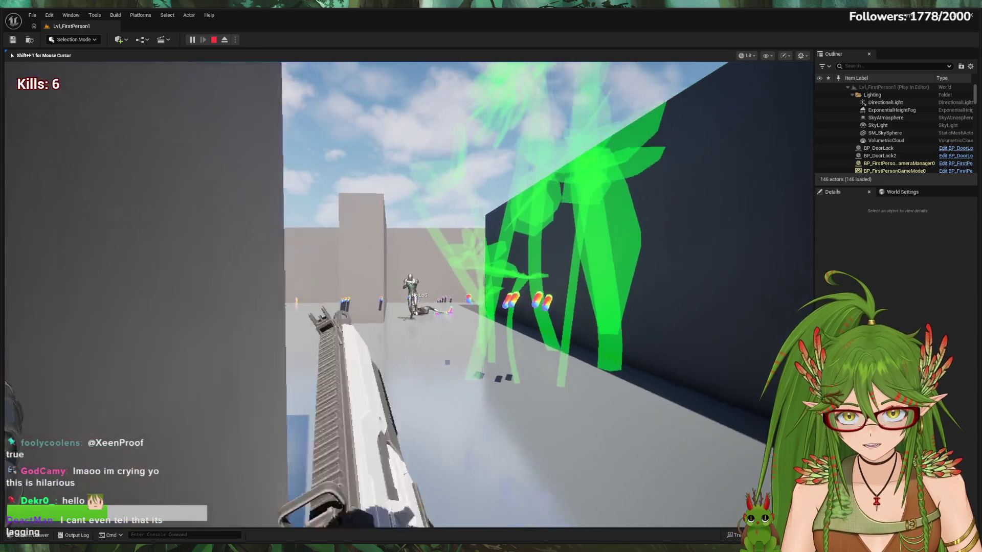
pyautogui.press('d')
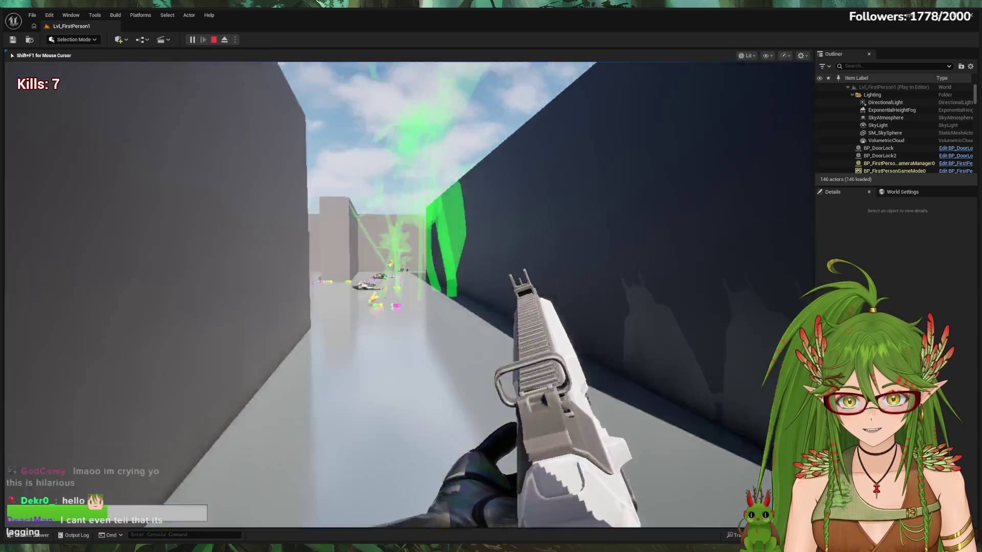
pyautogui.press('w')
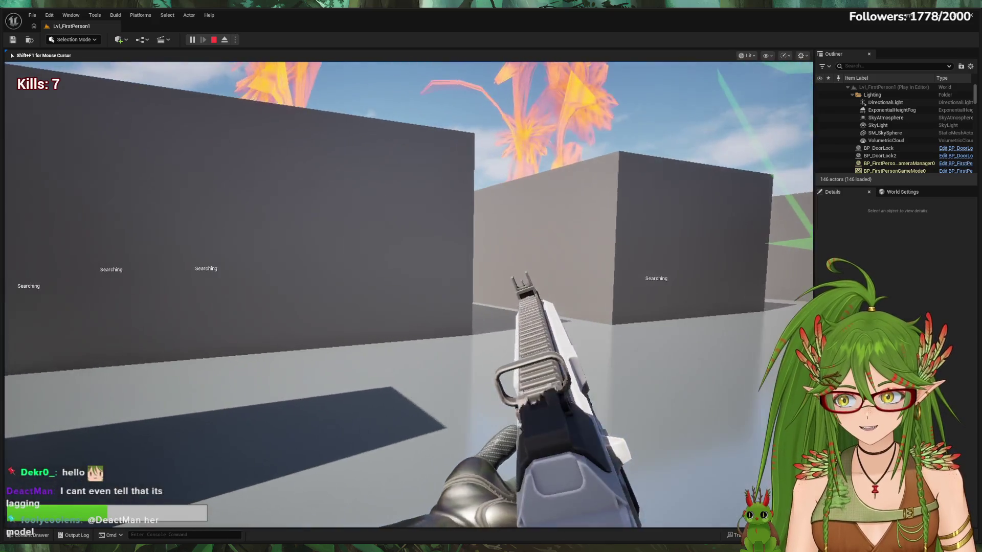
pyautogui.press('w')
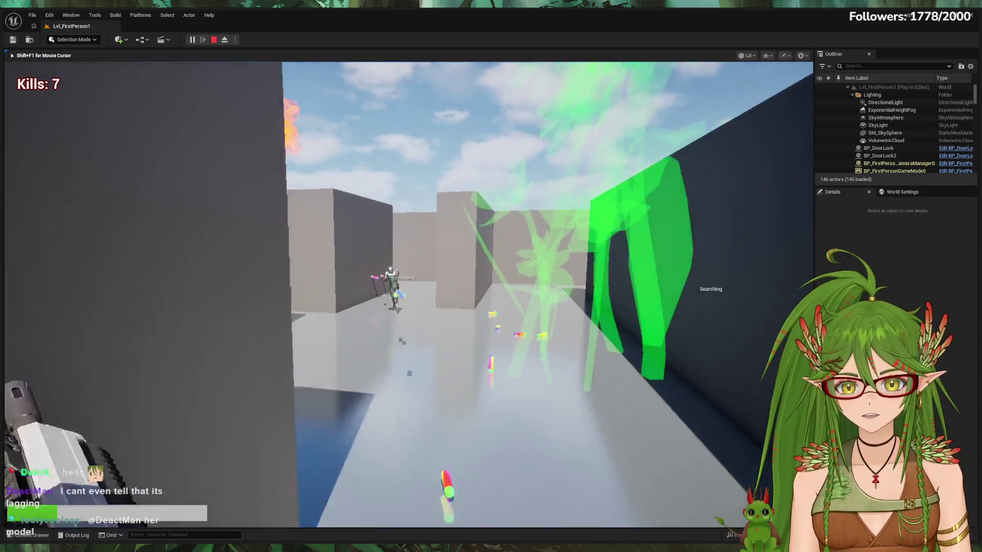
pyautogui.press('w')
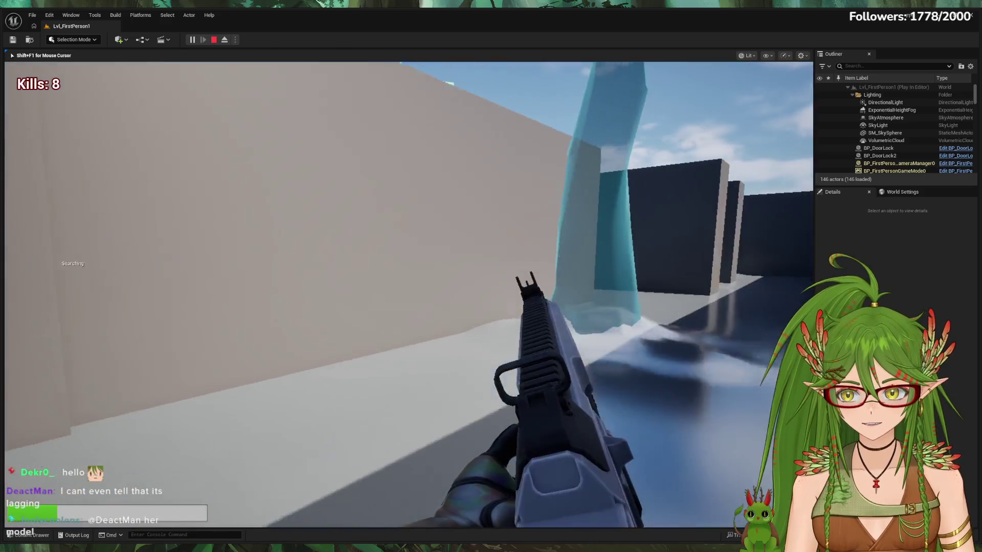
pyautogui.press('w')
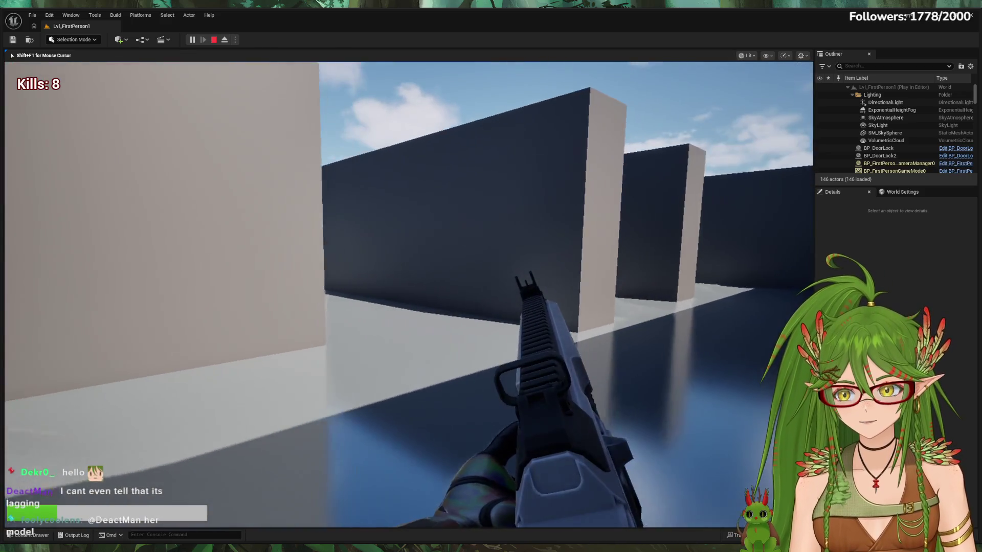
pyautogui.press('w')
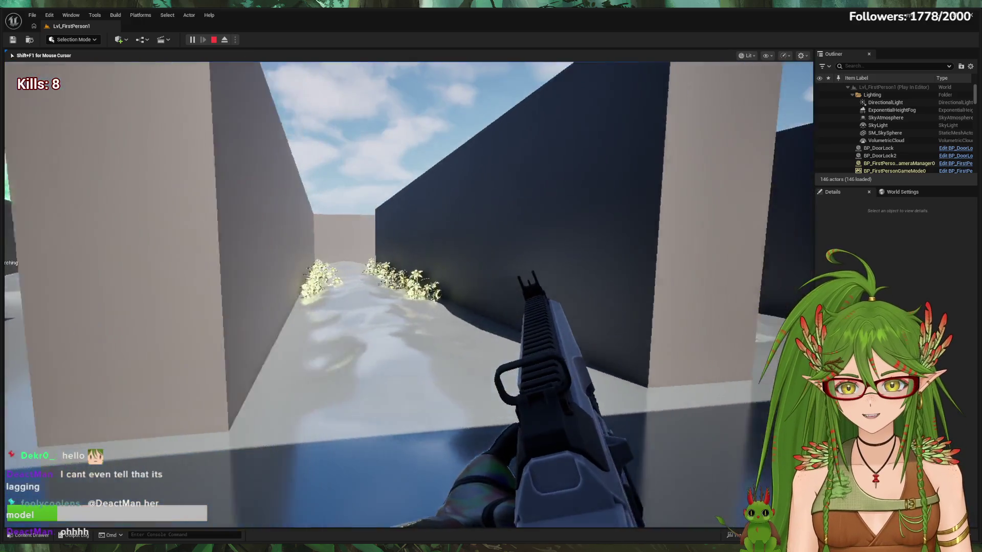
pyautogui.press('w')
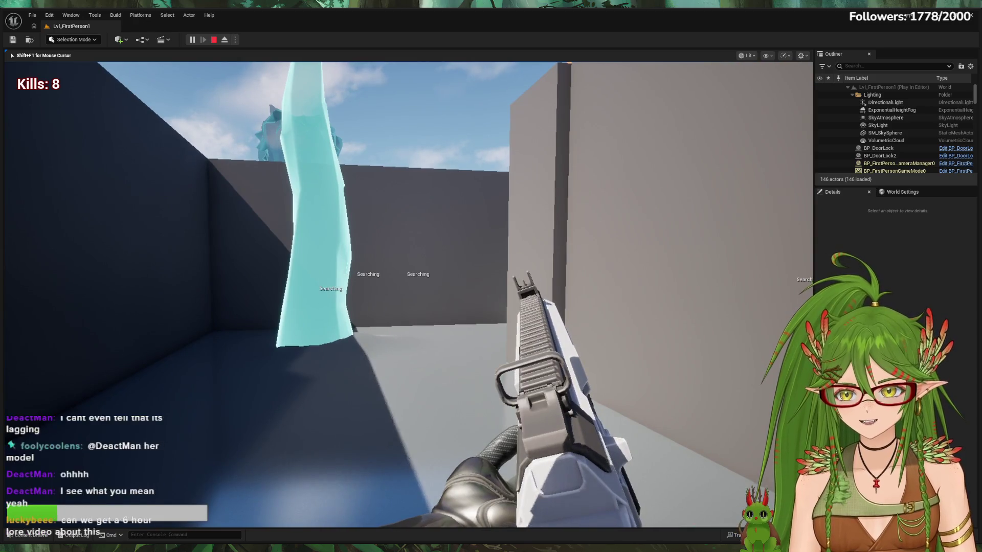
pyautogui.press('s')
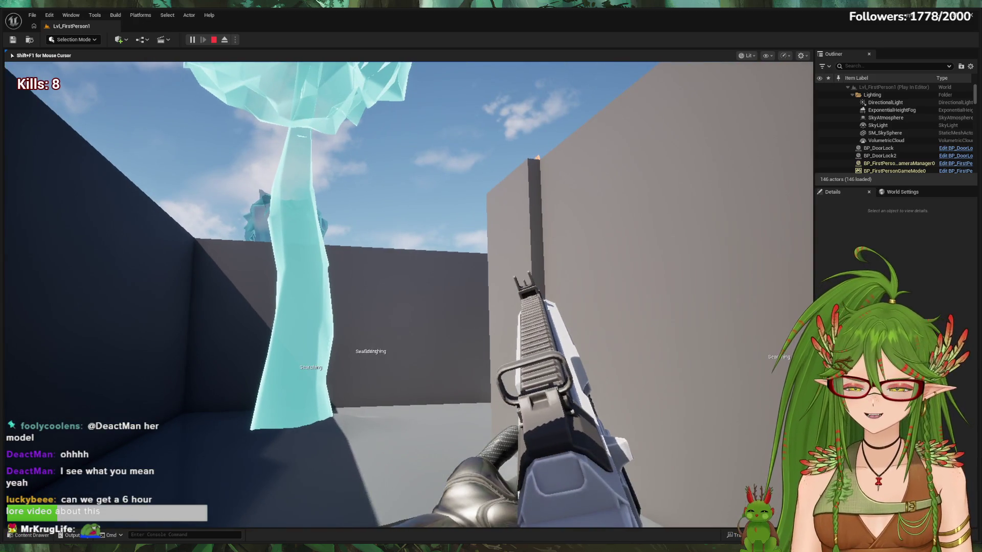
pyautogui.press('w')
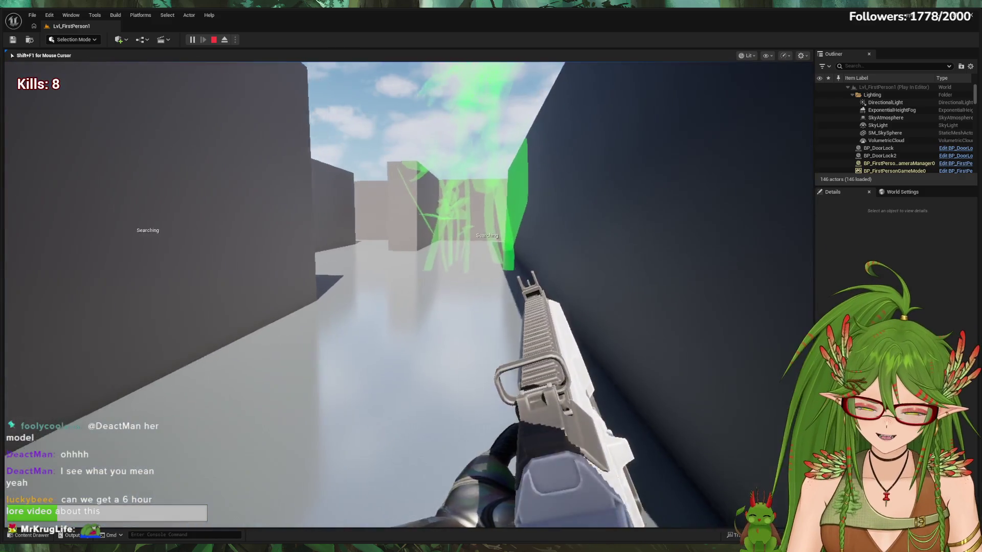
pyautogui.press('w')
pyautogui.press('w')
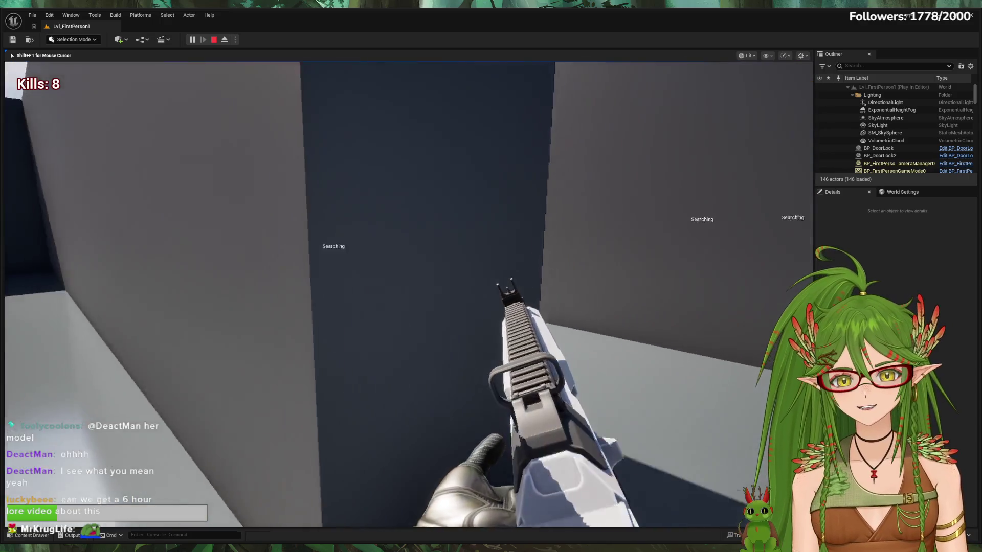
pyautogui.press('w')
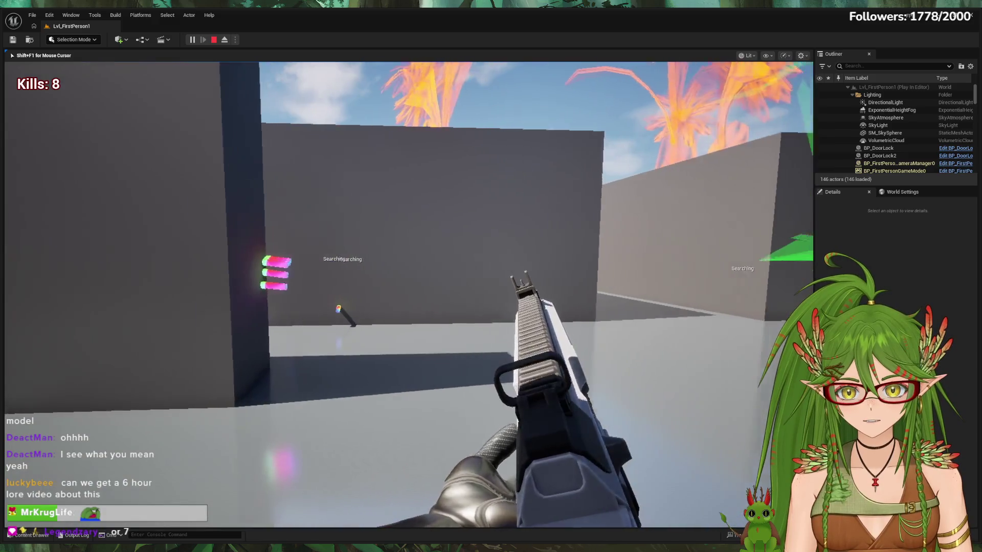
pyautogui.click(491, 277)
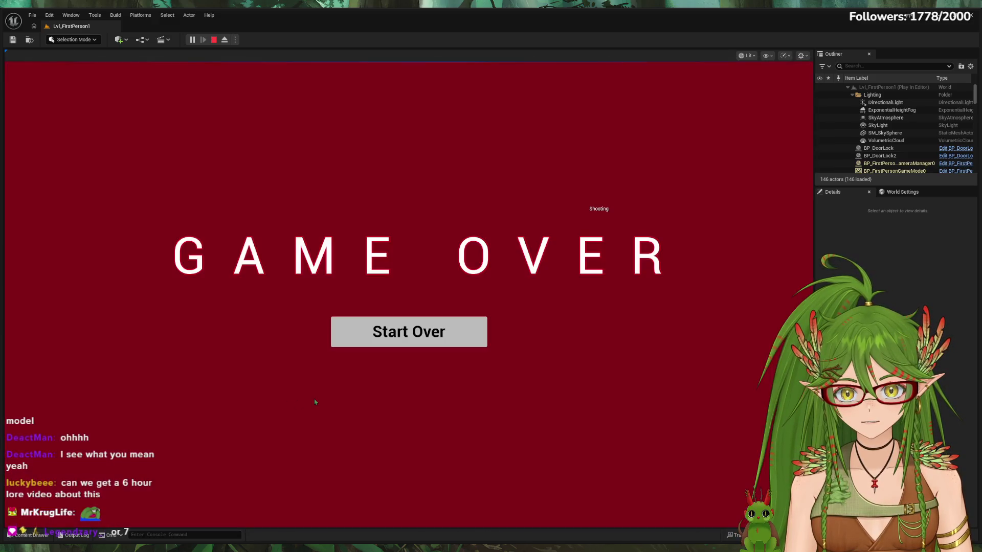
# Step: Restart at Game Over, end the play session and swing the editor view down over the maze
pyautogui.click(410, 344)
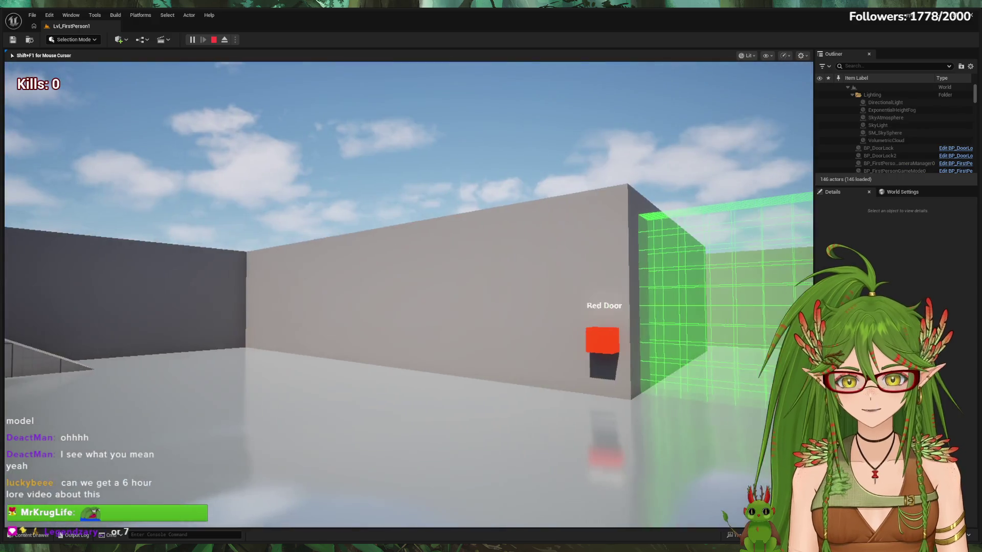
pyautogui.press('Escape')
pyautogui.click(8, 362)
pyautogui.moveTo(8, 362); pyautogui.dragTo(7, 362, button='right')
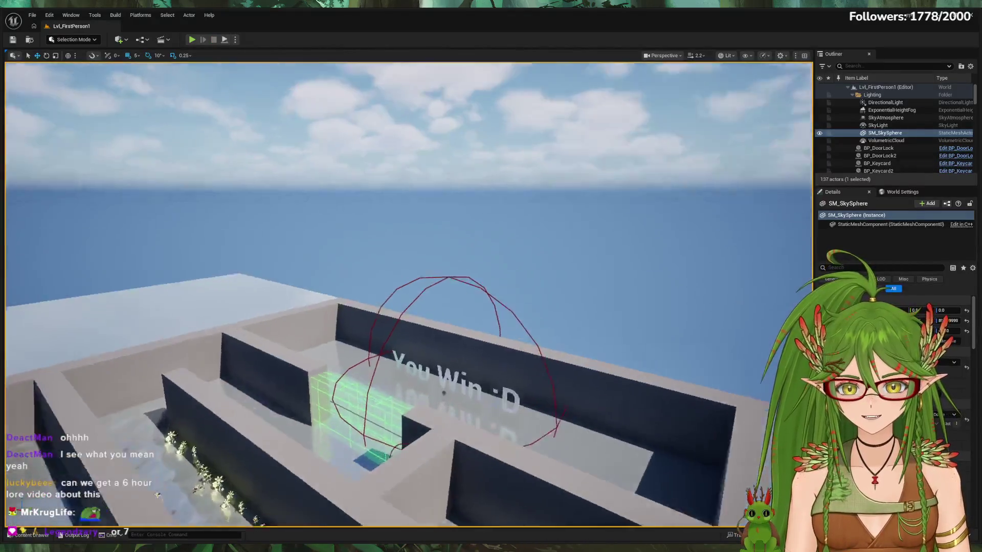
# Step: Fly the editor camera over the maze, select LandscapeStreamingProxy_1_1_0 and show the content browser
pyautogui.moveTo(408, 295); pyautogui.dragTo(429, 308, button='right')
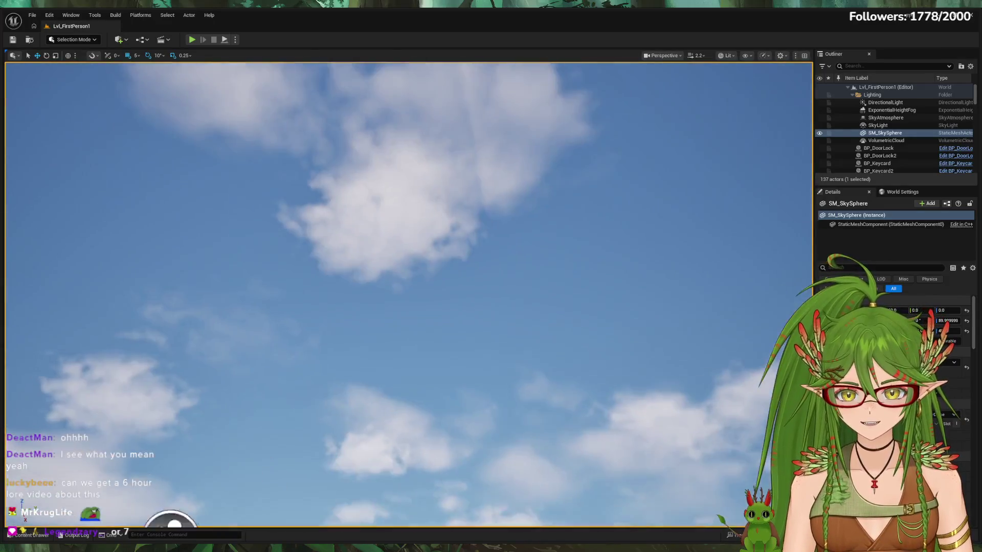
pyautogui.moveTo(408, 294)
pyautogui.mouseDown(button='right')
pyautogui.moveTo(414, 322)
pyautogui.moveTo(400, 302)
pyautogui.moveTo(332, 330)
pyautogui.mouseUp(button='right')
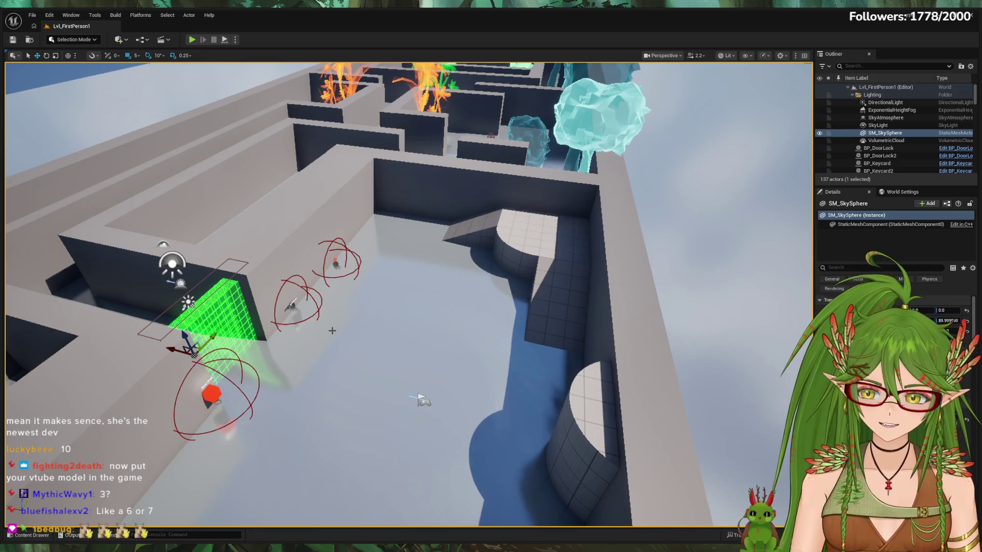
pyautogui.click(368, 300)
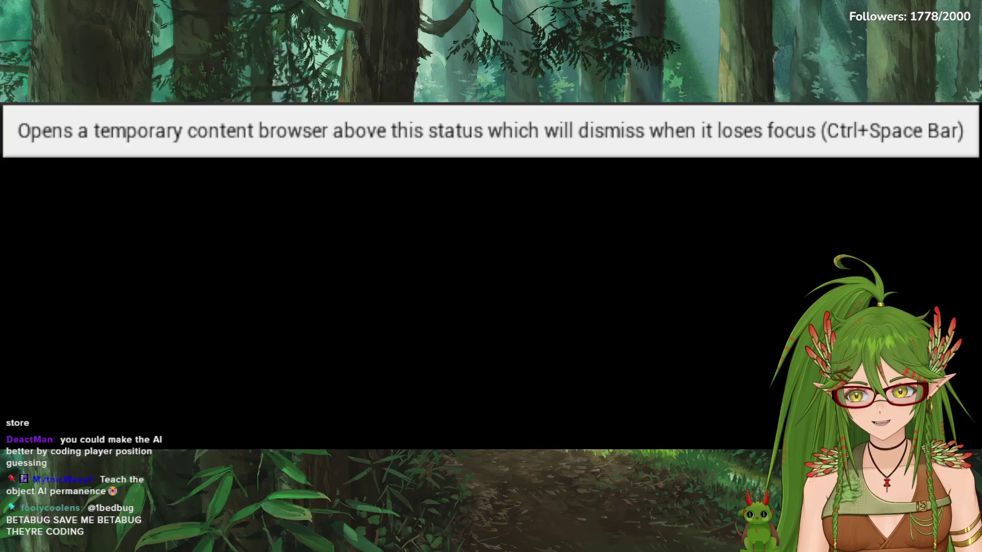
pyautogui.click(31, 535)
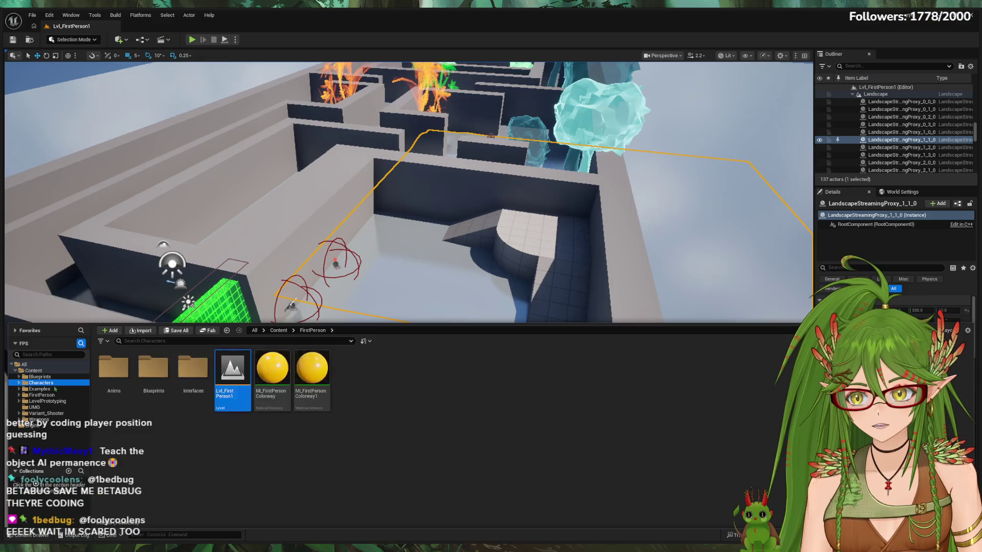
# Step: Browse the Characters and another asset folder, then launch a viewport playtest (Alt+P)
pyautogui.click(65, 383)
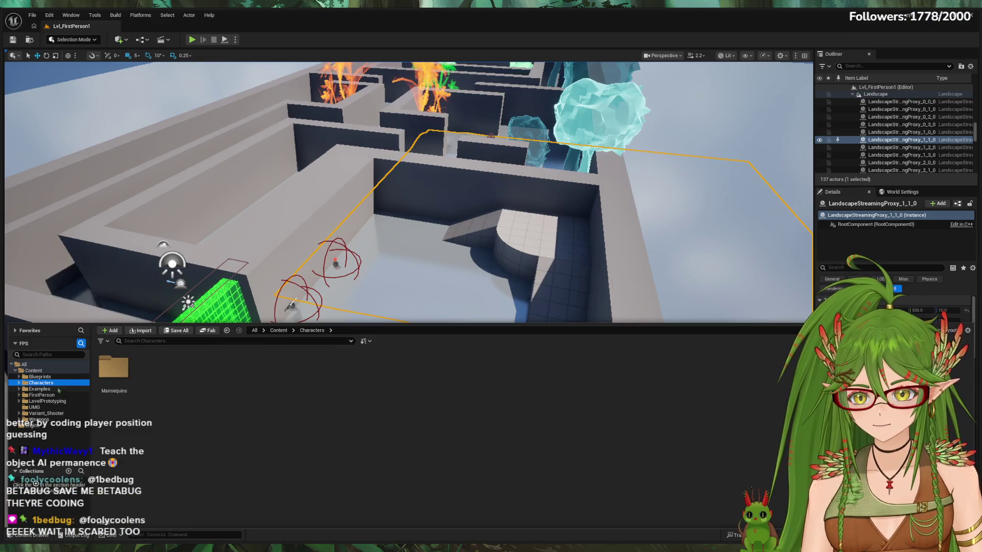
pyautogui.click(59, 391)
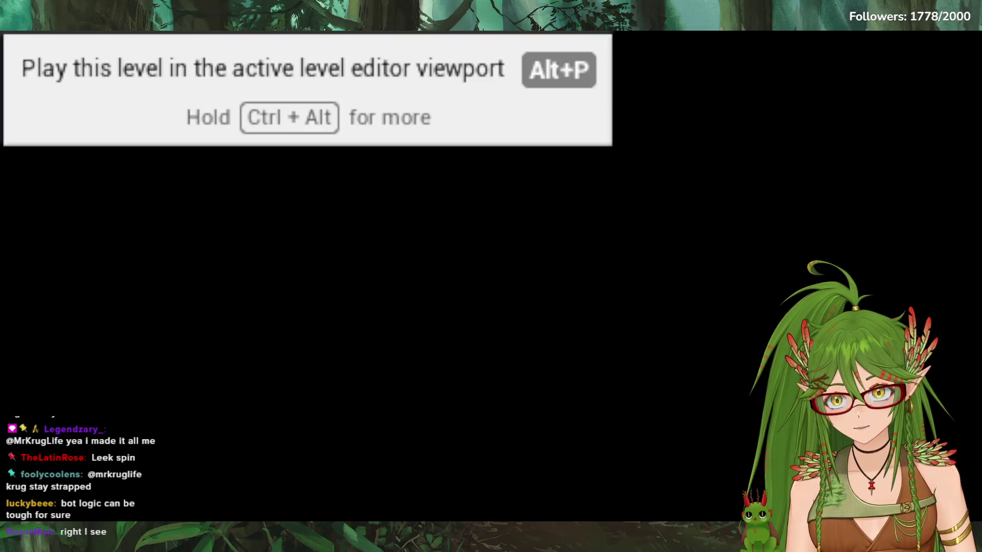
pyautogui.hotkey('alt', 'p')
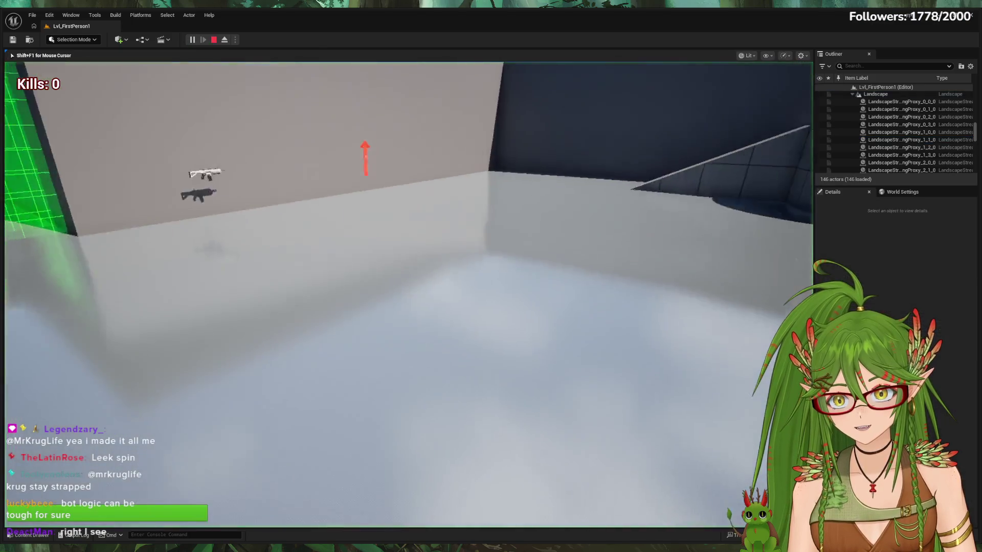
# Step: Walk forward to grab the rifle and down the grey corridor until Game Over, then restart
pyautogui.press('w')
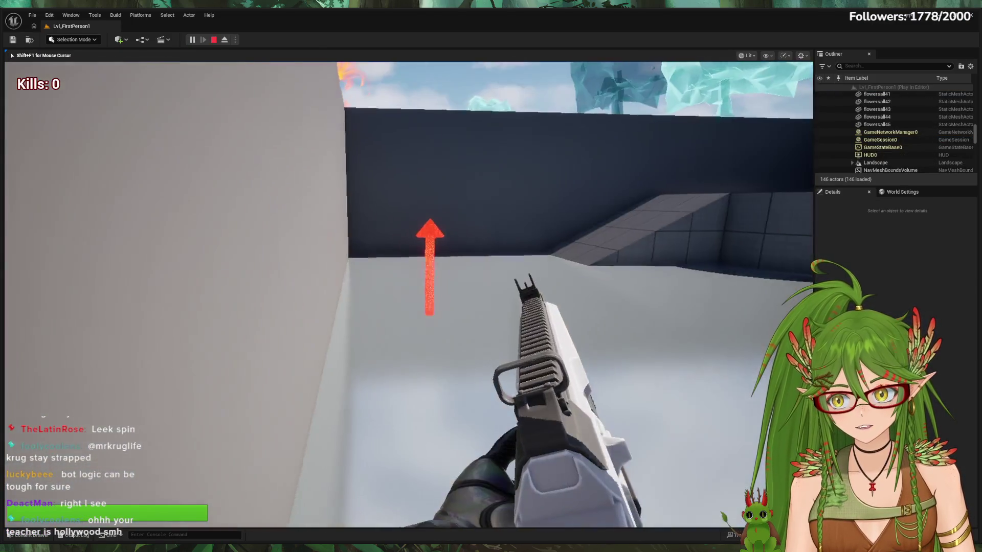
pyautogui.press('w')
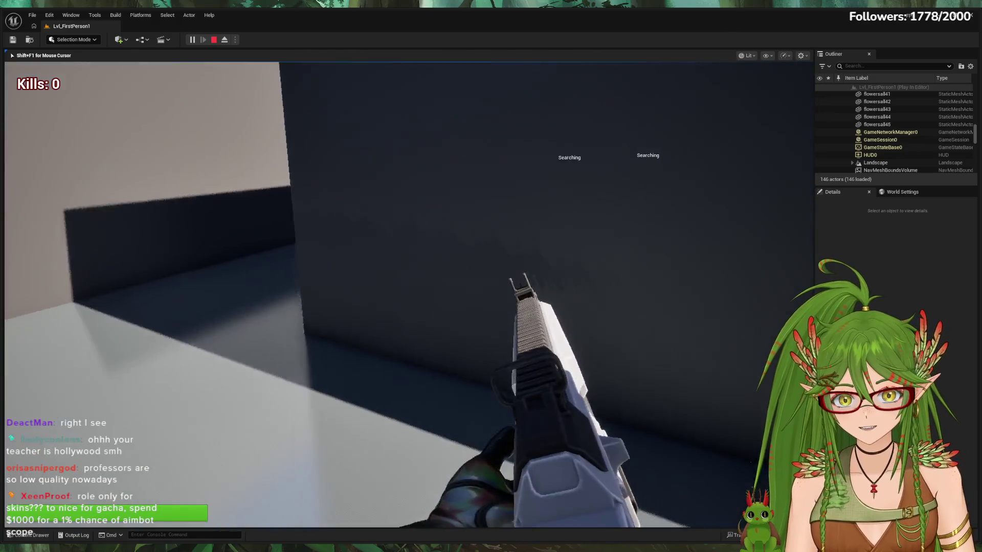
pyautogui.press('w')
pyautogui.press('w')
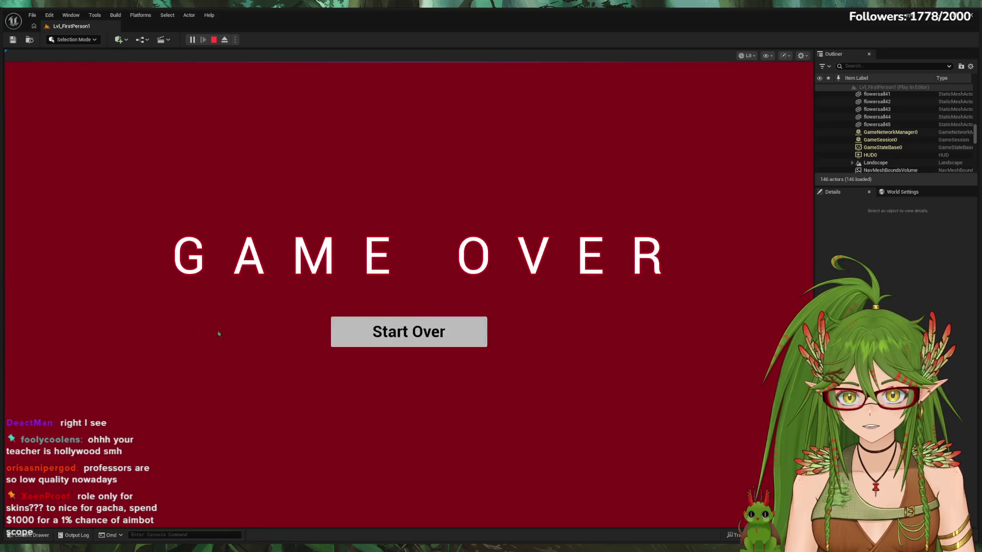
pyautogui.click(409, 332)
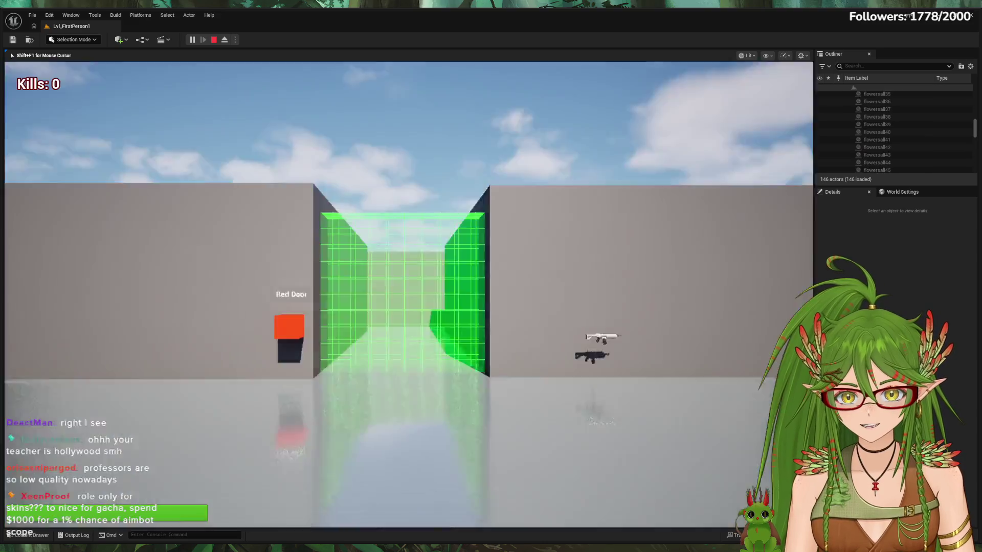
# Step: Replay: pick up the floating rifle, head past the Red Door corridor to Game Over, then stop the playtest
pyautogui.press('w')
pyautogui.press('w')
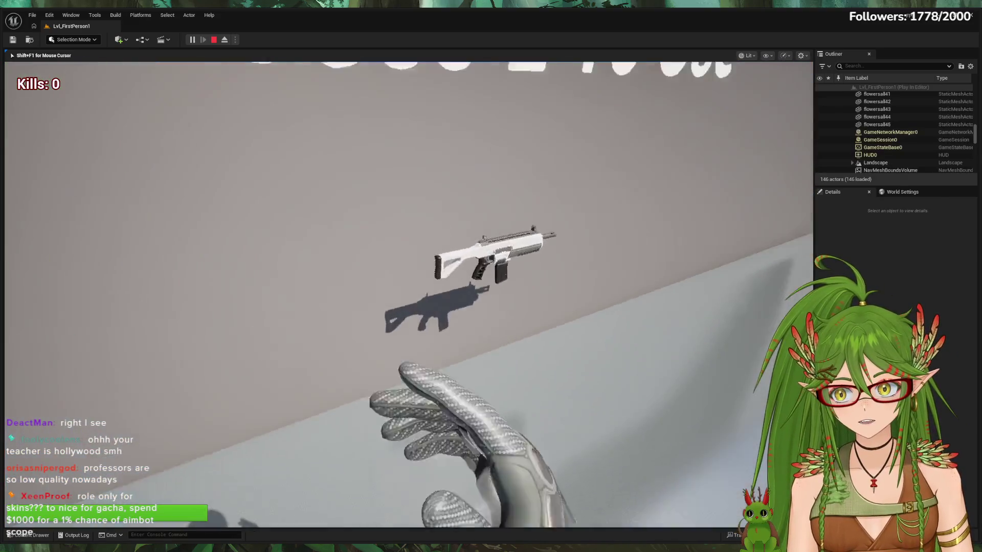
pyautogui.press('w')
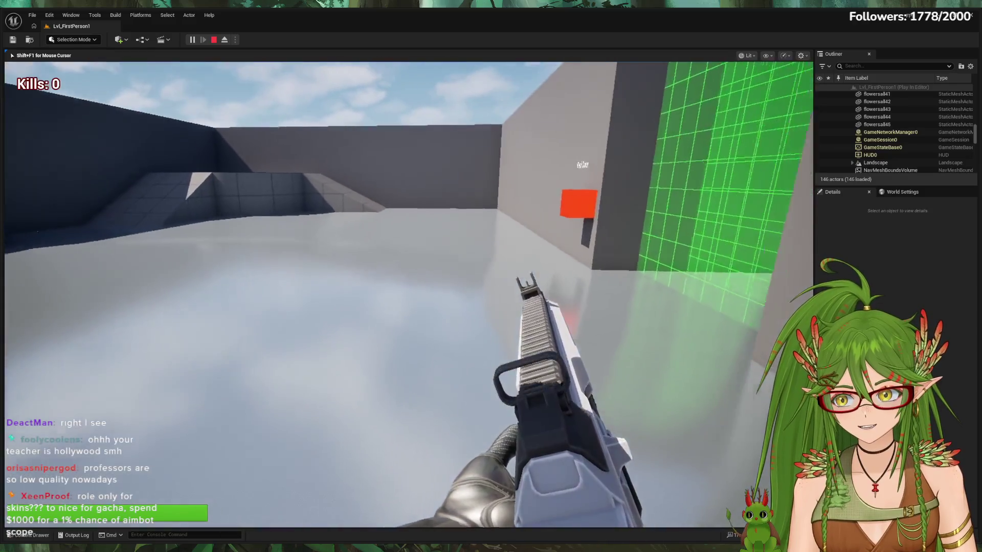
pyautogui.press('w')
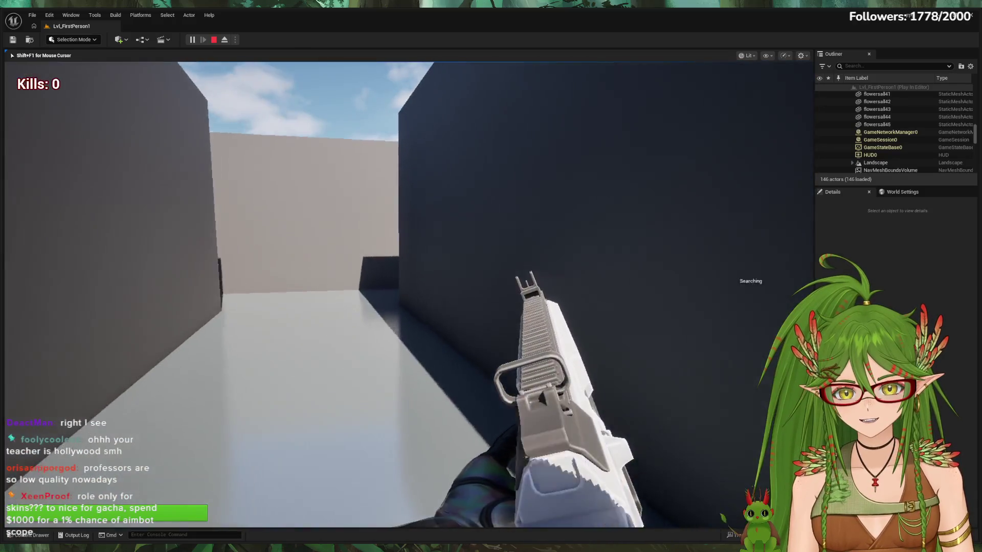
pyautogui.press('w')
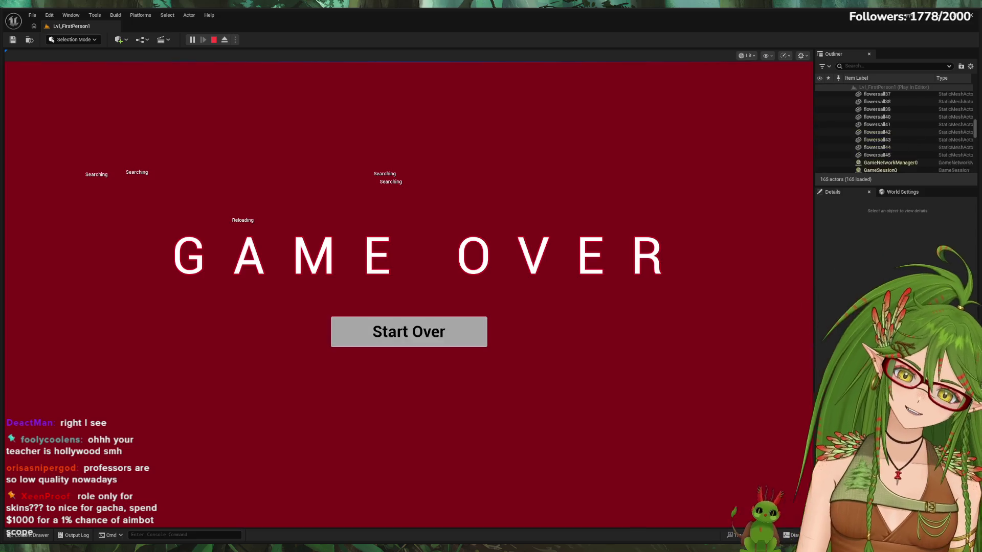
pyautogui.click(409, 332)
pyautogui.press('Escape')
# Step: Orbit the editor viewport to look down on the maze from above
pyautogui.moveTo(407, 306)
pyautogui.mouseDown(button='right')
pyautogui.moveTo(384, 353)
pyautogui.moveTo(478, 351)
pyautogui.mouseUp(button='right')
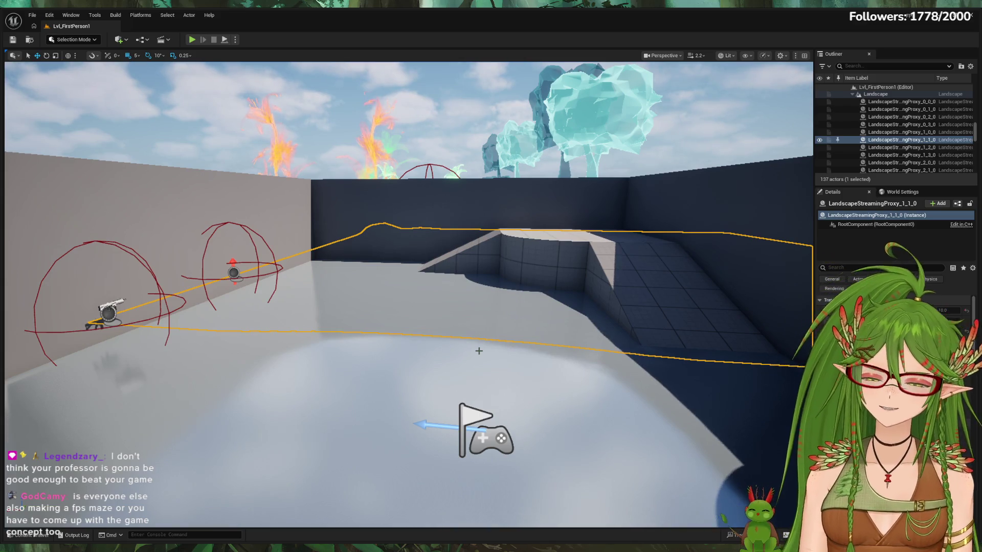
pyautogui.moveTo(531, 321); pyautogui.dragTo(550, 323, button='right')
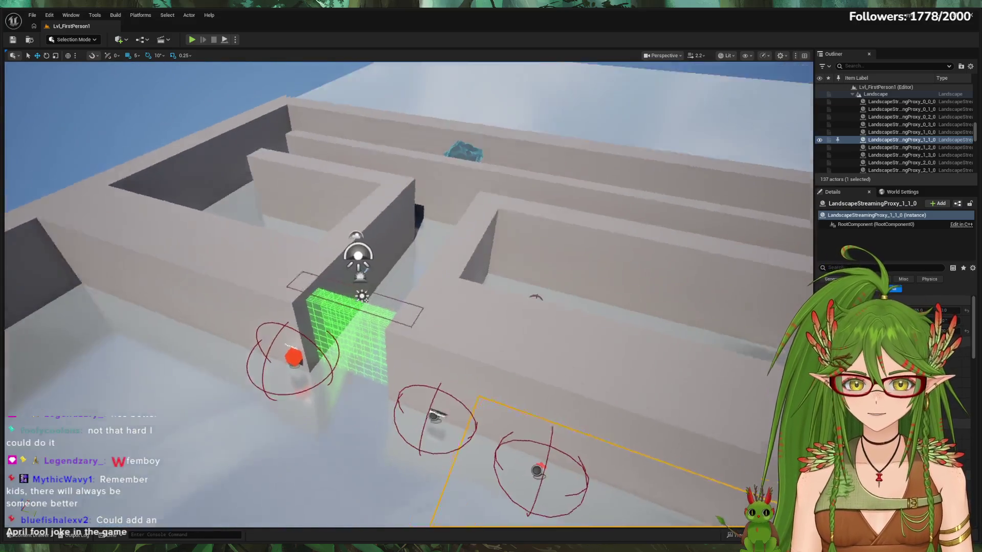
# Step: Clear the selection and fly the view over the trees, fire area, green wall and maze
pyautogui.moveTo(407, 291); pyautogui.dragTo(407, 291, button='right')
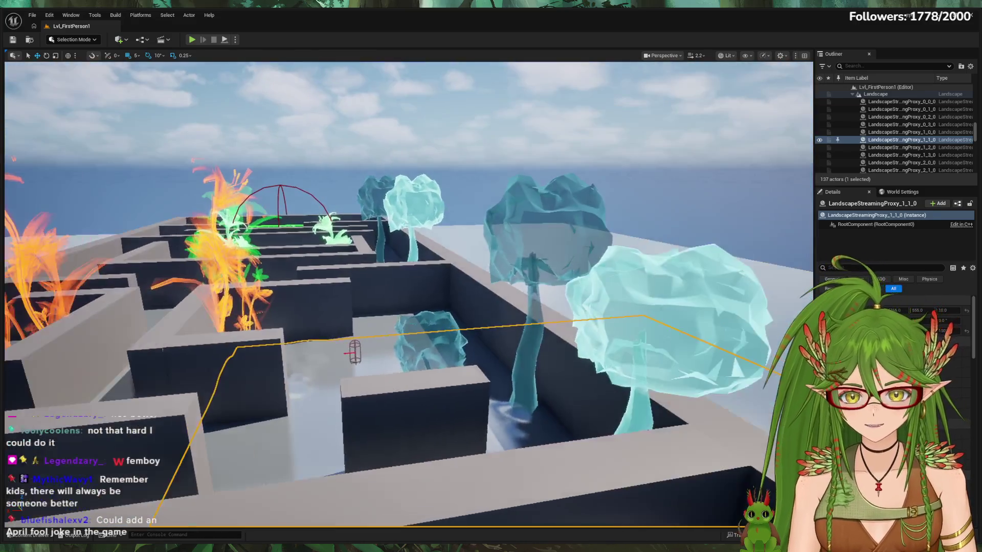
pyautogui.press('Escape')
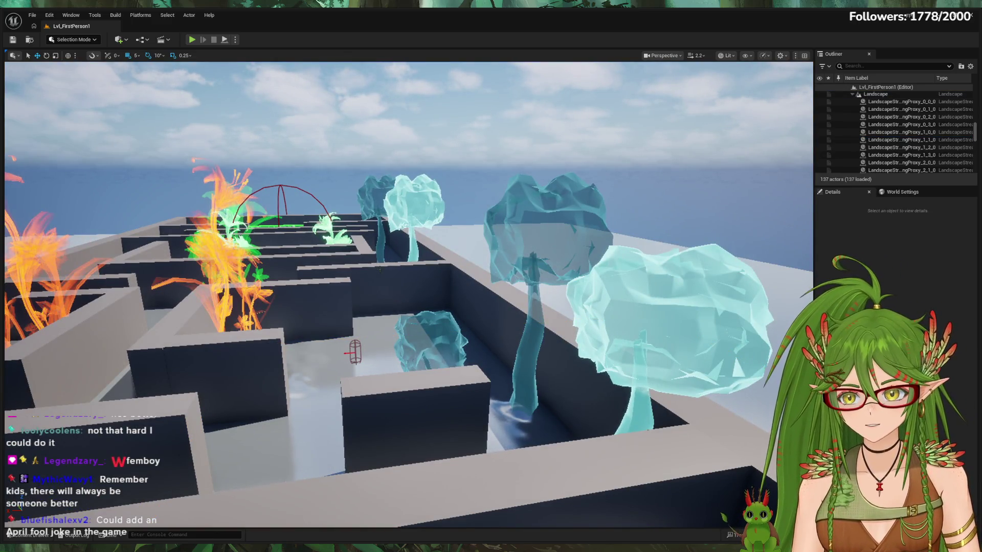
pyautogui.moveTo(406, 292); pyautogui.dragTo(407, 292, button='right')
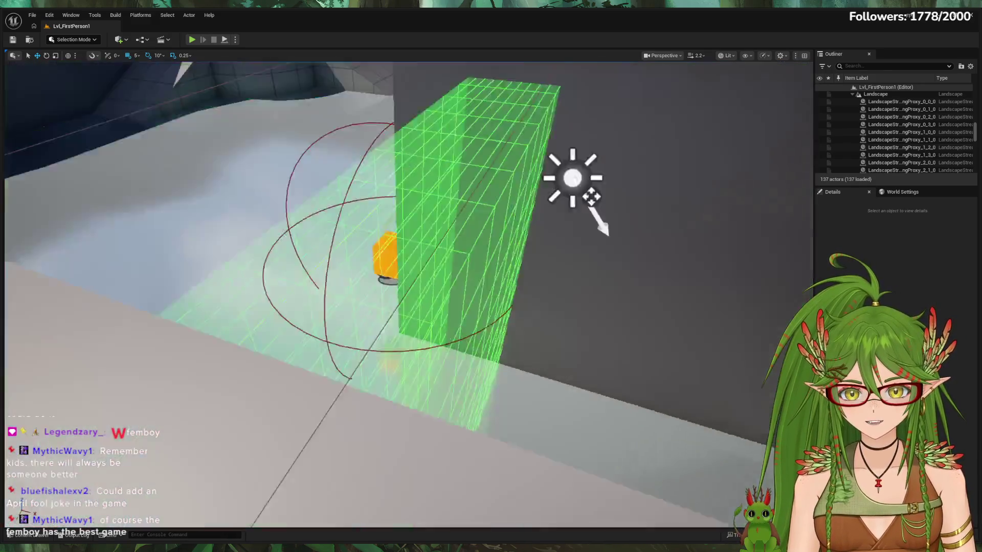
pyautogui.moveTo(592, 222); pyautogui.dragTo(591, 223, button='right')
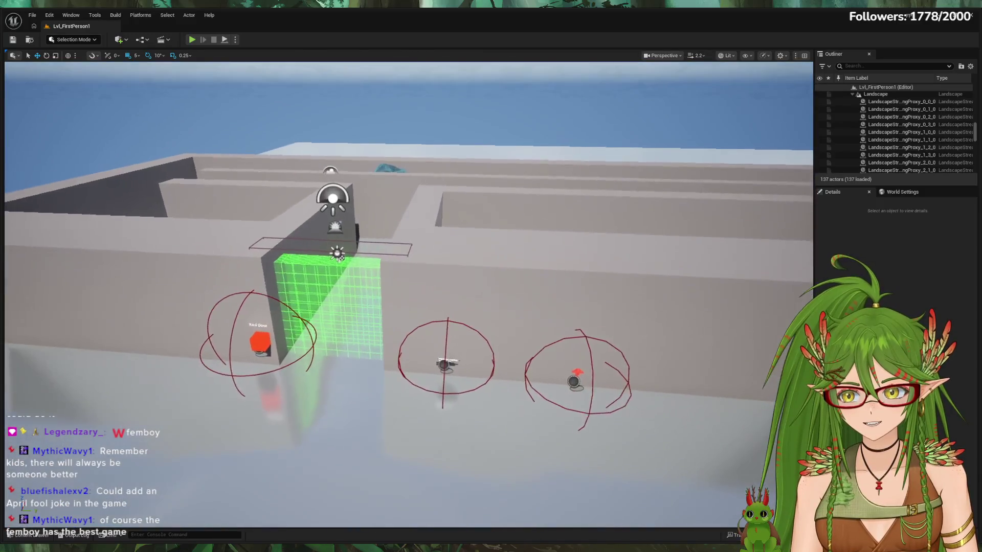
pyautogui.moveTo(467, 276); pyautogui.dragTo(467, 277, button='right')
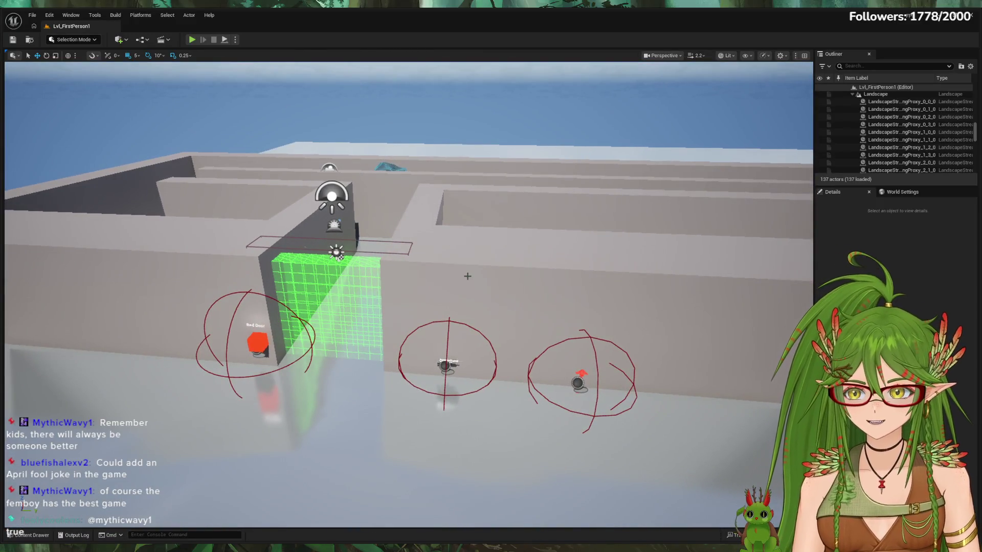
pyautogui.moveTo(467, 277); pyautogui.dragTo(464, 280, button='right')
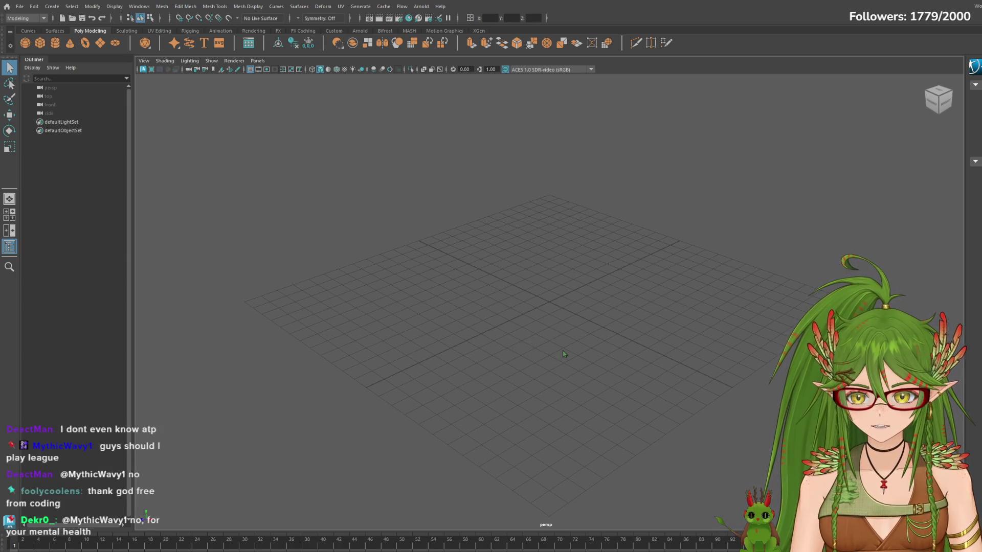
pyautogui.moveTo(649, 354)
pyautogui.mouseDown()
pyautogui.moveTo(595, 354)
pyautogui.moveTo(683, 357)
pyautogui.moveTo(646, 369)
pyautogui.mouseUp()
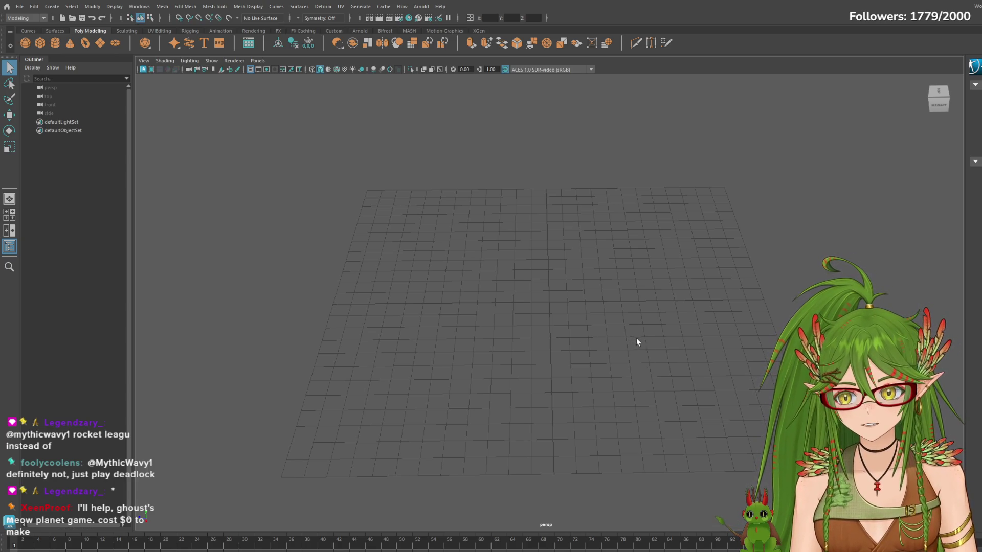
pyautogui.moveTo(727, 325)
pyautogui.keyDown('alt'); pyautogui.mouseDown()
pyautogui.moveTo(671, 358)
pyautogui.moveTo(693, 311)
pyautogui.mouseUp(); pyautogui.keyUp('alt')
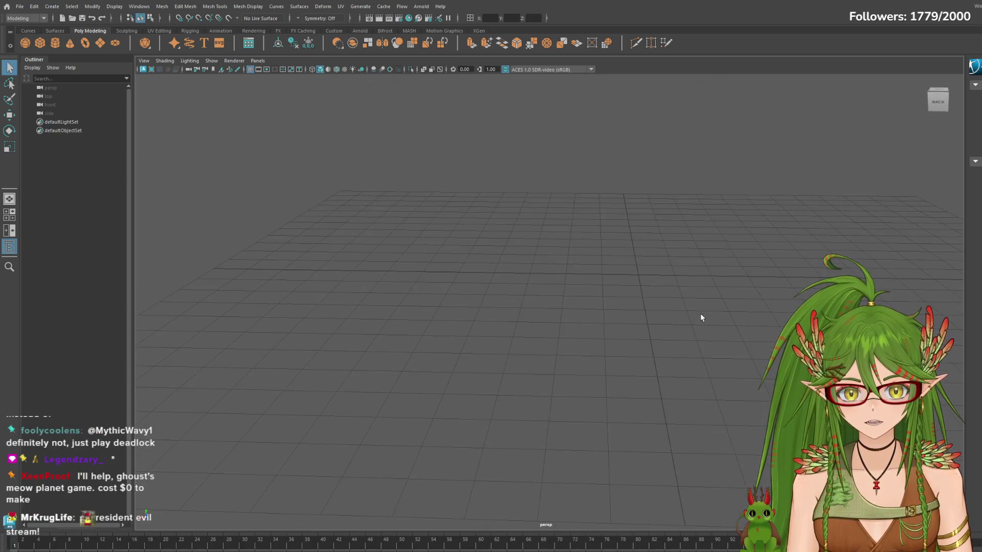
pyautogui.scroll(5, 701, 317)
pyautogui.scroll(3, 700, 317)
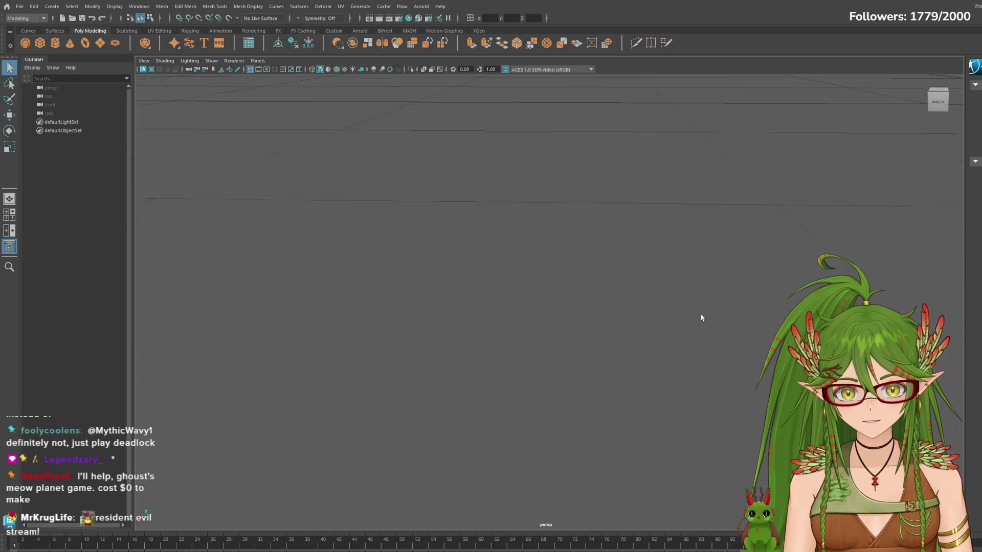
pyautogui.scroll(-2, 734, 322)
pyautogui.scroll(-2, 759, 332)
pyautogui.scroll(-2, 756, 340)
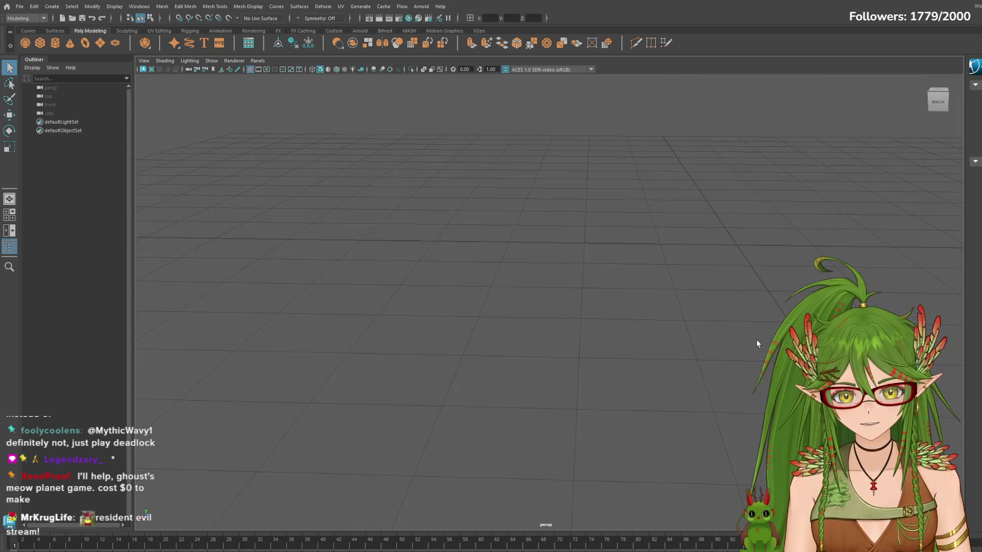
pyautogui.scroll(-2, 765, 311)
pyautogui.scroll(-2, 765, 317)
pyautogui.scroll(-1, 769, 314)
pyautogui.scroll(-2, 771, 311)
pyautogui.scroll(-2, 770, 311)
pyautogui.scroll(4, 771, 311)
pyautogui.scroll(2, 764, 373)
pyautogui.scroll(-4, 764, 372)
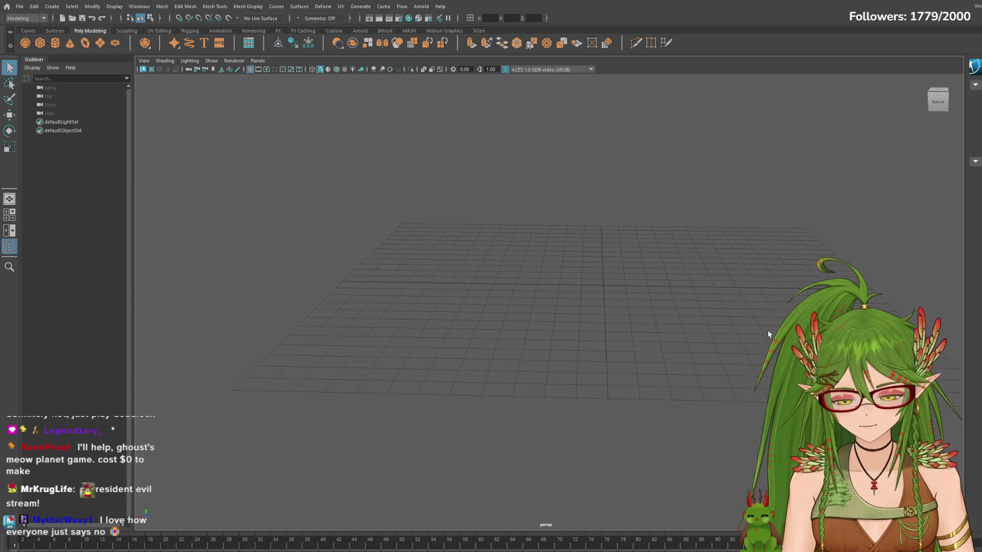
pyautogui.moveTo(762, 330)
pyautogui.keyDown('alt'); pyautogui.mouseDown()
pyautogui.moveTo(675, 329)
pyautogui.moveTo(380, 133)
pyautogui.mouseUp(); pyautogui.keyUp('alt')
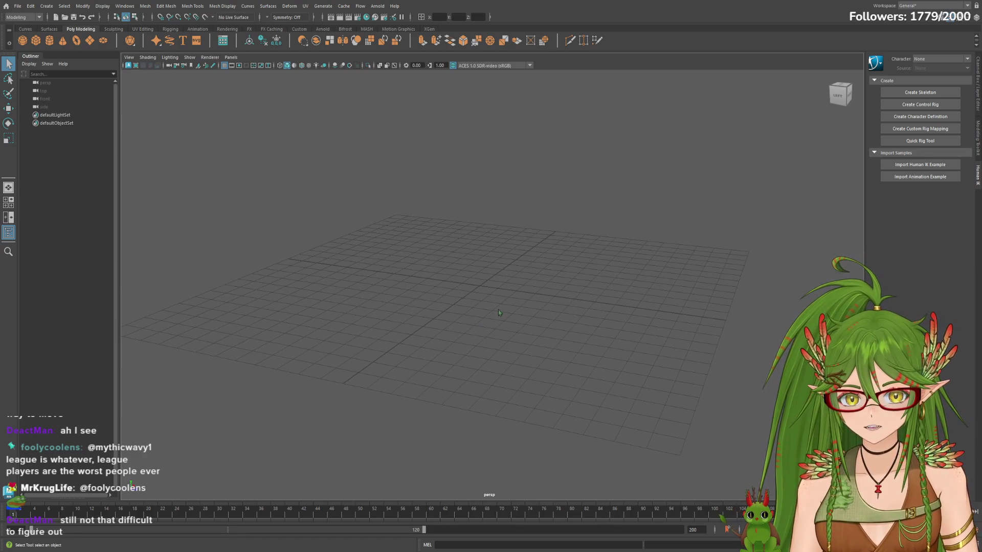
pyautogui.keyDown('alt'); pyautogui.moveTo(565, 327); pyautogui.dragTo(530, 322); pyautogui.keyUp('alt')
pyautogui.moveTo(530, 323)
pyautogui.keyDown('alt'); pyautogui.mouseDown(button='right')
pyautogui.moveTo(583, 318)
pyautogui.moveTo(565, 310)
pyautogui.mouseUp(button='right'); pyautogui.keyUp('alt')
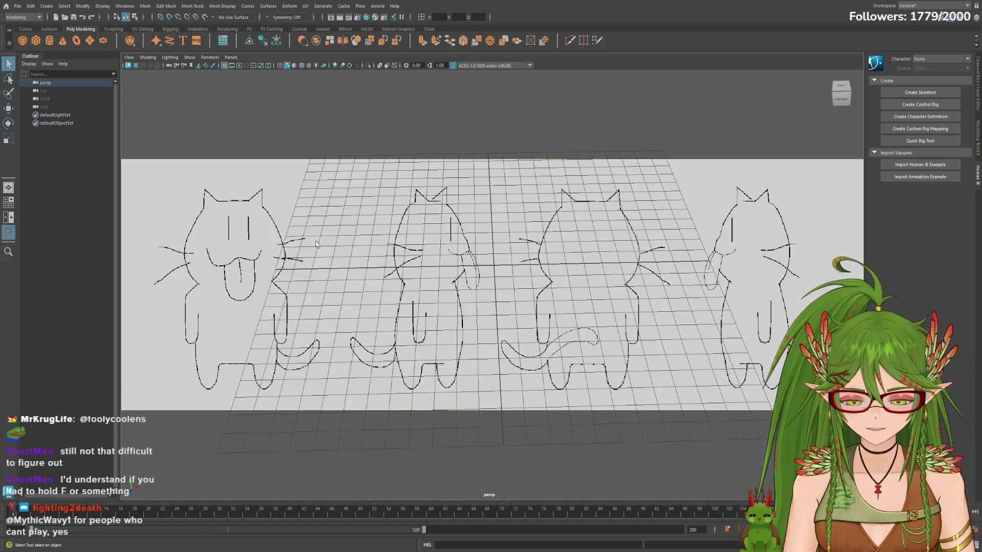
# Step: Switch the workspace to the four-pane top/front/side/perspective layout
pyautogui.hotkey('ctrl', 'z')
pyautogui.press('space')
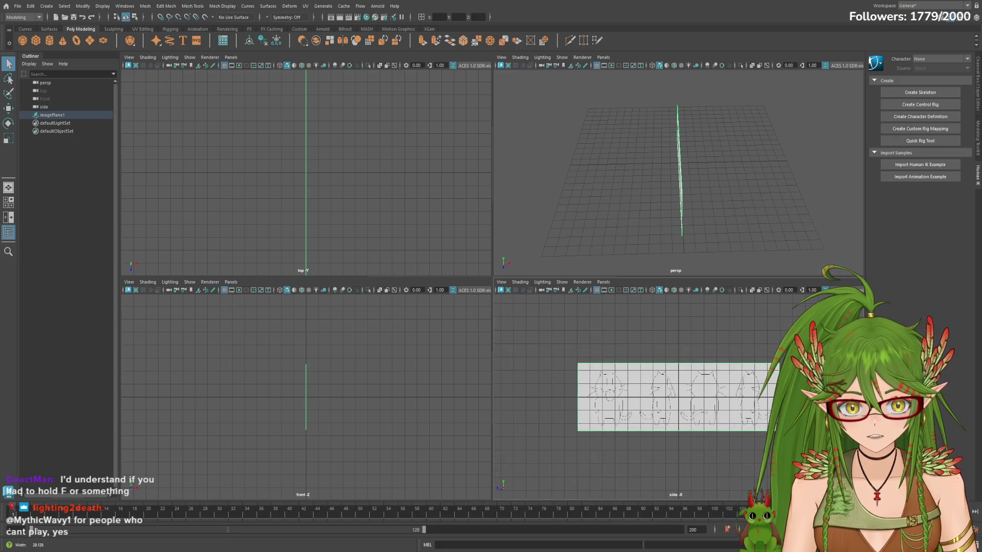
pyautogui.scroll(3, 671, 396)
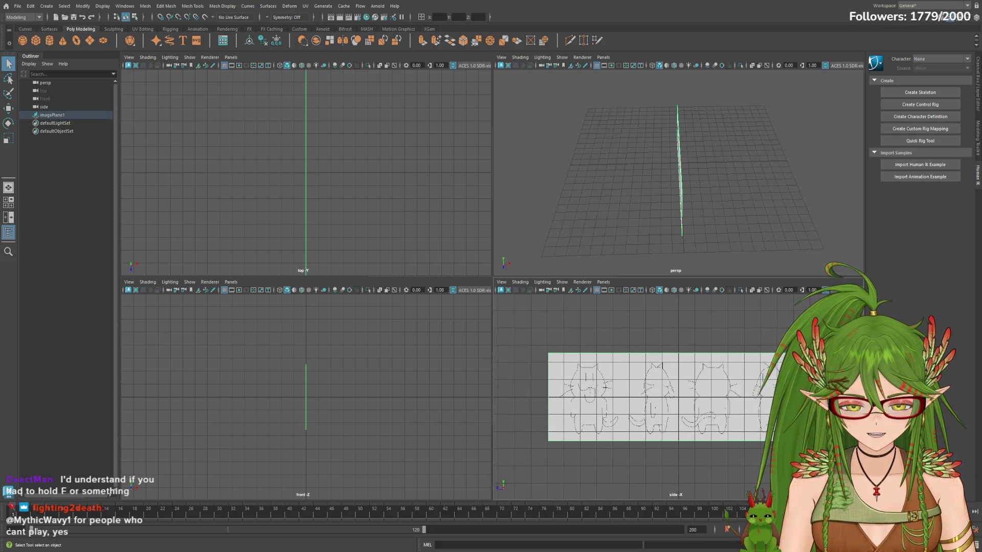
pyautogui.scroll(2, 683, 396)
pyautogui.scroll(2, 683, 396)
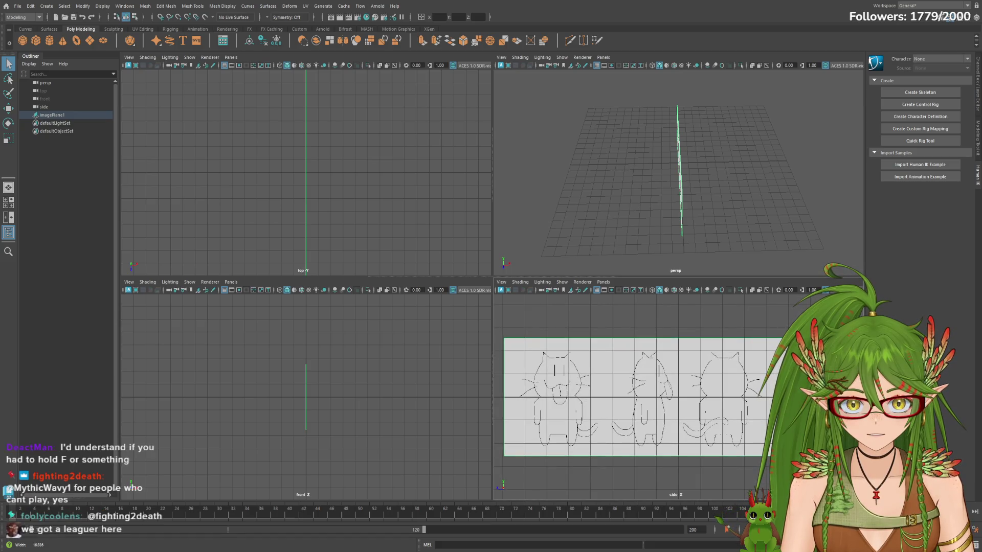
pyautogui.scroll(2, 391, 417)
pyautogui.scroll(2, 430, 417)
pyautogui.scroll(2, 406, 421)
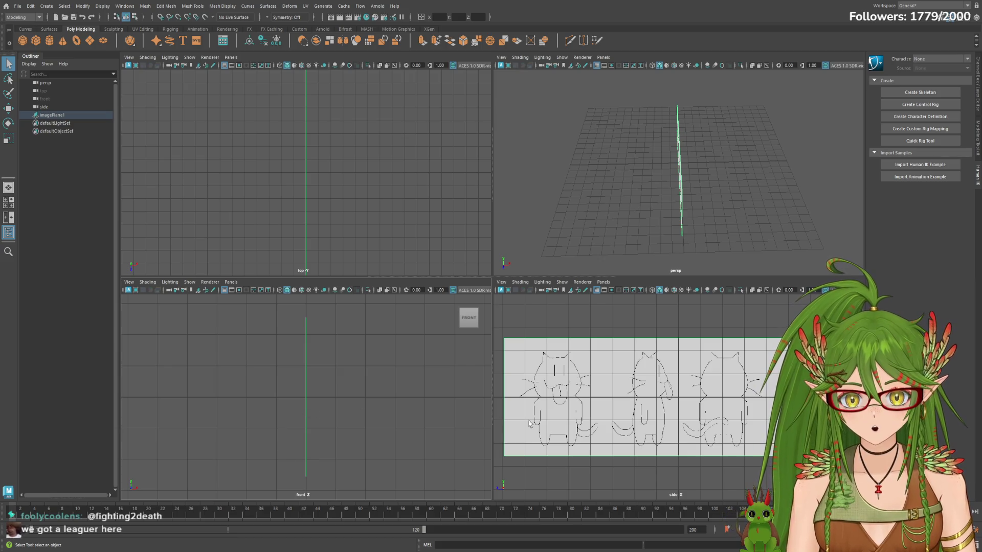
pyautogui.scroll(1, 675, 426)
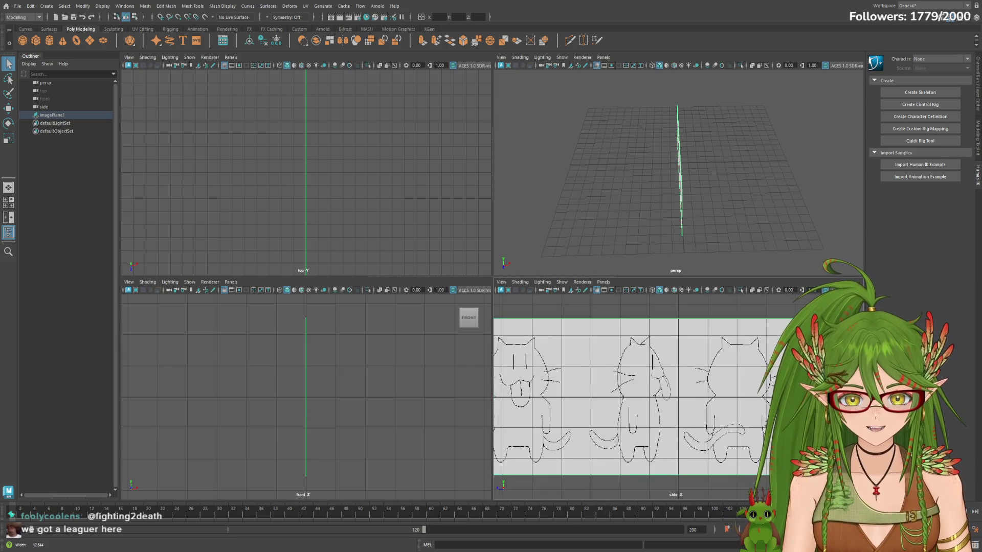
# Step: Select imagePlane1 and slide it to the right in the side view with the Move tool
pyautogui.click(683, 430)
pyautogui.press('e')
pyautogui.press('w')
pyautogui.moveTo(649, 401); pyautogui.dragTo(673, 404)
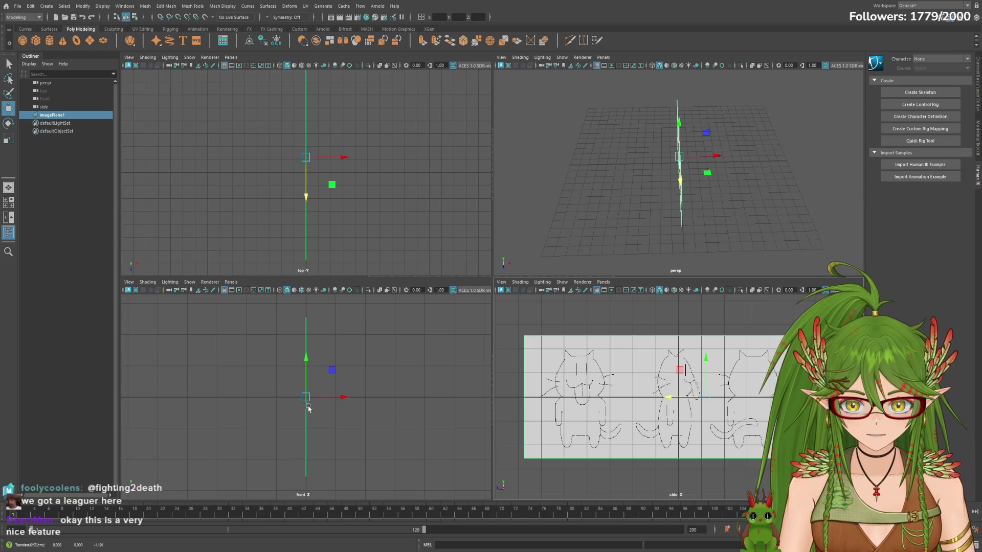
# Step: Move the front-camera imagePlane2 right so the two cat planes cross, checking in perspective
pyautogui.click(340, 438)
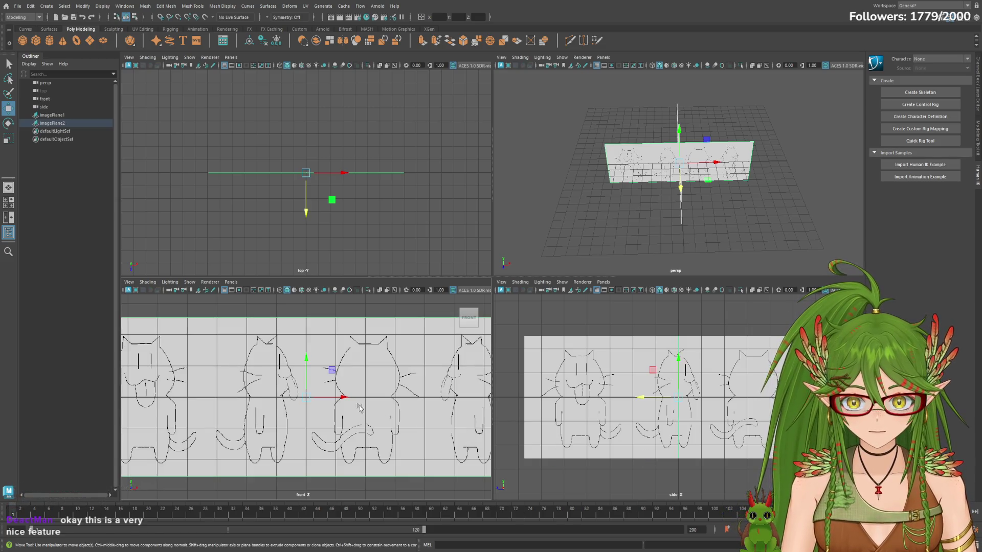
pyautogui.moveTo(342, 398); pyautogui.dragTo(498, 413)
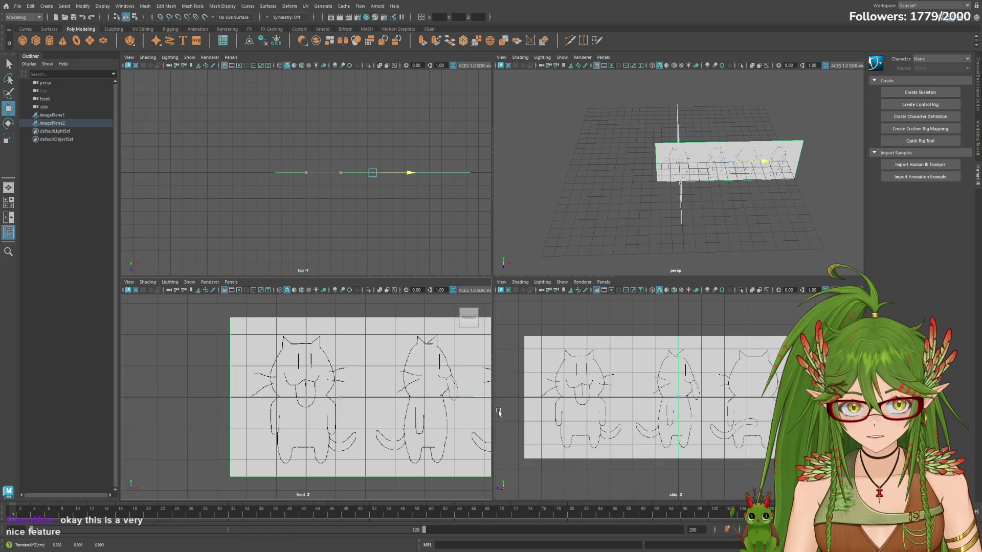
pyautogui.press('w')
pyautogui.moveTo(791, 241)
pyautogui.keyDown('alt'); pyautogui.mouseDown()
pyautogui.moveTo(610, 220)
pyautogui.moveTo(625, 235)
pyautogui.moveTo(637, 219)
pyautogui.moveTo(695, 214)
pyautogui.moveTo(685, 184)
pyautogui.moveTo(697, 220)
pyautogui.moveTo(696, 186)
pyautogui.mouseUp(); pyautogui.keyUp('alt')
pyautogui.click(692, 222)
pyautogui.moveTo(693, 221)
pyautogui.keyDown('alt'); pyautogui.mouseDown()
pyautogui.moveTo(577, 217)
pyautogui.moveTo(585, 215)
pyautogui.mouseUp(); pyautogui.keyUp('alt')
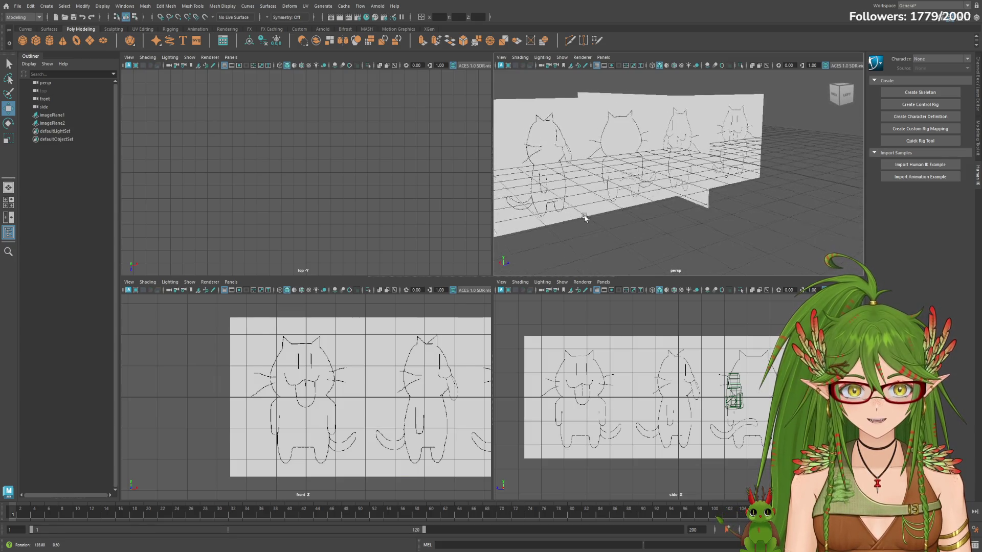
pyautogui.moveTo(586, 214)
pyautogui.keyDown('alt'); pyautogui.mouseDown(button='right')
pyautogui.moveTo(816, 154)
pyautogui.moveTo(800, 175)
pyautogui.mouseUp(button='right'); pyautogui.keyUp('alt')
pyautogui.moveTo(800, 175)
pyautogui.keyDown('alt'); pyautogui.mouseDown()
pyautogui.moveTo(828, 177)
pyautogui.moveTo(793, 187)
pyautogui.moveTo(771, 212)
pyautogui.moveTo(675, 201)
pyautogui.mouseUp(); pyautogui.keyUp('alt')
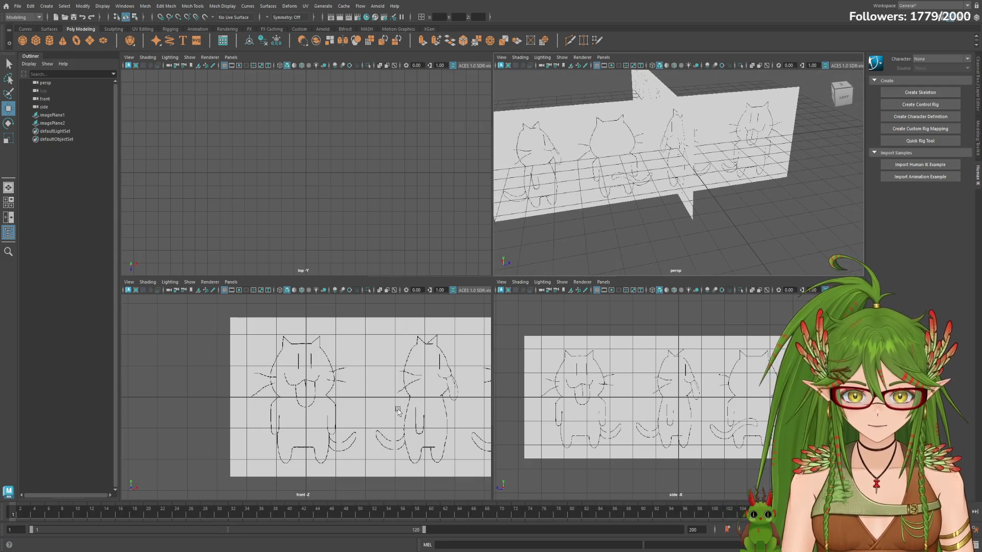
pyautogui.moveTo(326, 406)
pyautogui.keyDown('alt'); pyautogui.mouseDown(button='right')
pyautogui.moveTo(540, 399)
pyautogui.moveTo(452, 403)
pyautogui.mouseUp(button='right'); pyautogui.keyUp('alt')
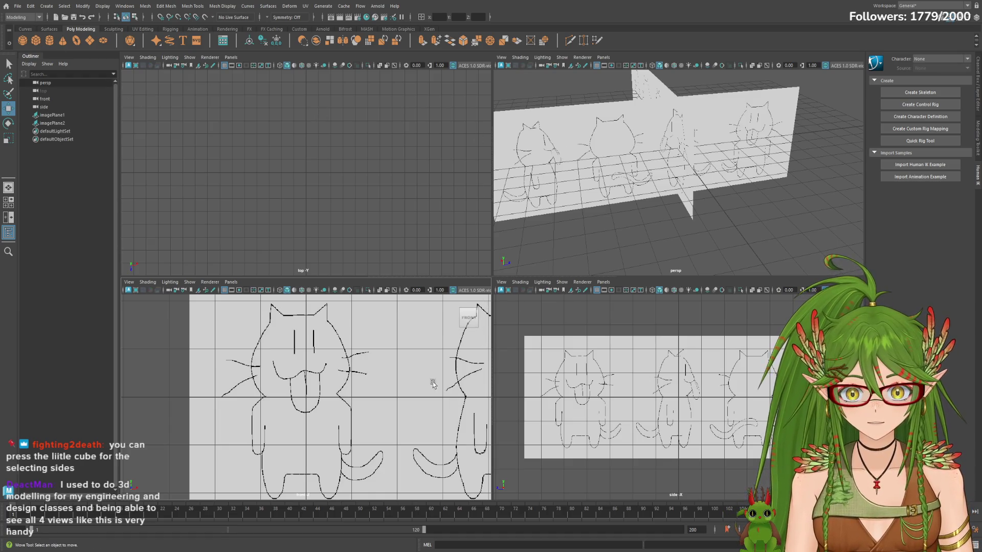
pyautogui.click(594, 152)
pyautogui.press('w')
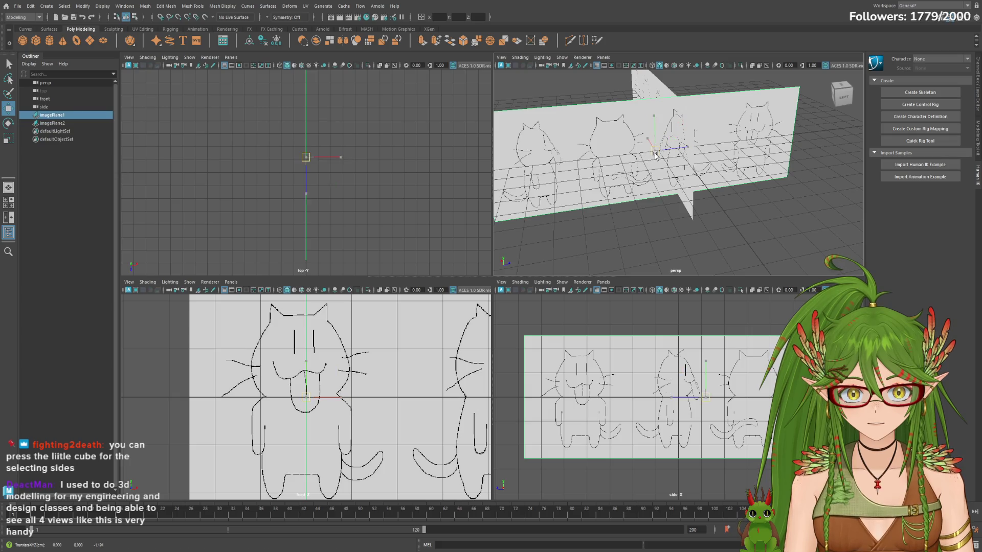
pyautogui.moveTo(306, 397)
pyautogui.mouseDown()
pyautogui.moveTo(338, 369)
pyautogui.moveTo(347, 439)
pyautogui.moveTo(266, 377)
pyautogui.mouseUp()
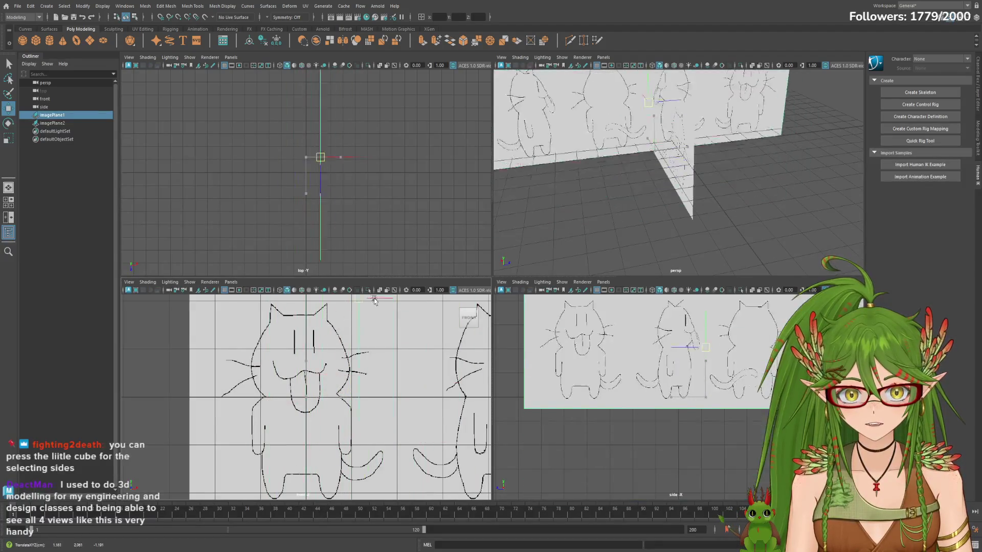
pyautogui.hotkey('ctrl', 'z')
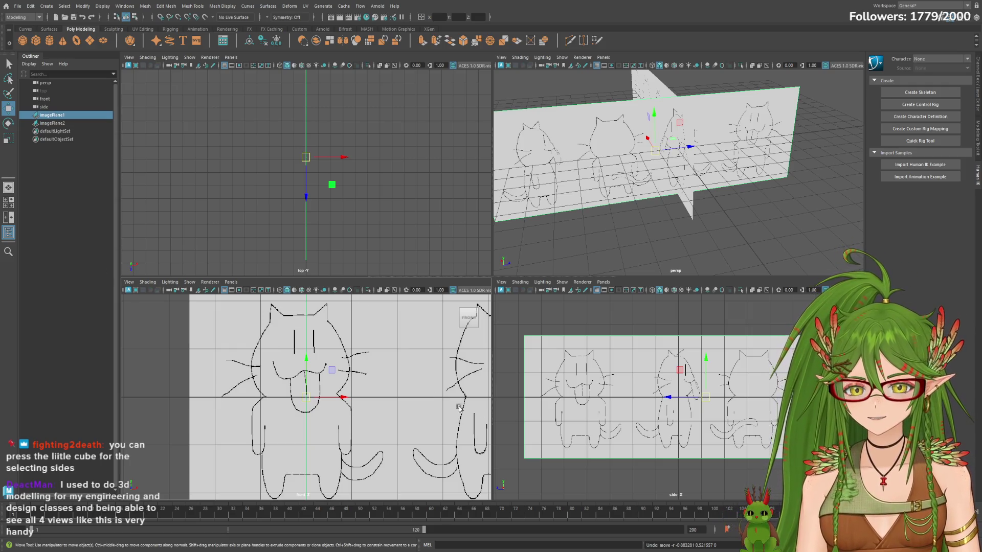
pyautogui.click(622, 481)
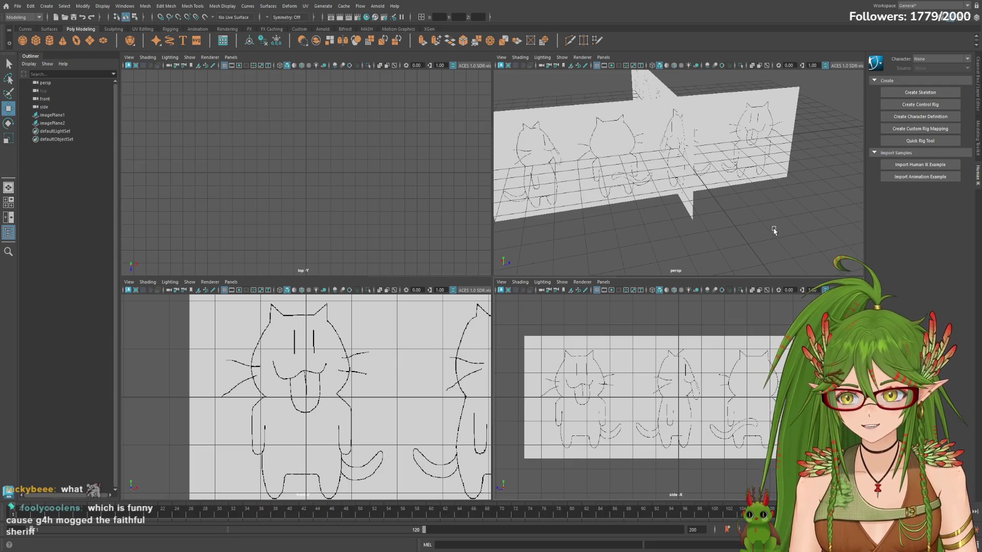
pyautogui.keyDown('alt'); pyautogui.moveTo(768, 228); pyautogui.dragTo(607, 216); pyautogui.keyUp('alt')
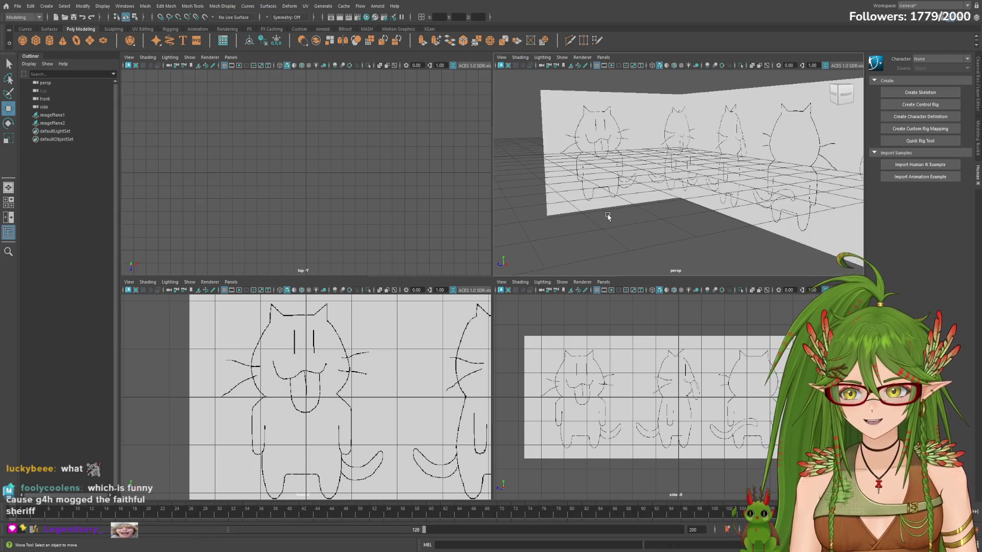
pyautogui.moveTo(607, 218)
pyautogui.keyDown('alt'); pyautogui.mouseDown()
pyautogui.moveTo(668, 223)
pyautogui.moveTo(618, 216)
pyautogui.mouseUp(); pyautogui.keyUp('alt')
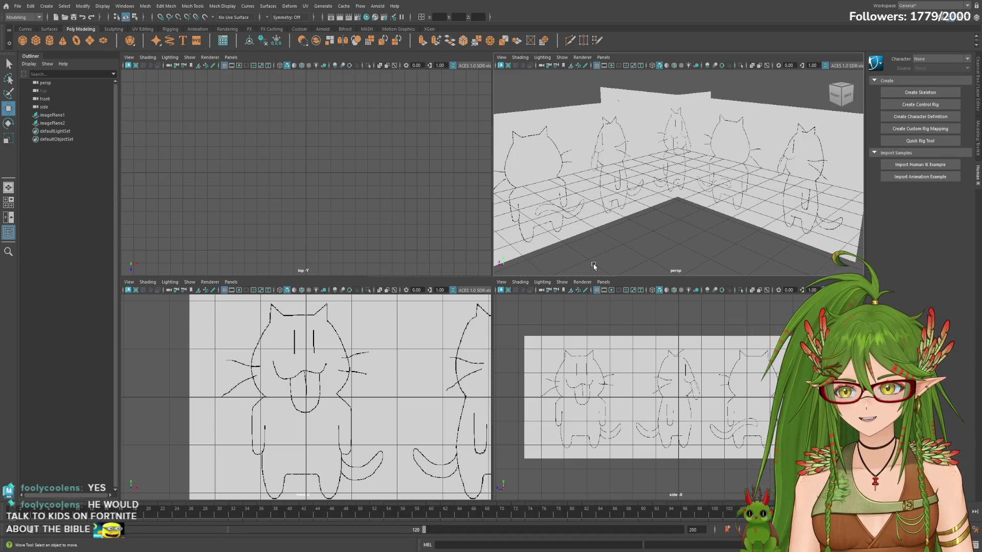
pyautogui.keyDown('alt'); pyautogui.moveTo(718, 243); pyautogui.dragTo(675, 136); pyautogui.keyUp('alt')
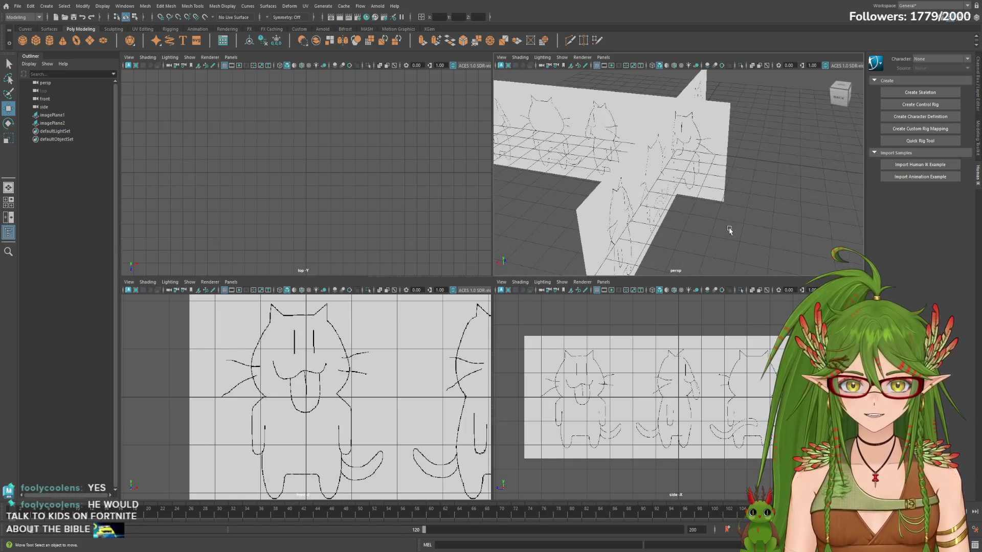
pyautogui.click(675, 137)
# Step: Select imagePlane1 and imagePlane2 together and raise both upward along Y
pyautogui.keyDown('shift'); pyautogui.click(652, 145); pyautogui.keyUp('shift')
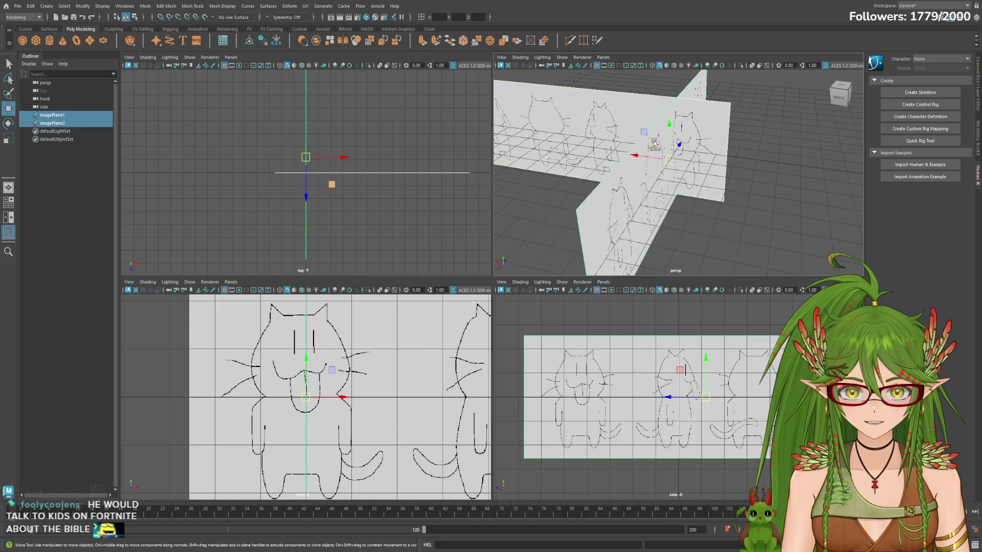
pyautogui.click(586, 115)
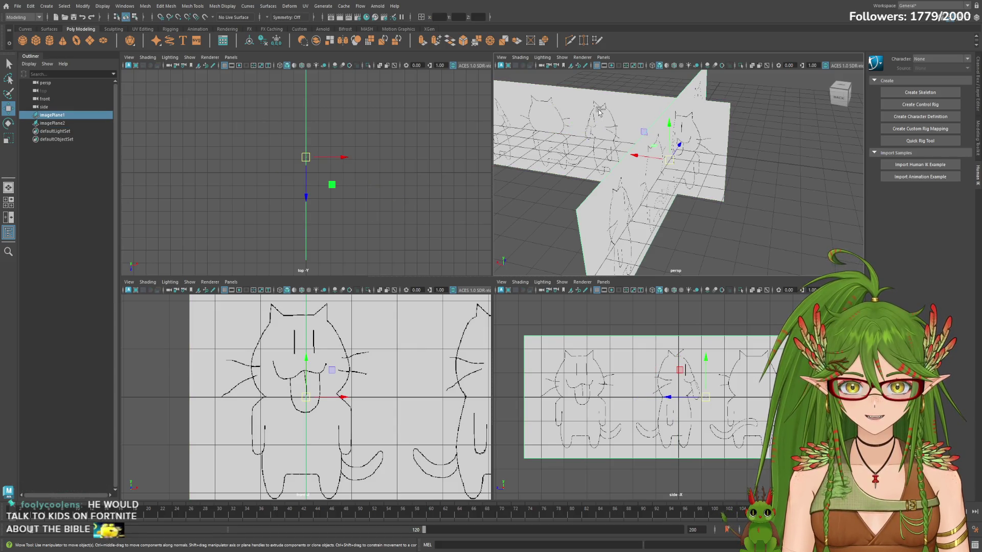
pyautogui.keyDown('shift'); pyautogui.click(600, 112); pyautogui.keyUp('shift')
pyautogui.moveTo(664, 159)
pyautogui.keyDown('alt'); pyautogui.mouseDown()
pyautogui.moveTo(592, 130)
pyautogui.moveTo(591, 62)
pyautogui.moveTo(688, 158)
pyautogui.moveTo(660, 177)
pyautogui.mouseUp(); pyautogui.keyUp('alt')
pyautogui.moveTo(406, 432)
pyautogui.keyDown('alt'); pyautogui.mouseDown(button='middle')
pyautogui.moveTo(400, 372)
pyautogui.moveTo(383, 401)
pyautogui.mouseUp(button='middle'); pyautogui.keyUp('alt')
# Step: Select the front cat image plane and enlarge the front view to fill the workspace
pyautogui.click(71, 132)
pyautogui.click(59, 115)
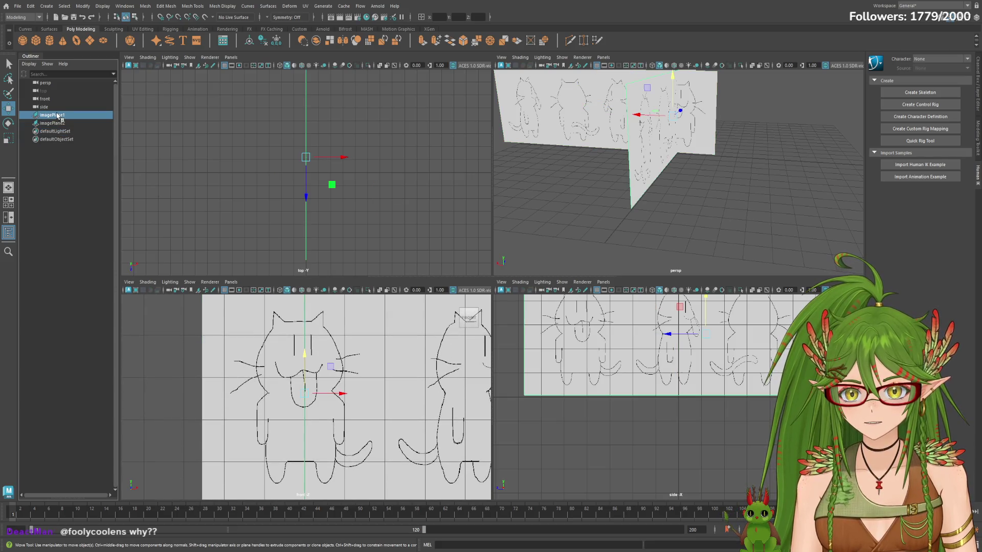
pyautogui.scroll(3, 430, 396)
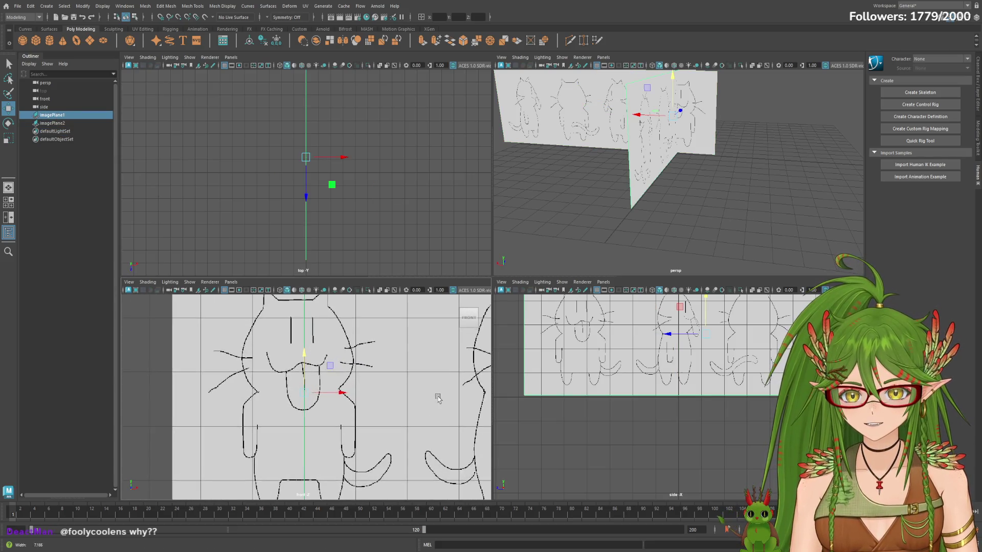
pyautogui.click(404, 387)
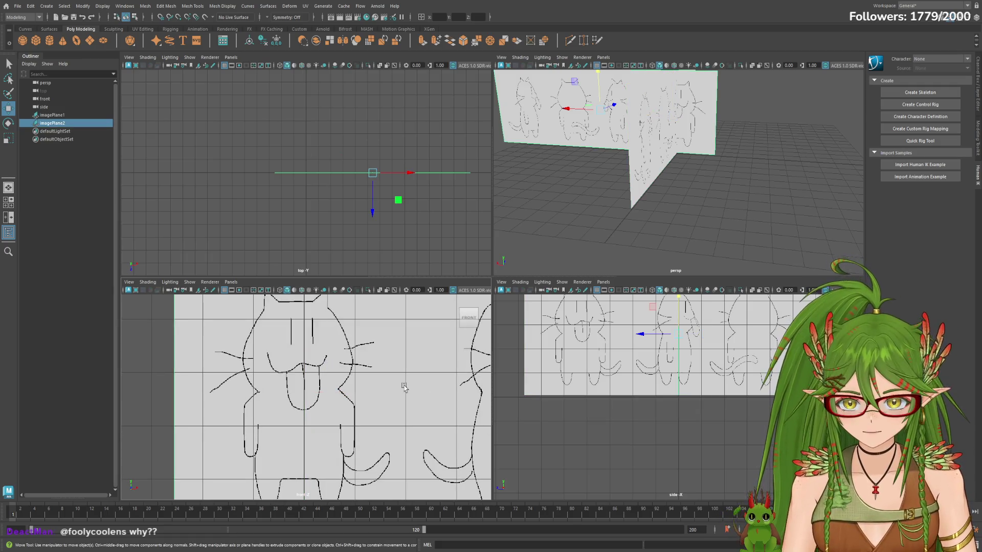
pyautogui.press('space')
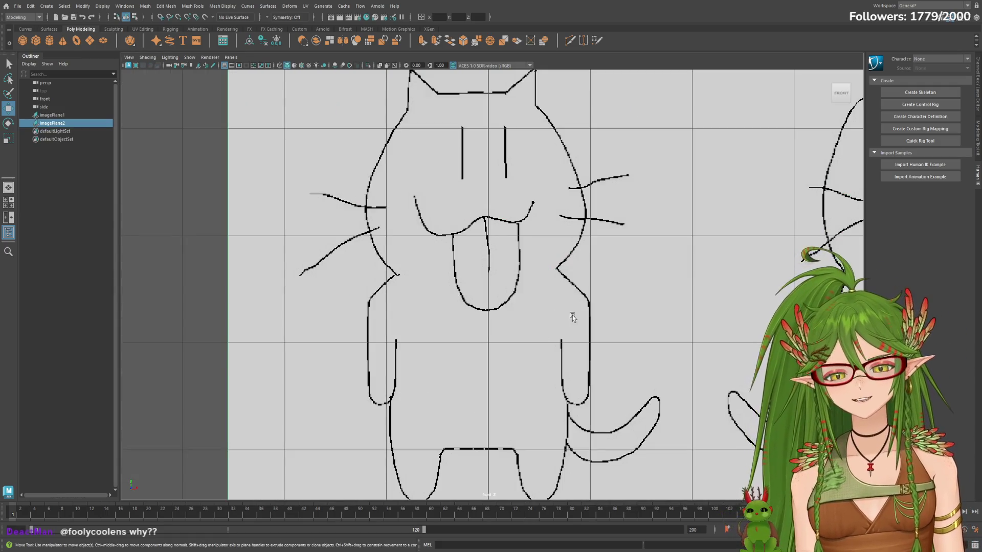
pyautogui.scroll(-3, 571, 317)
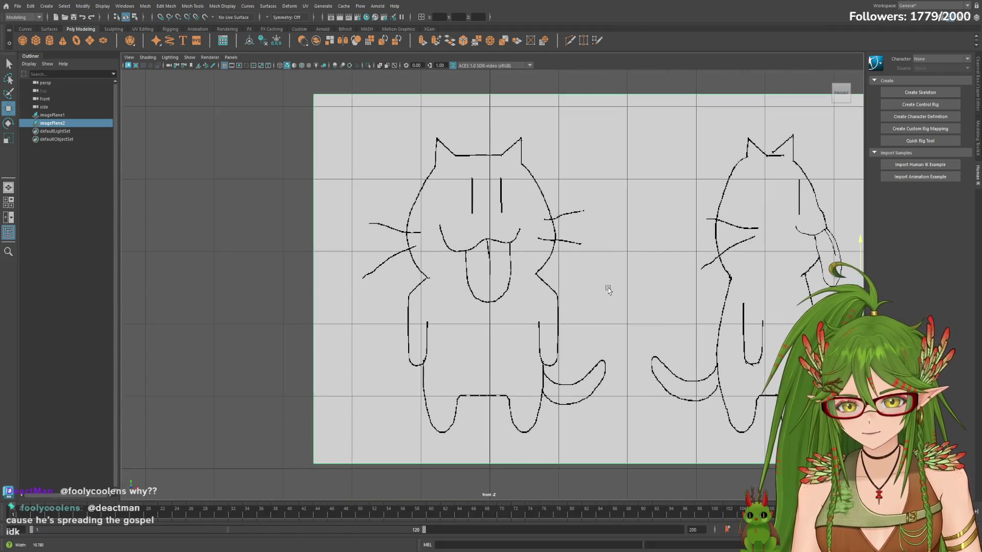
pyautogui.scroll(2, 608, 289)
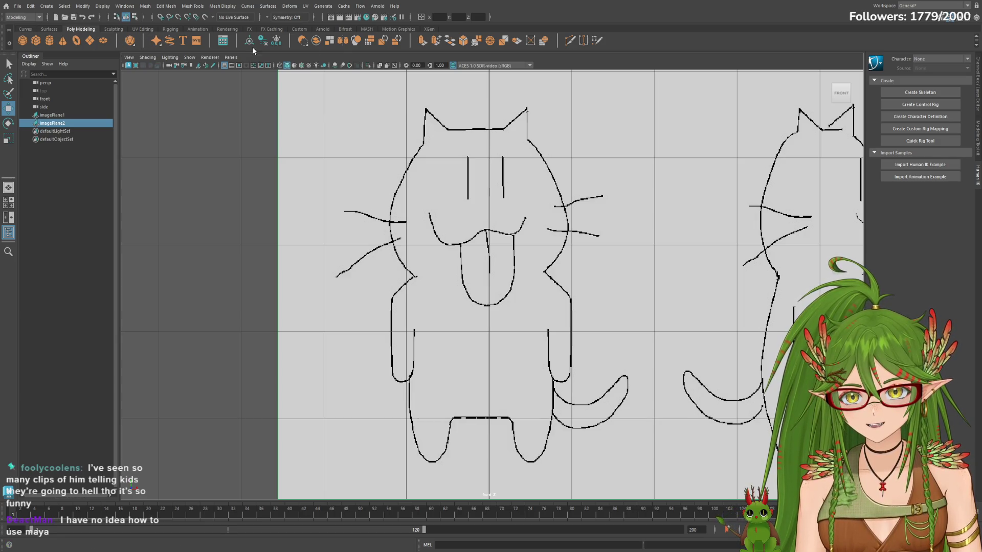
pyautogui.click(157, 42)
pyautogui.scroll(-3, 579, 309)
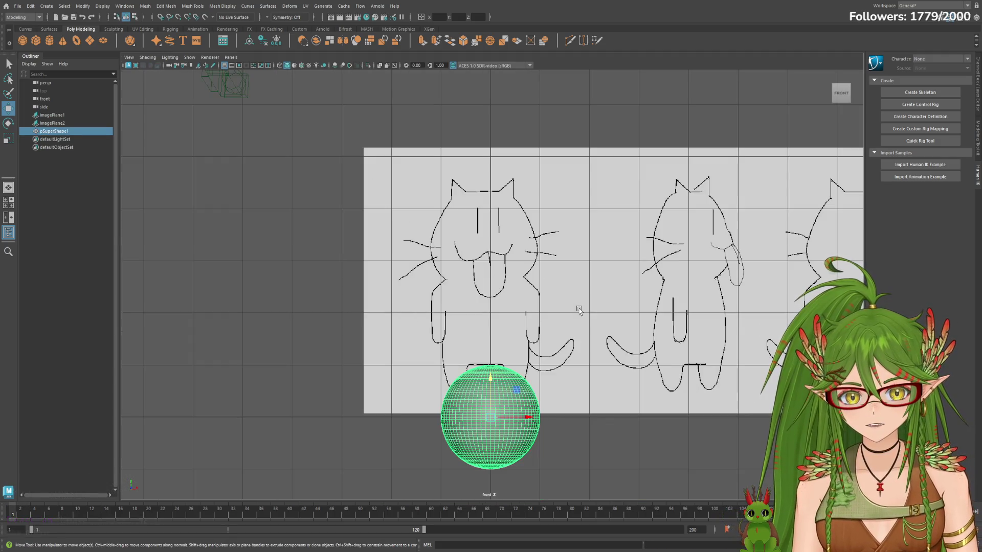
pyautogui.press('Delete')
pyautogui.scroll(-2, 581, 318)
pyautogui.scroll(-2, 553, 269)
pyautogui.scroll(2, 528, 223)
pyautogui.scroll(-1, 528, 223)
pyautogui.scroll(-1, 528, 224)
pyautogui.scroll(2, 528, 223)
pyautogui.scroll(1, 527, 224)
pyautogui.scroll(-2, 527, 223)
pyautogui.scroll(1, 528, 223)
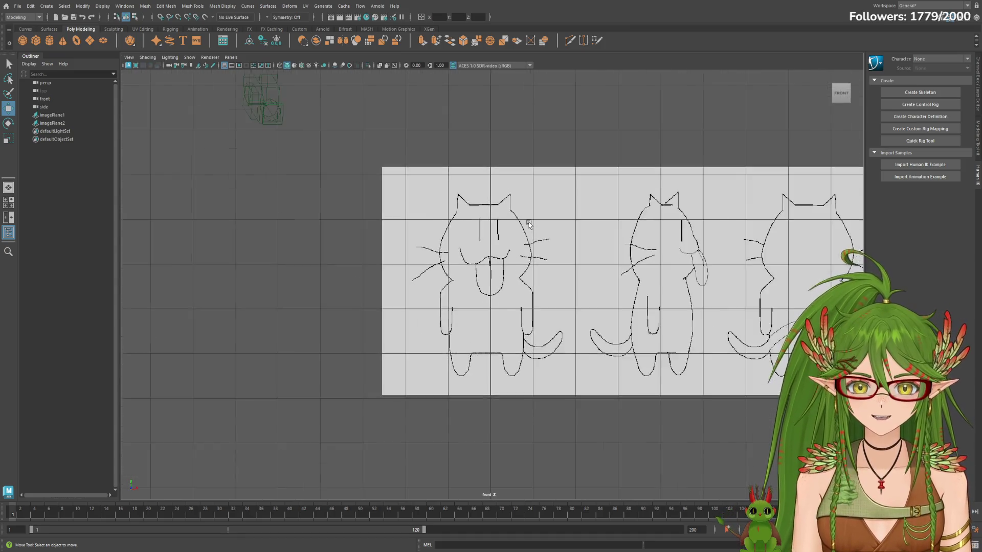
pyautogui.scroll(-1, 528, 223)
pyautogui.scroll(1, 528, 223)
pyautogui.scroll(-2, 528, 223)
pyautogui.scroll(1, 528, 224)
pyautogui.scroll(3, 528, 224)
pyautogui.scroll(1, 528, 223)
pyautogui.scroll(1, 528, 224)
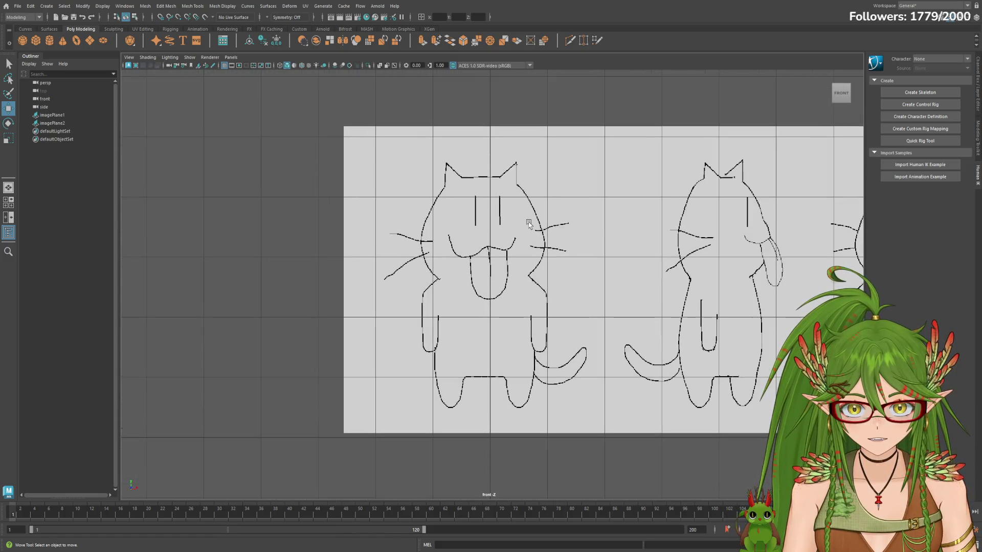
pyautogui.scroll(-1, 528, 224)
pyautogui.scroll(-3, 527, 224)
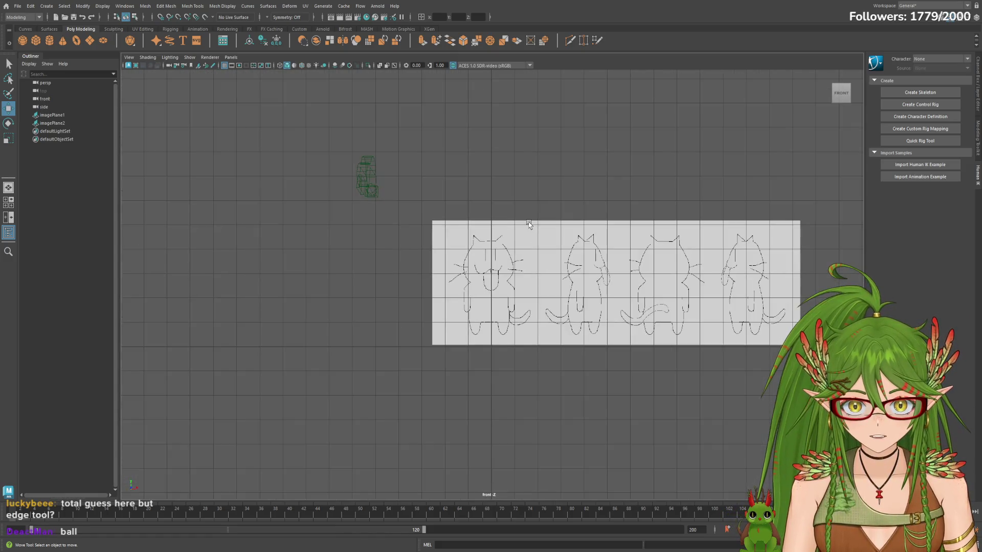
pyautogui.scroll(1, 528, 223)
pyautogui.scroll(1, 529, 223)
pyautogui.scroll(-1, 529, 224)
pyautogui.scroll(-2, 529, 223)
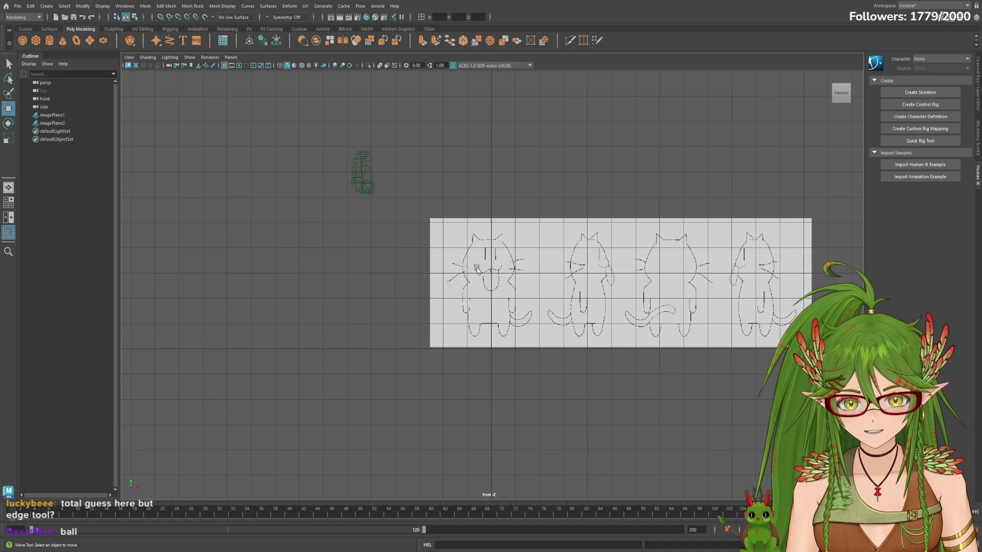
pyautogui.keyDown('shift'); pyautogui.moveTo(495, 272); pyautogui.dragTo(495, 268, button='right'); pyautogui.keyUp('shift')
pyautogui.hotkey('ctrl', 'z')
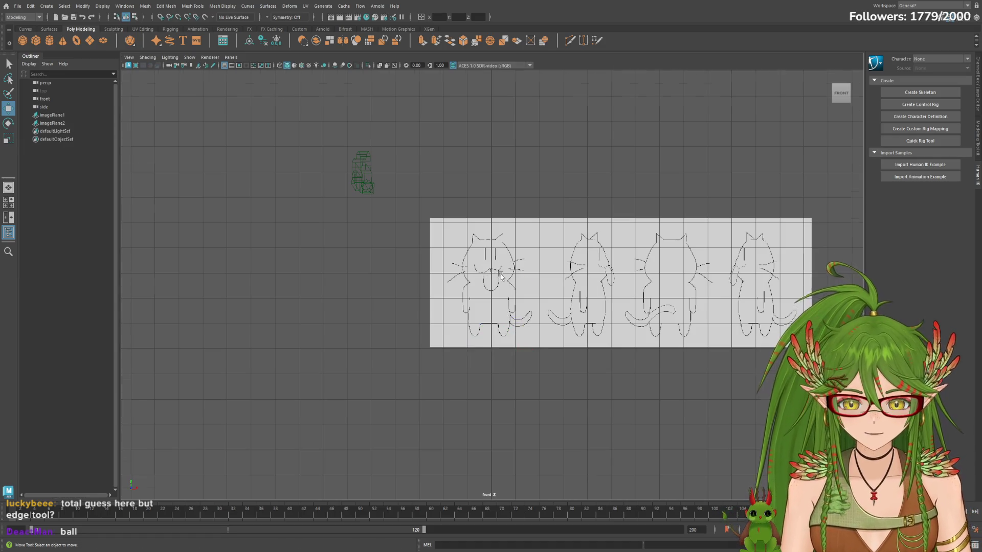
pyautogui.scroll(2, 502, 284)
pyautogui.scroll(-1, 500, 270)
pyautogui.scroll(-1, 500, 270)
pyautogui.scroll(1, 501, 270)
pyautogui.scroll(1, 501, 270)
pyautogui.scroll(-1, 500, 270)
pyautogui.scroll(2, 500, 270)
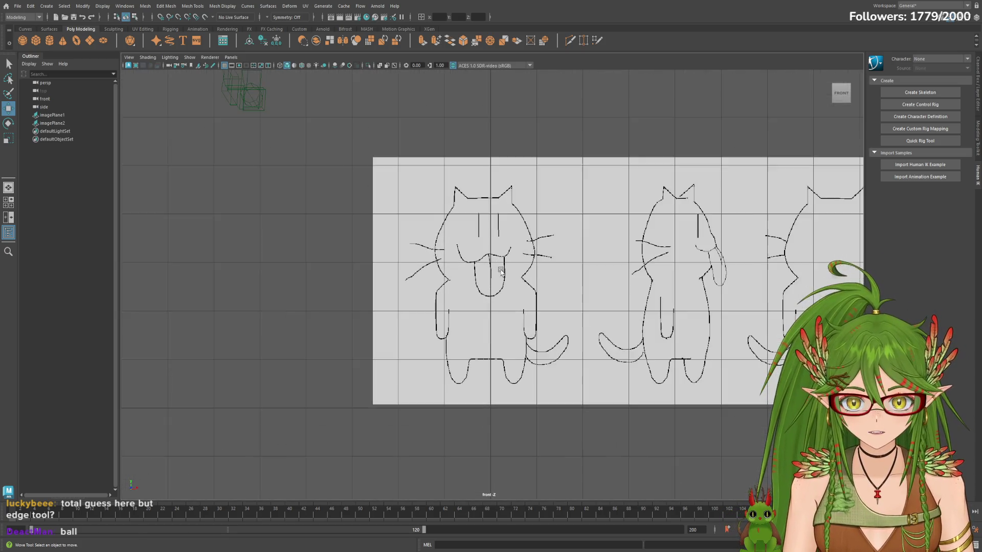
pyautogui.scroll(1, 501, 270)
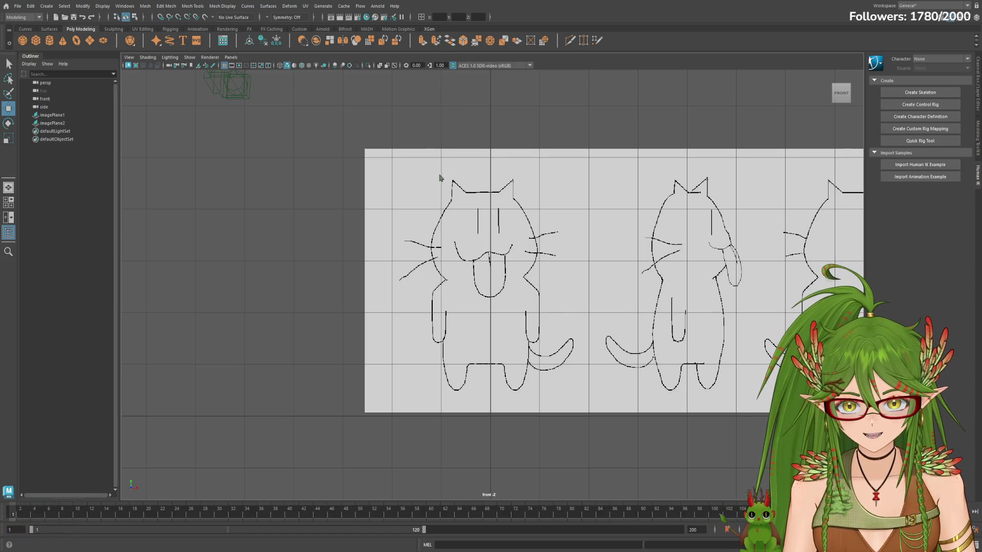
pyautogui.press('w')
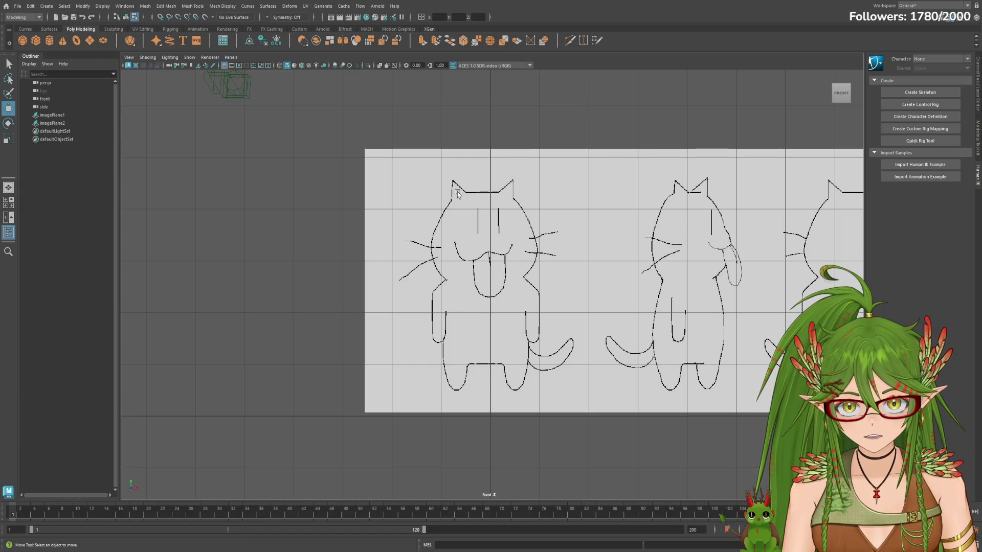
pyautogui.scroll(-2, 468, 186)
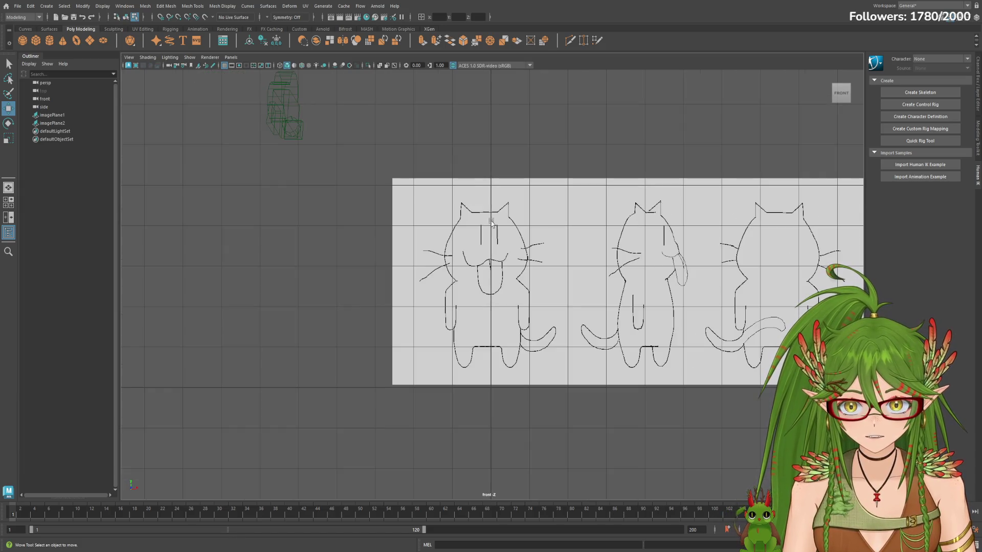
pyautogui.scroll(-1, 495, 220)
pyautogui.scroll(-1, 495, 220)
pyautogui.scroll(1, 495, 220)
pyautogui.scroll(-2, 494, 221)
pyautogui.scroll(-1, 503, 228)
pyautogui.scroll(2, 511, 233)
pyautogui.scroll(-1, 511, 236)
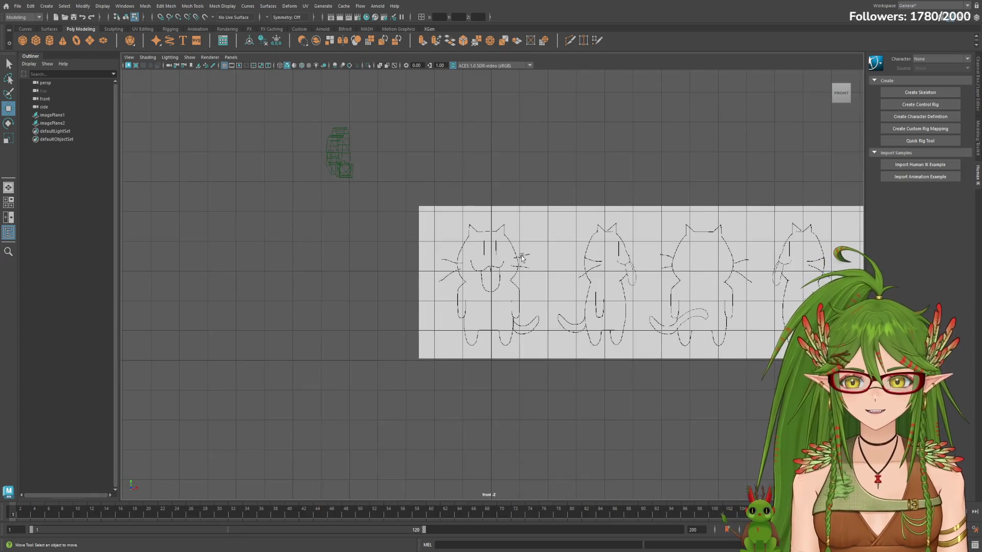
pyautogui.scroll(-1, 515, 263)
pyautogui.scroll(1, 514, 263)
pyautogui.scroll(1, 525, 248)
pyautogui.scroll(1, 525, 247)
pyautogui.scroll(1, 492, 214)
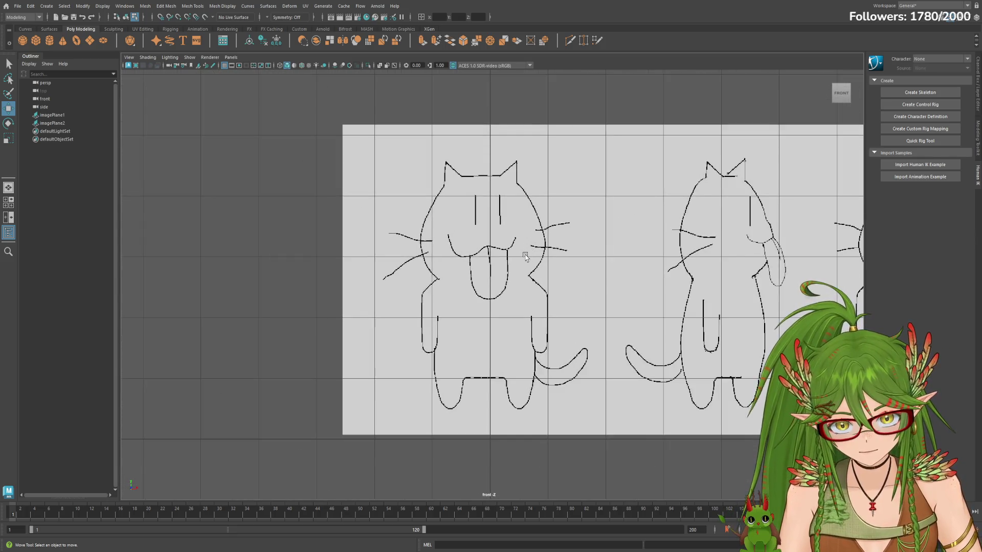
pyautogui.scroll(1, 455, 185)
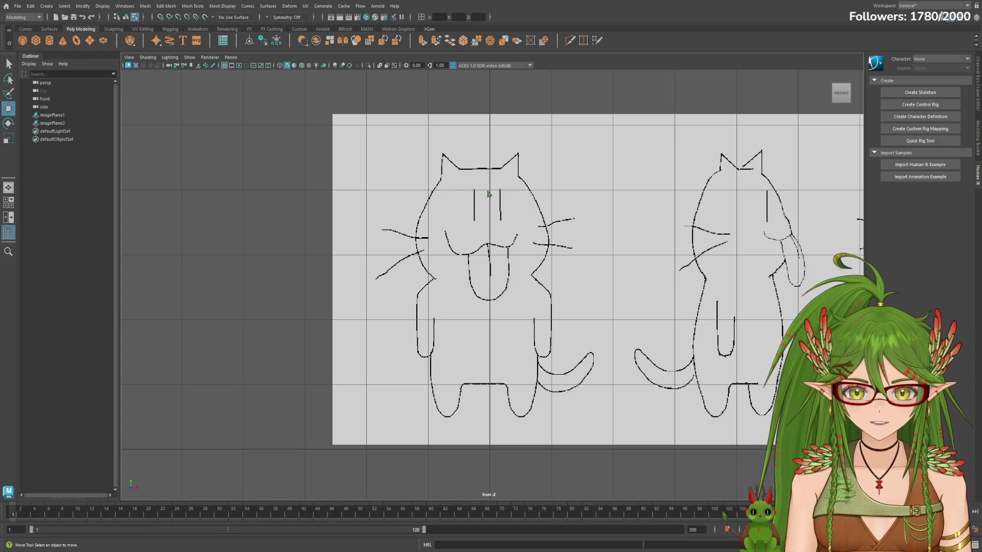
pyautogui.press('g')
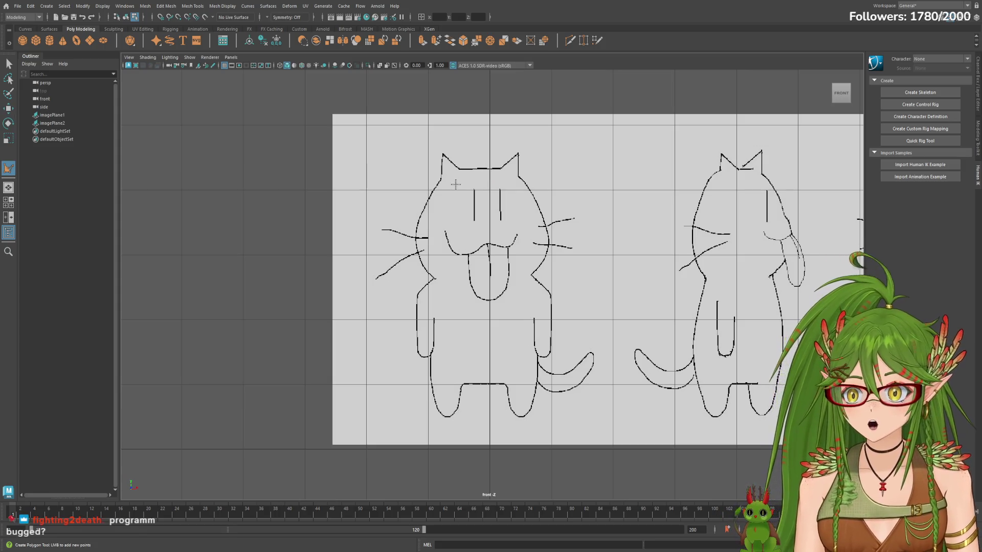
pyautogui.scroll(-3, 461, 186)
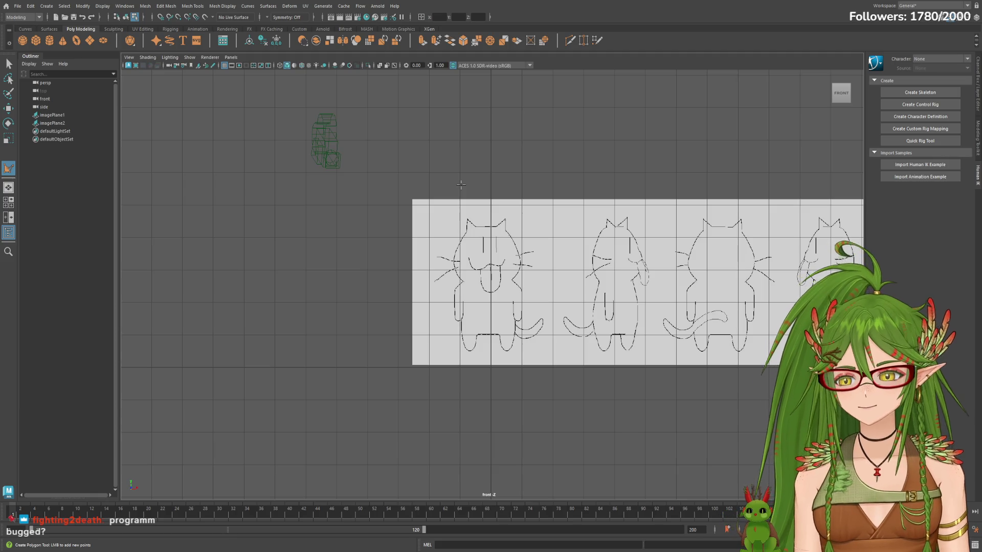
pyautogui.scroll(2, 480, 238)
pyautogui.scroll(-2, 479, 238)
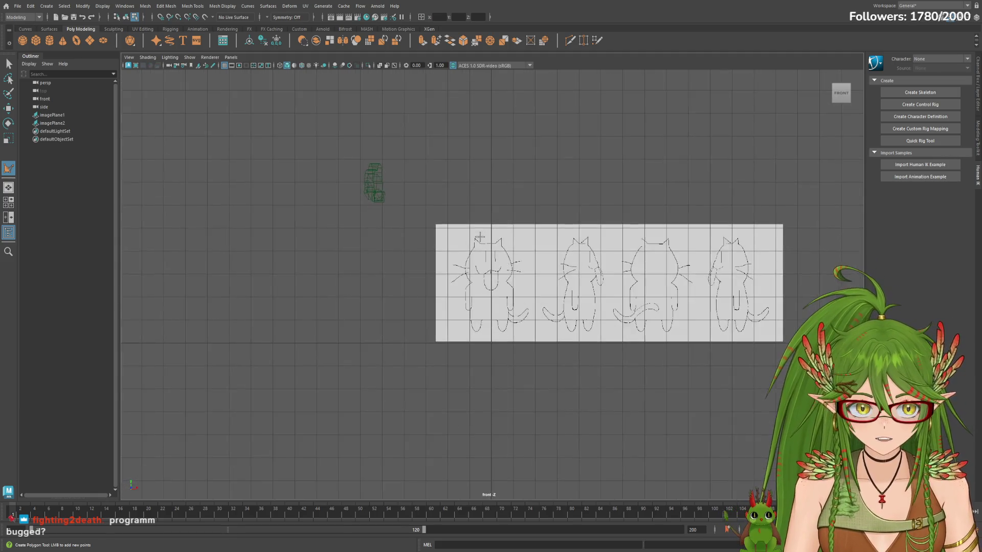
pyautogui.scroll(1, 480, 238)
pyautogui.scroll(1, 478, 238)
pyautogui.scroll(1, 478, 237)
pyautogui.scroll(-2, 478, 237)
pyautogui.scroll(1, 478, 236)
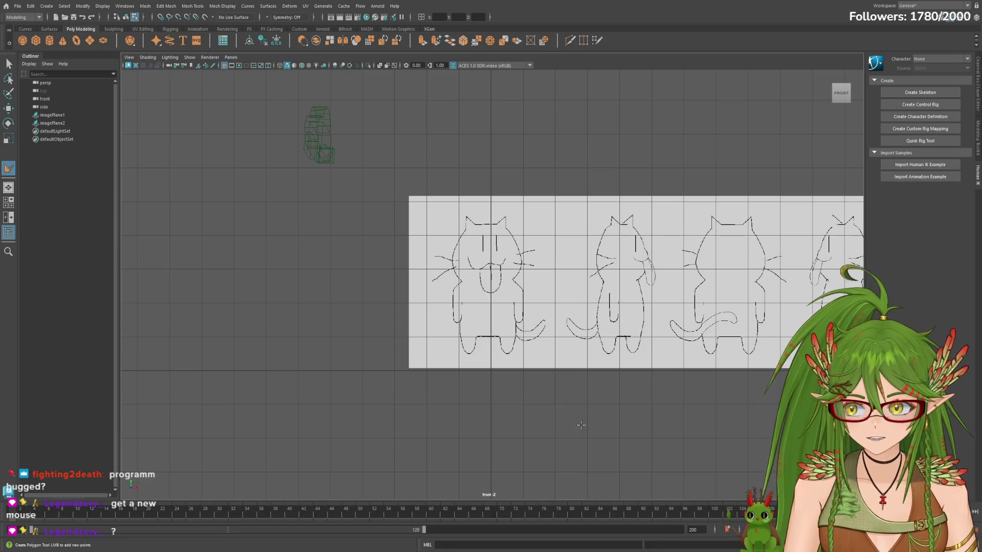
pyautogui.scroll(1, 542, 359)
pyautogui.scroll(-1, 543, 358)
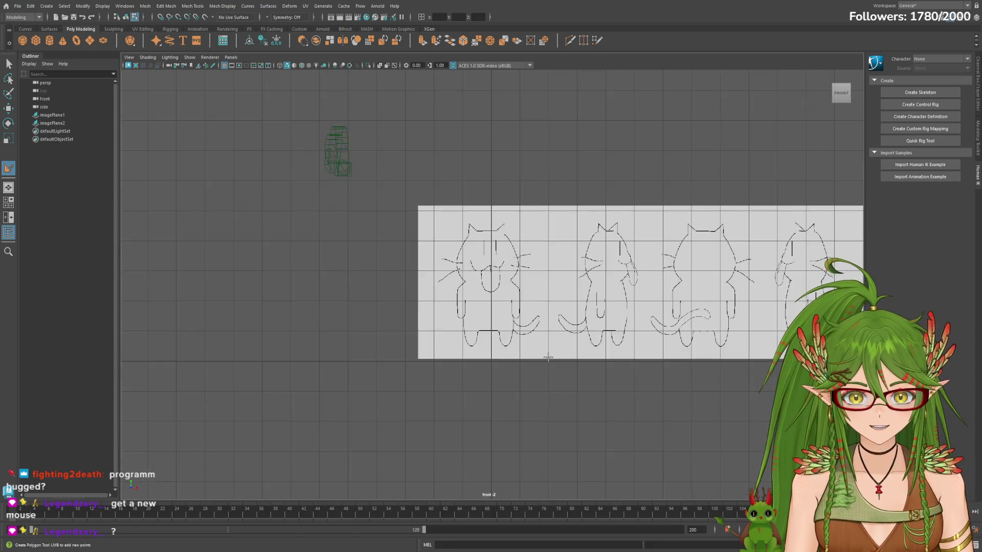
pyautogui.scroll(2, 545, 376)
pyautogui.scroll(-3, 545, 375)
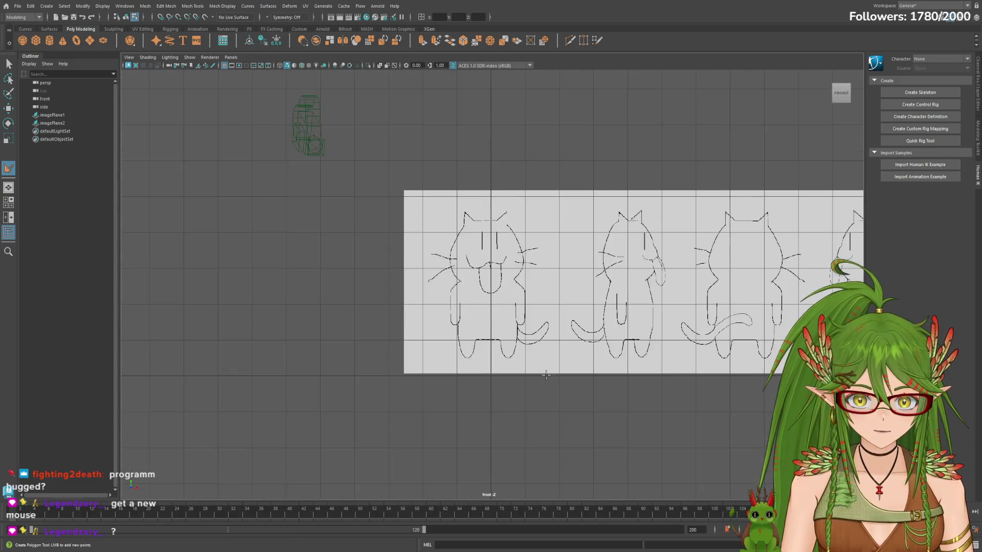
pyautogui.scroll(1, 545, 389)
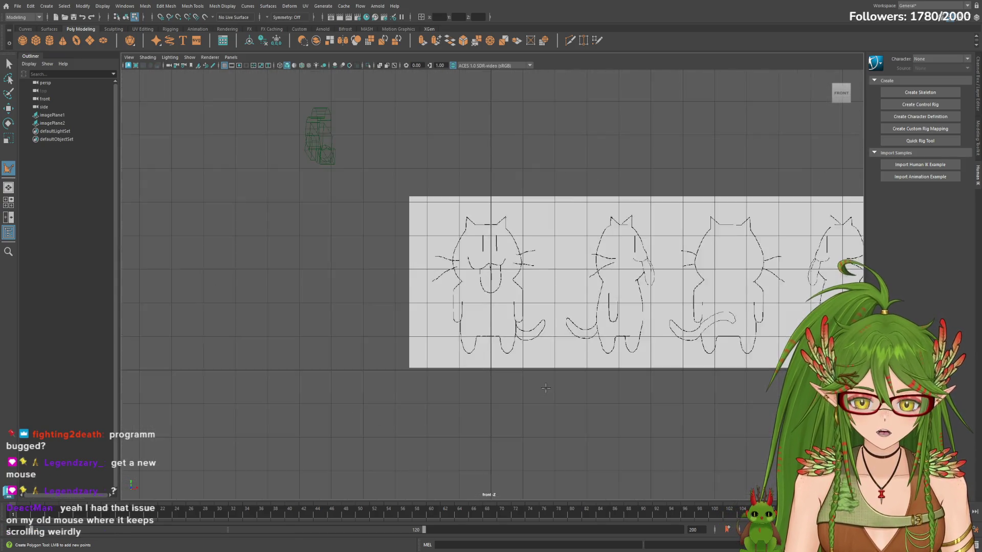
pyautogui.scroll(1, 545, 390)
pyautogui.scroll(-1, 545, 388)
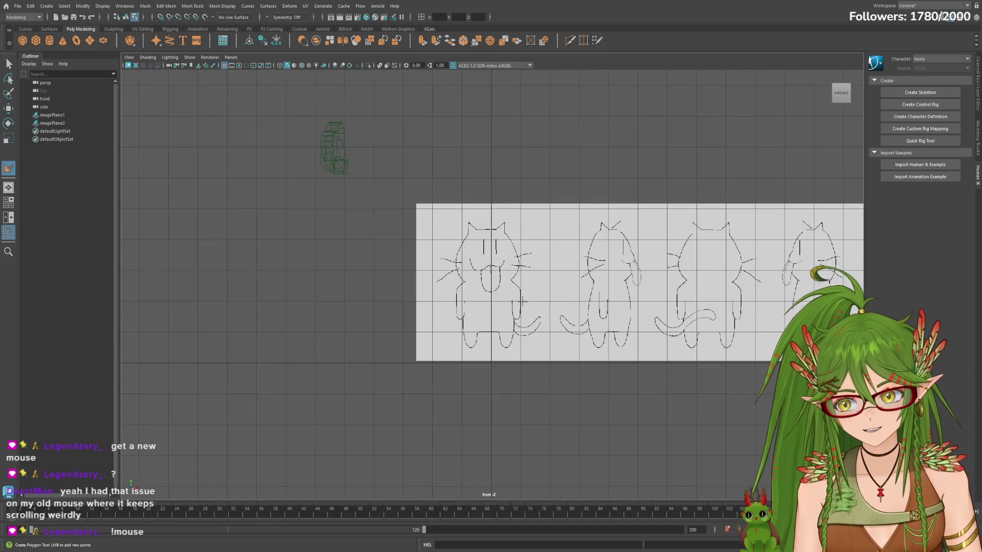
pyautogui.scroll(1, 520, 301)
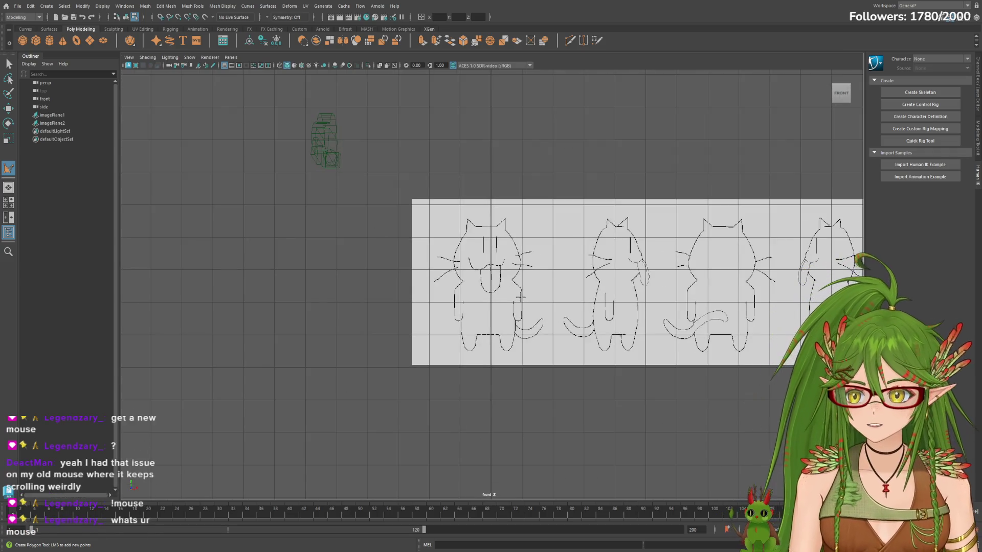
pyautogui.scroll(1, 523, 298)
pyautogui.scroll(1, 496, 265)
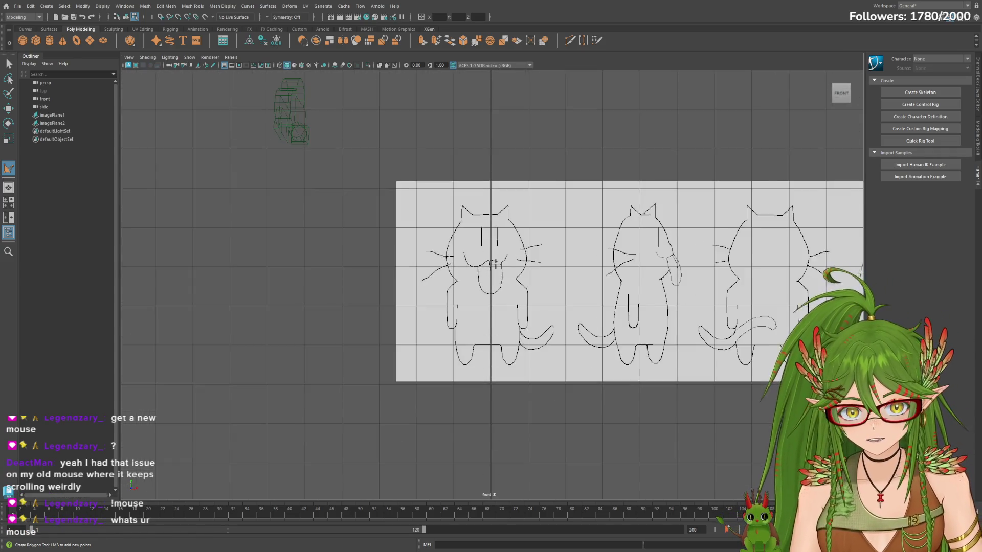
pyautogui.scroll(-2, 496, 265)
pyautogui.scroll(-1, 544, 272)
pyautogui.scroll(-1, 550, 277)
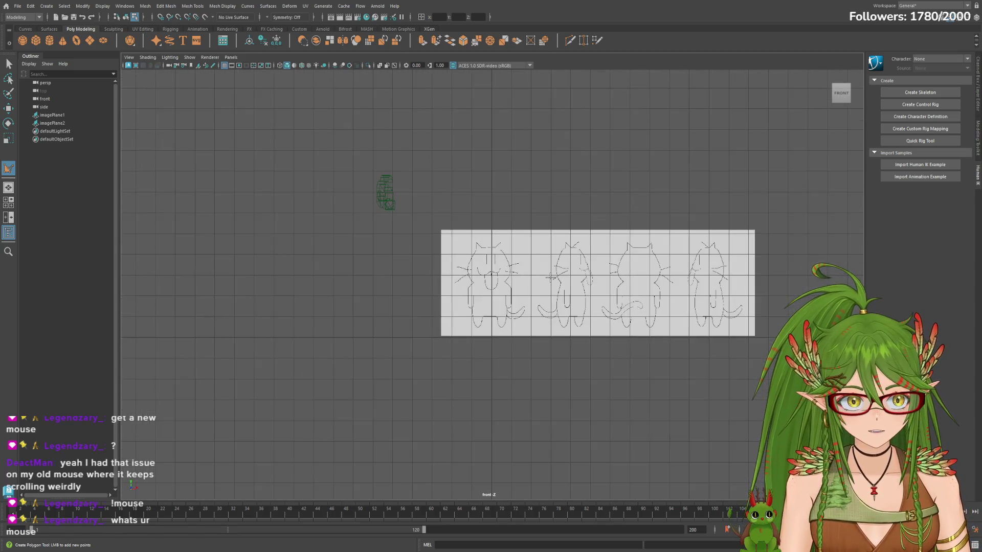
pyautogui.scroll(1, 550, 277)
pyautogui.scroll(1, 550, 278)
pyautogui.scroll(-1, 549, 278)
pyautogui.scroll(1, 549, 278)
pyautogui.scroll(-2, 549, 279)
pyautogui.scroll(1, 549, 280)
pyautogui.scroll(-1, 550, 281)
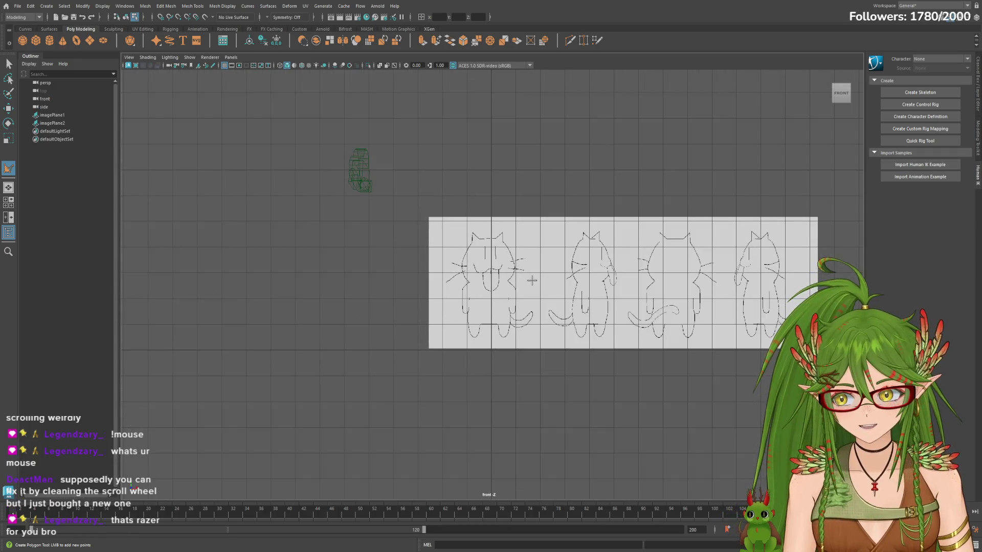
pyautogui.keyDown('shift'); pyautogui.moveTo(600, 293); pyautogui.dragTo(547, 297, button='right'); pyautogui.keyUp('shift')
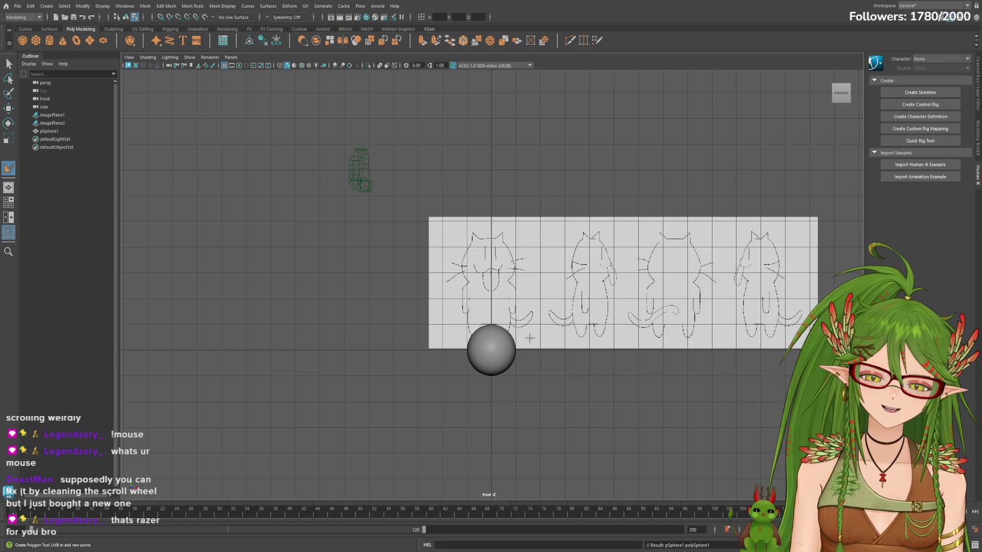
pyautogui.hotkey('ctrl', 'z')
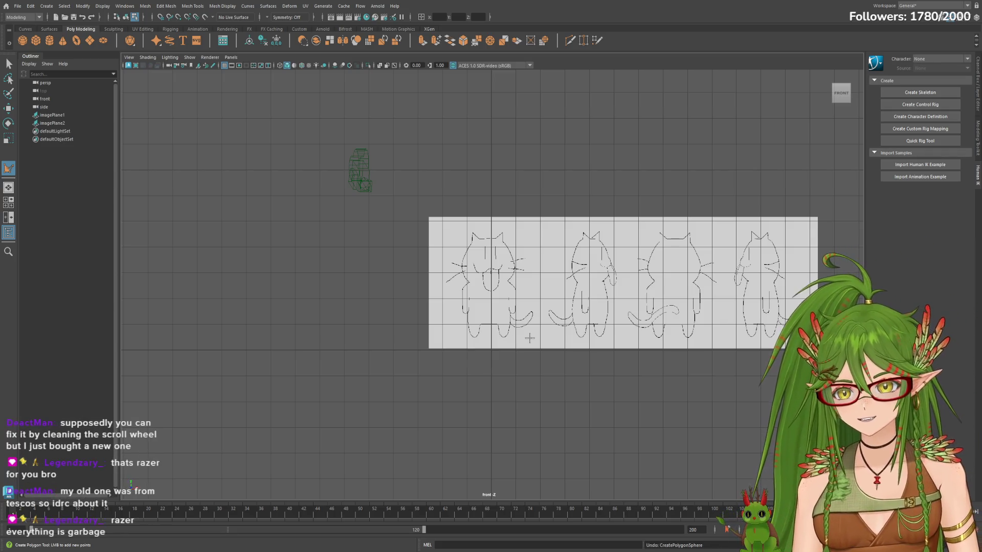
pyautogui.click(487, 315)
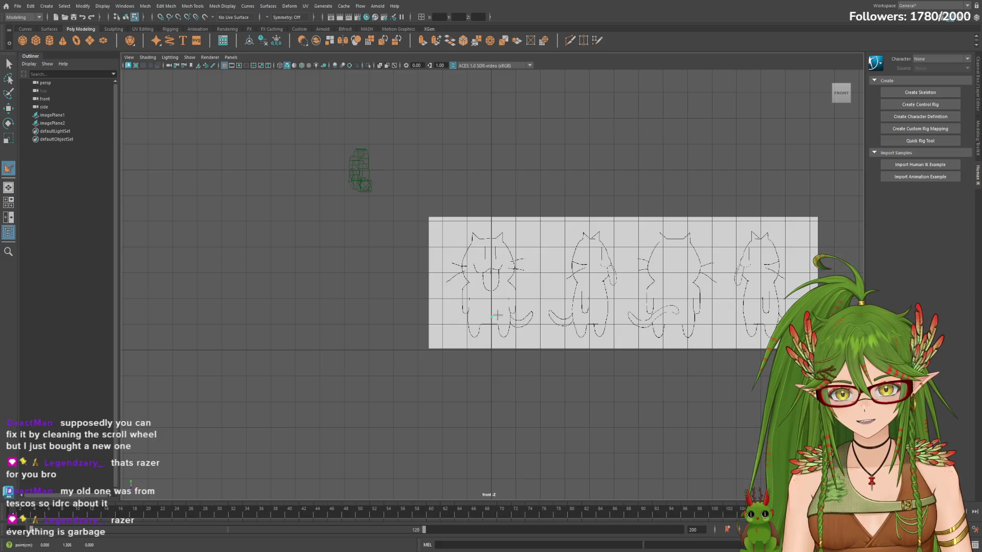
pyautogui.scroll(2, 510, 320)
pyautogui.scroll(2, 507, 323)
pyautogui.scroll(2, 496, 327)
pyautogui.scroll(-1, 496, 327)
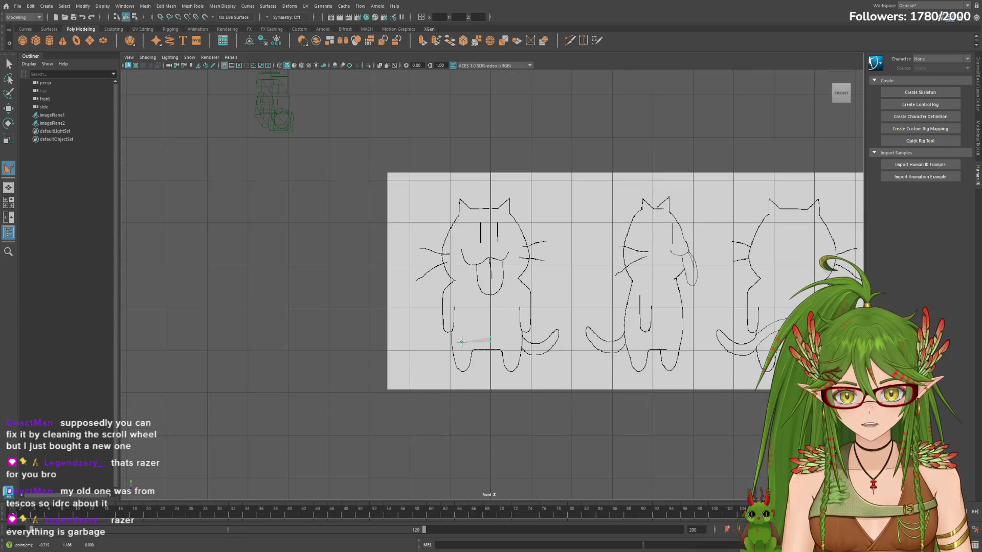
pyautogui.hotkey('ctrl', 'z')
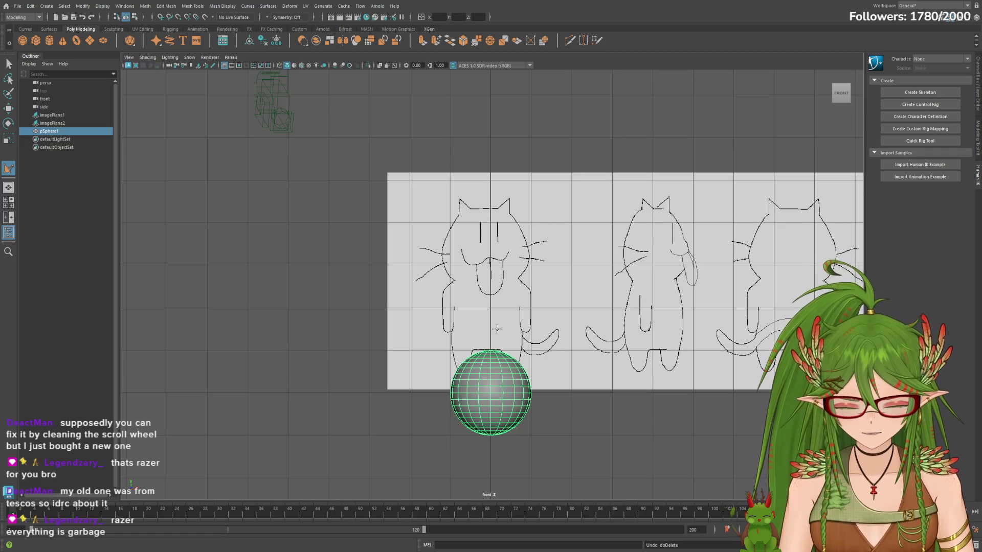
pyautogui.press('Delete')
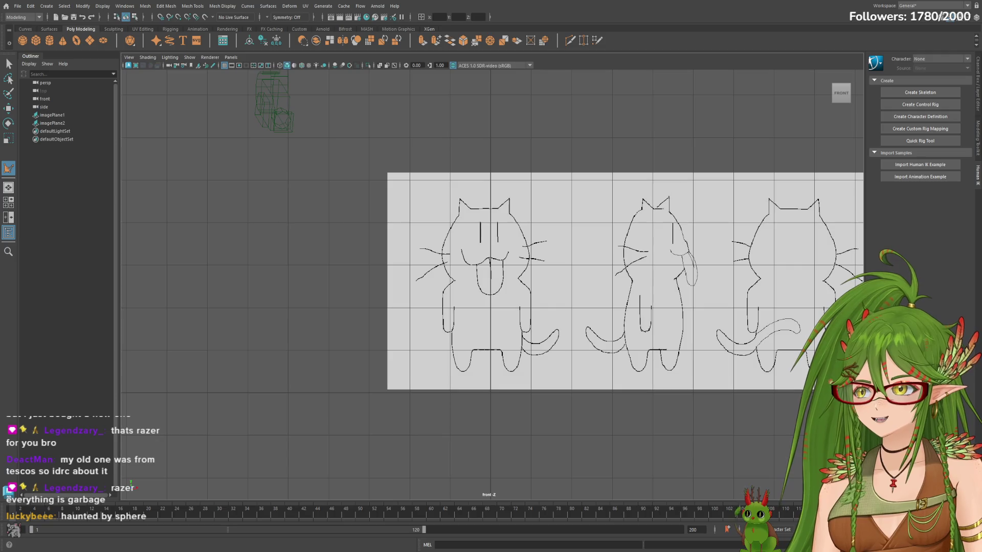
# Step: Zoom in on the front cat drawing and delete the sphere restored by an undo
pyautogui.moveTo(300, 246)
pyautogui.keyDown('alt'); pyautogui.mouseDown(button='right')
pyautogui.moveTo(671, 273)
pyautogui.moveTo(620, 285)
pyautogui.mouseUp(button='right'); pyautogui.keyUp('alt')
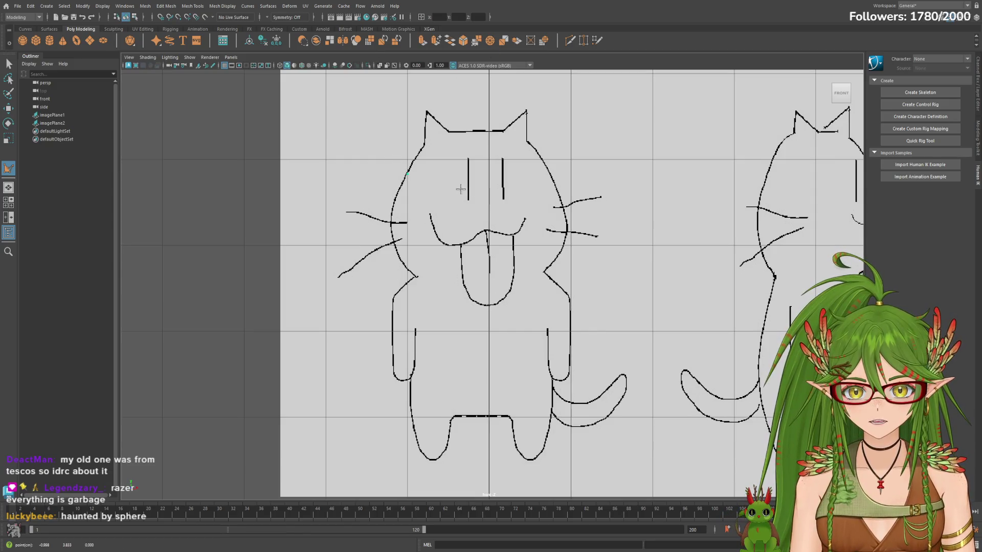
pyautogui.hotkey('ctrl', 'z')
pyautogui.press('Delete')
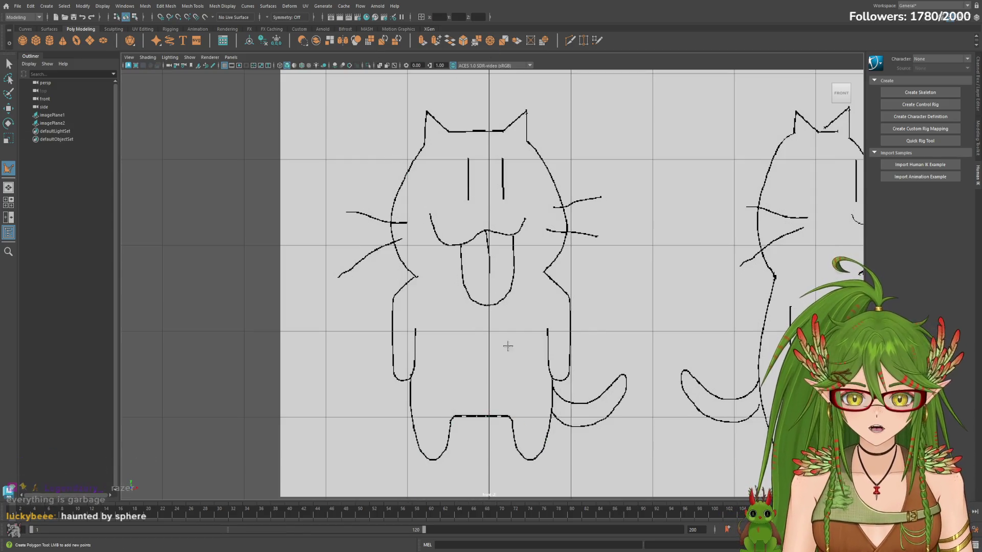
pyautogui.scroll(5, 505, 328)
pyautogui.scroll(-1, 582, 291)
pyautogui.scroll(-3, 659, 247)
pyautogui.scroll(-3, 572, 391)
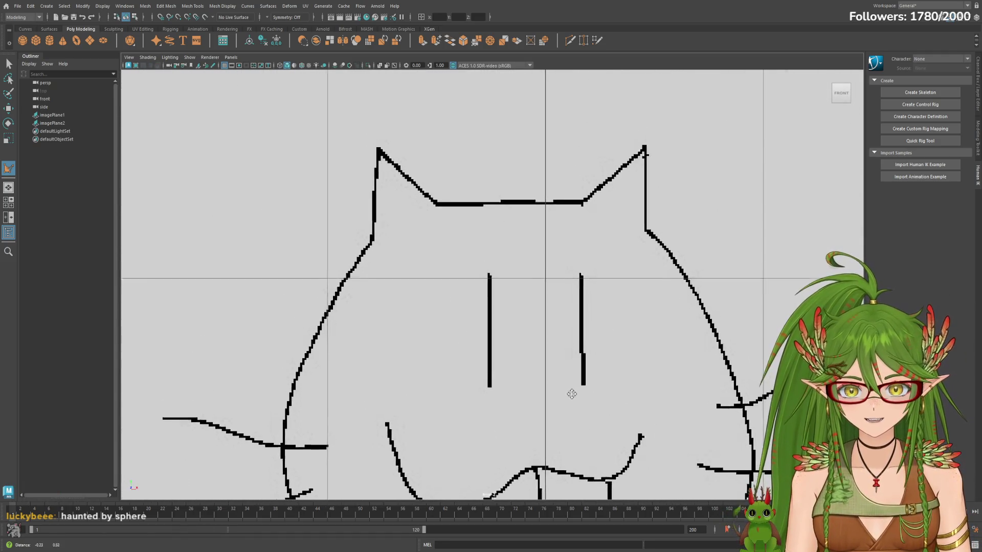
pyautogui.scroll(2, 480, 233)
# Step: Place polygon points around the left ear and along the head top, then undo the unfinished face
pyautogui.keyDown('alt'); pyautogui.moveTo(480, 233); pyautogui.dragTo(464, 247, button='middle'); pyautogui.keyUp('alt')
pyautogui.click(370, 255)
pyautogui.click(378, 151)
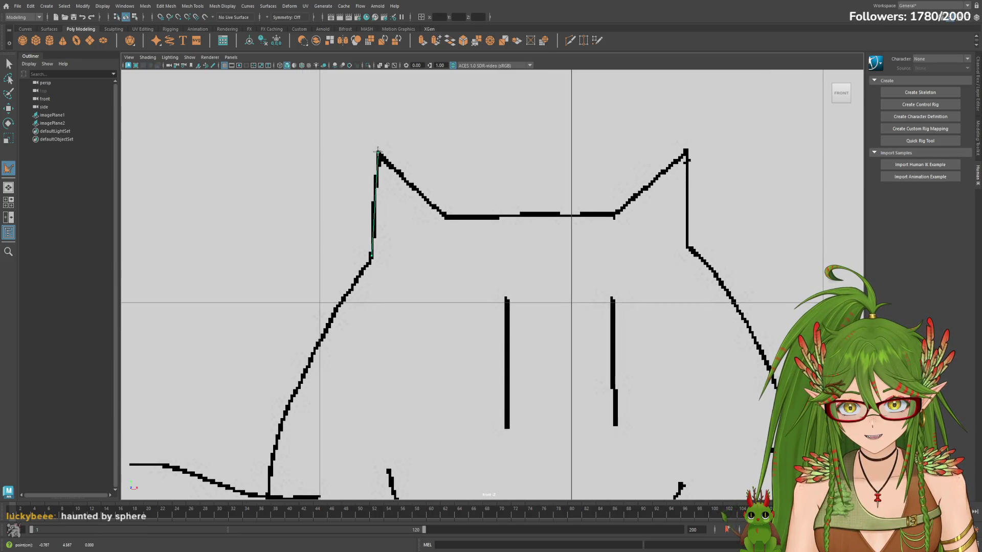
pyautogui.click(445, 217)
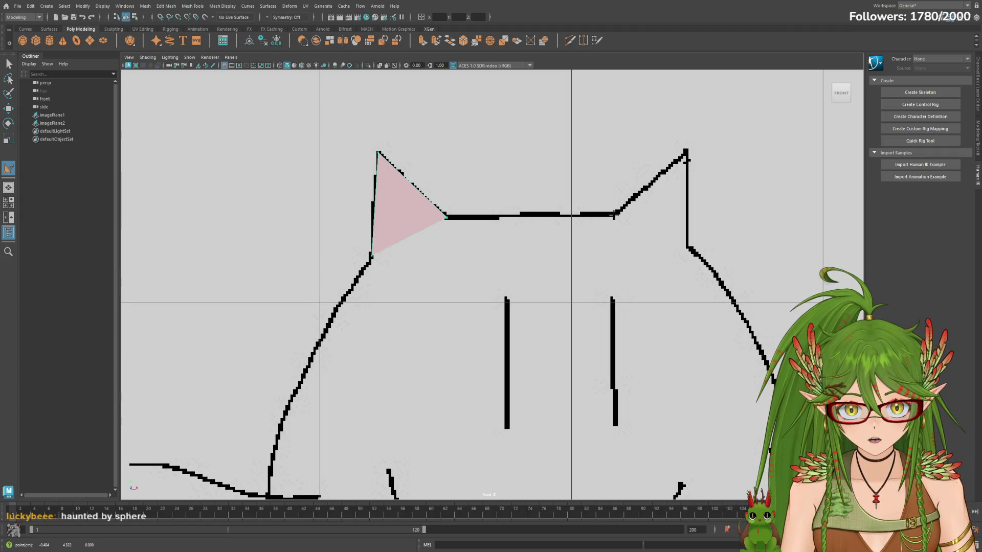
pyautogui.click(614, 218)
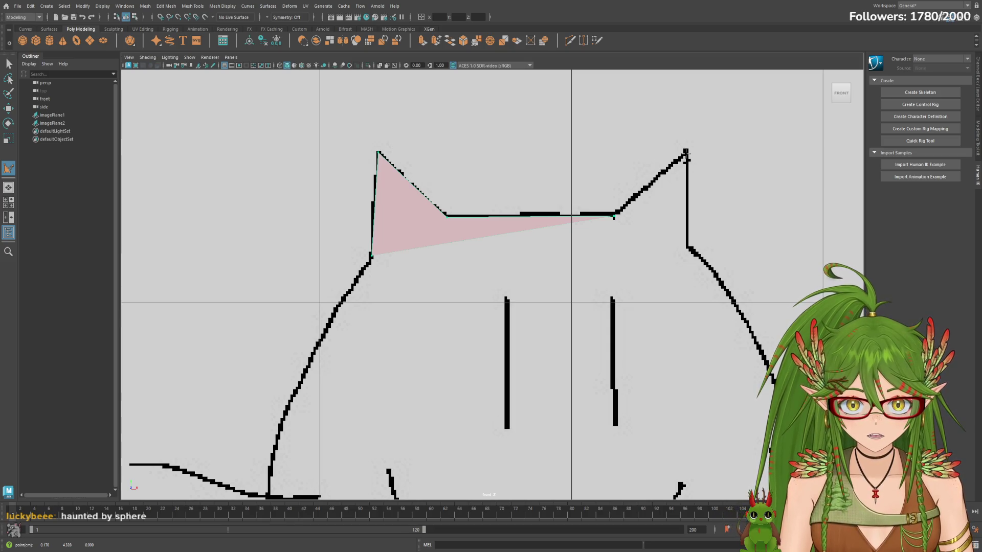
pyautogui.hotkey('ctrl', 'z')
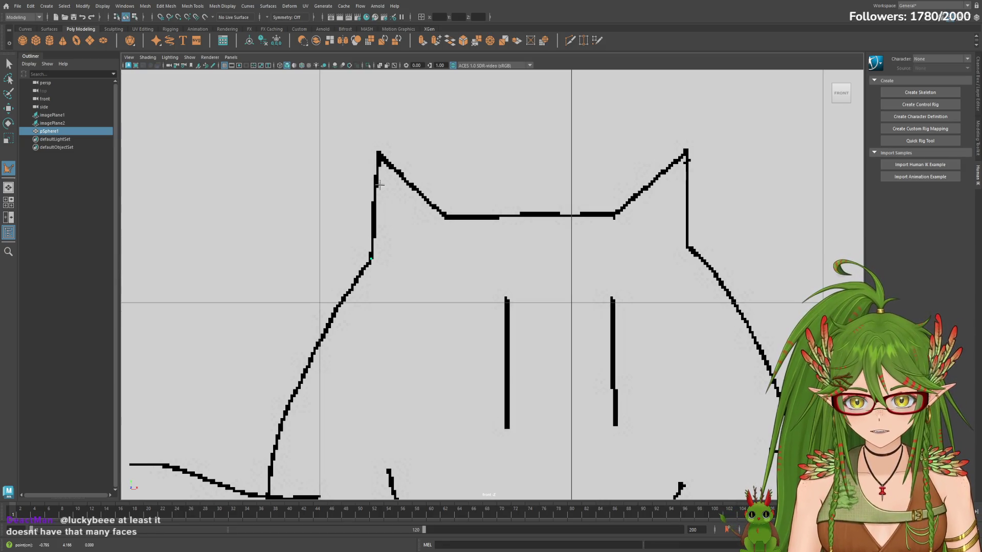
# Step: Retrace points at the left ear tip and across the head top, then undo past the sphere's creation
pyautogui.click(378, 154)
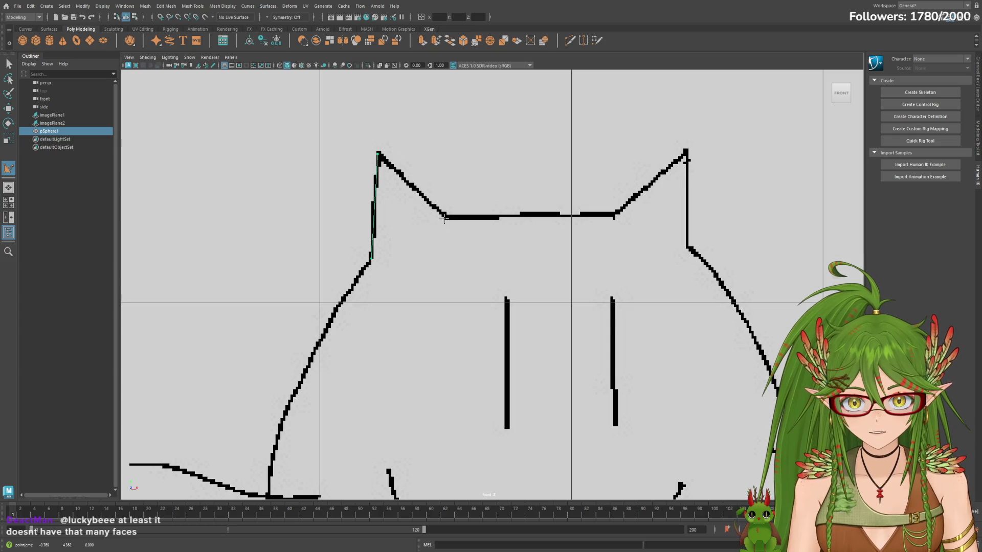
pyautogui.click(444, 219)
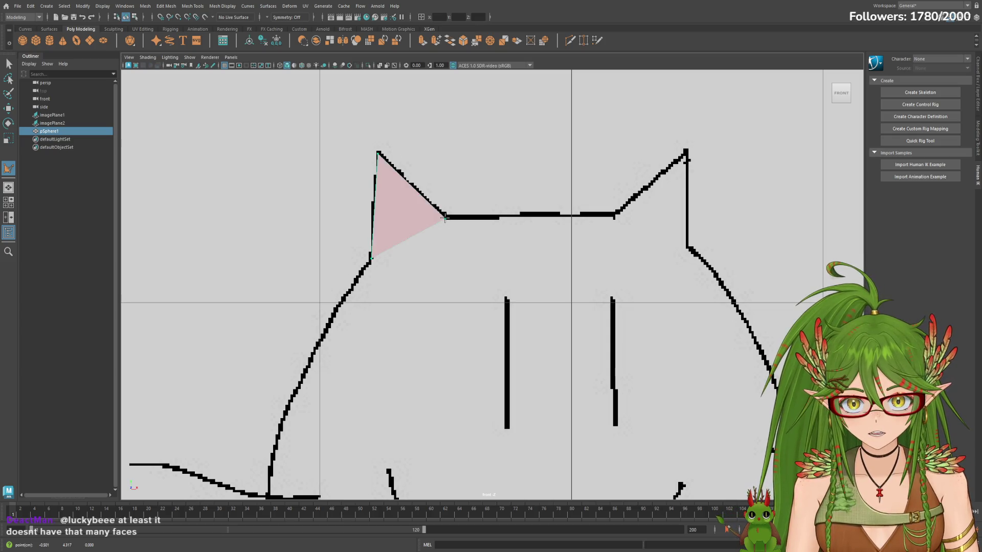
pyautogui.click(484, 219)
pyautogui.click(542, 217)
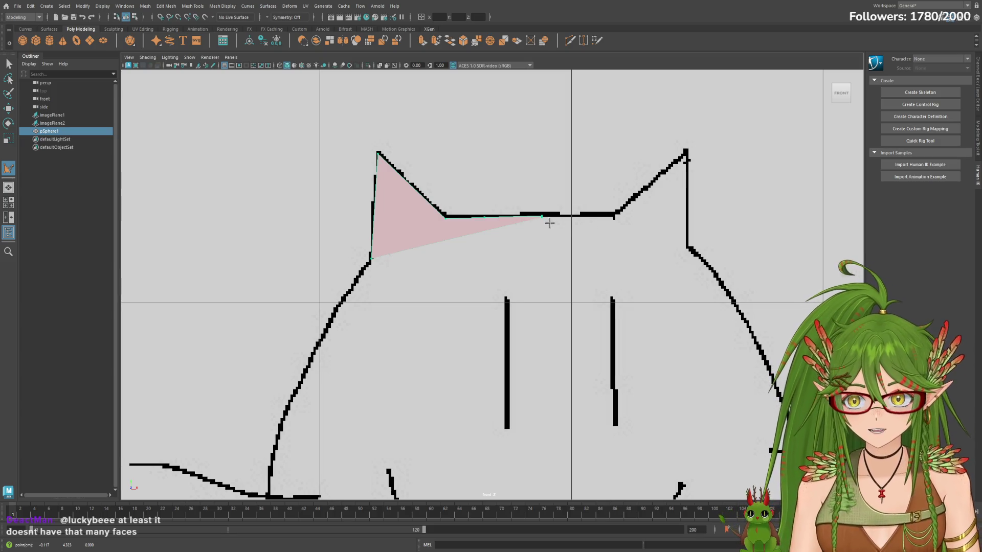
pyautogui.hotkey('ctrl', 'z')
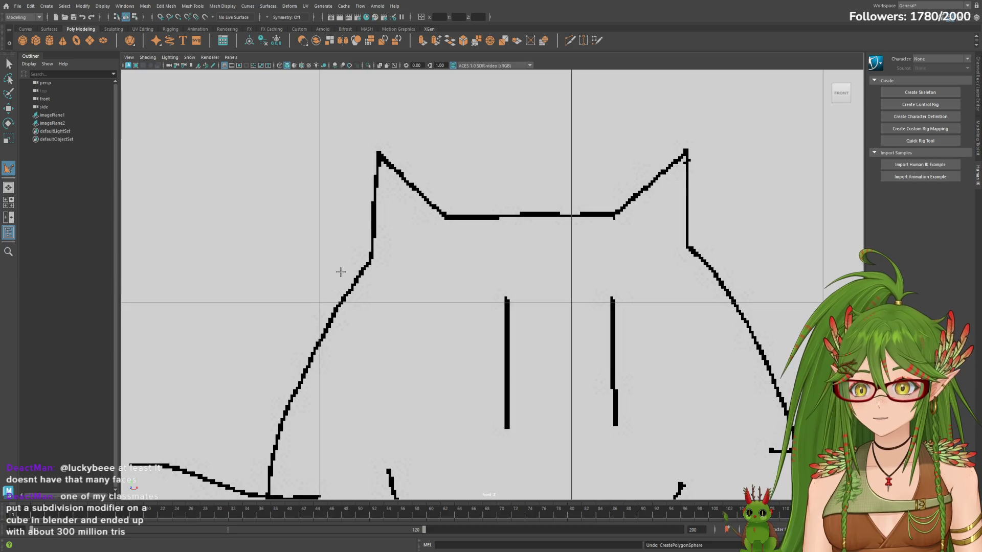
# Step: Trace a new polygon face around the left ear, across the head top and around the right ear
pyautogui.click(370, 262)
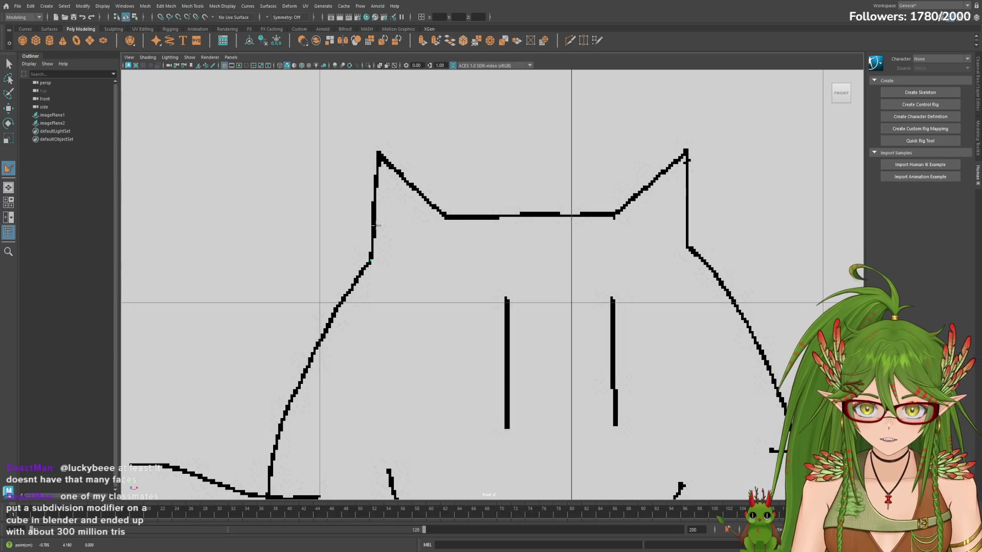
pyautogui.click(377, 153)
pyautogui.click(446, 216)
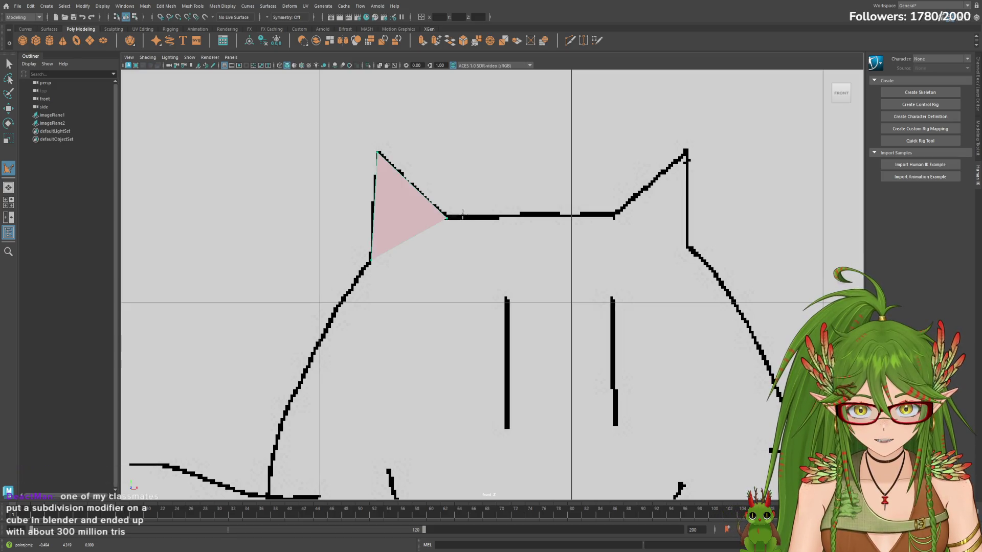
pyautogui.click(474, 216)
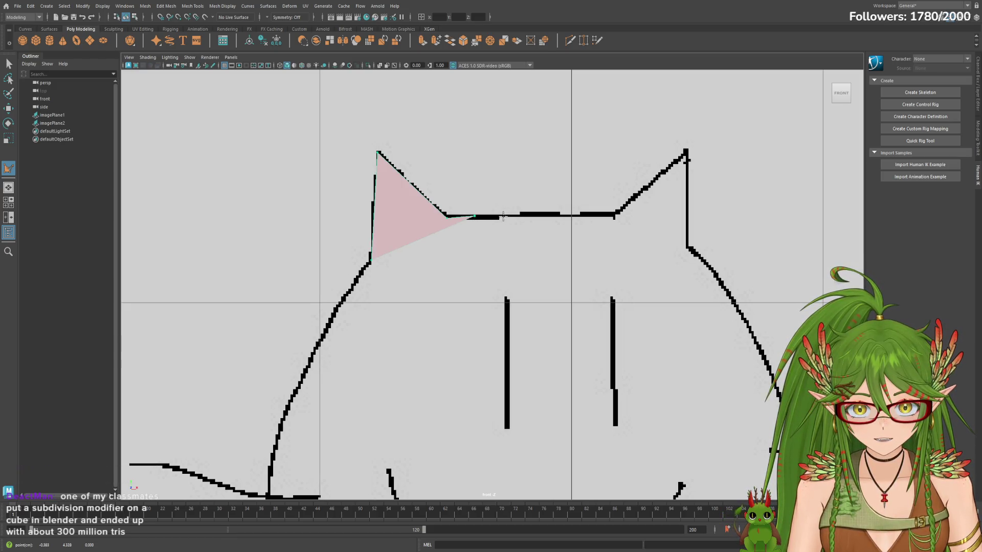
pyautogui.click(539, 213)
pyautogui.click(612, 216)
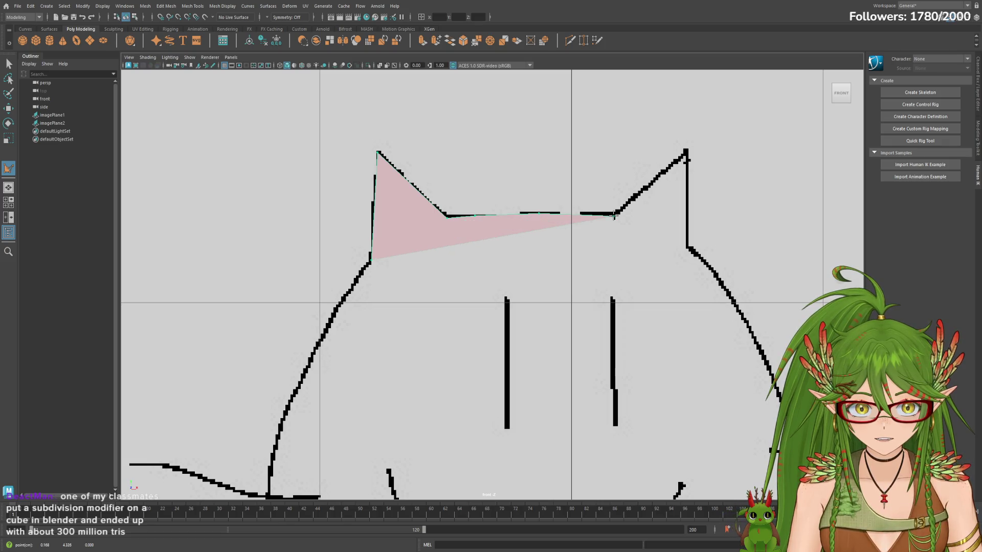
pyautogui.click(686, 153)
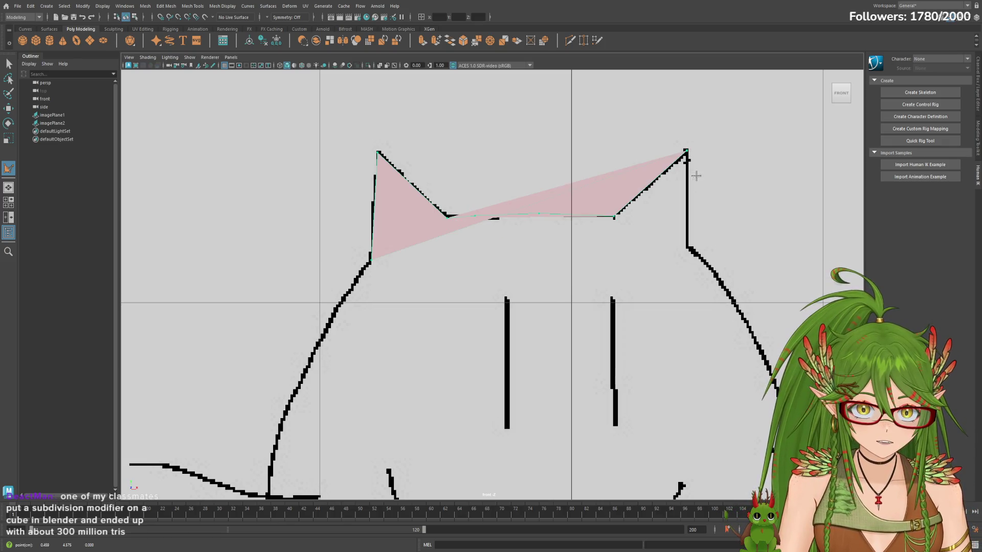
pyautogui.click(686, 248)
pyautogui.scroll(-2, 782, 301)
pyautogui.scroll(2, 782, 301)
# Step: Continue the face with a run of points down the cat's right cheek curve
pyautogui.keyDown('alt'); pyautogui.moveTo(781, 302); pyautogui.dragTo(524, 217, button='middle'); pyautogui.keyUp('alt')
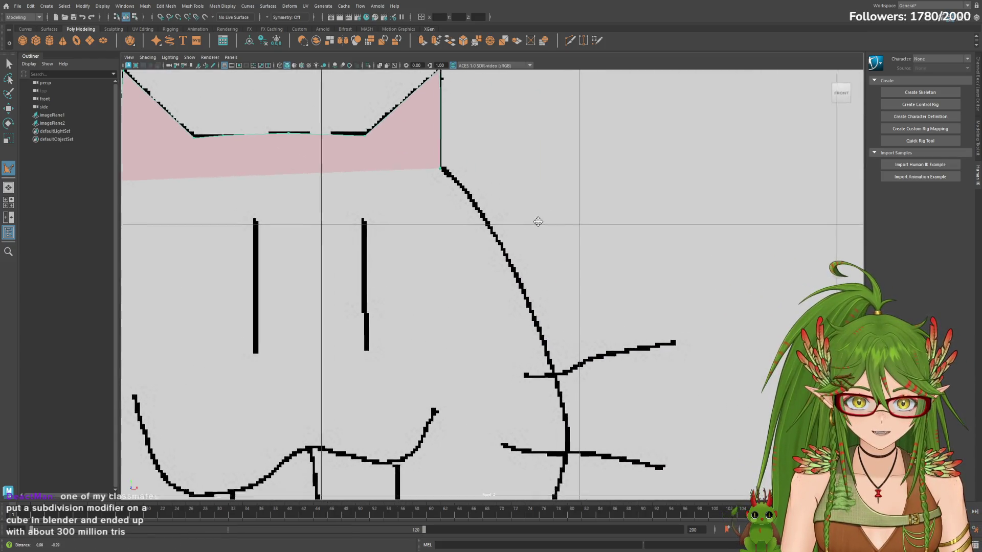
pyautogui.click(452, 185)
pyautogui.click(465, 202)
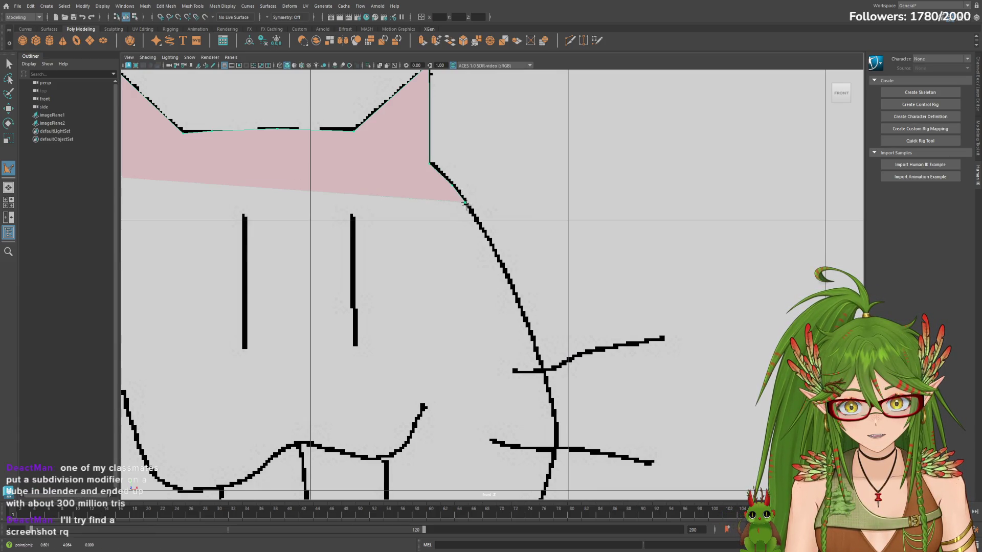
pyautogui.click(476, 221)
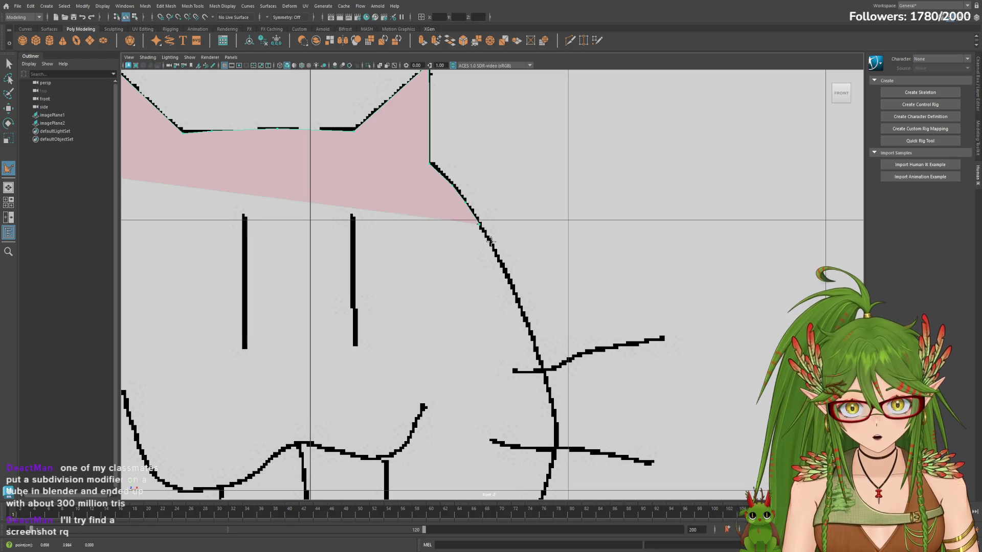
pyautogui.click(491, 242)
pyautogui.click(504, 268)
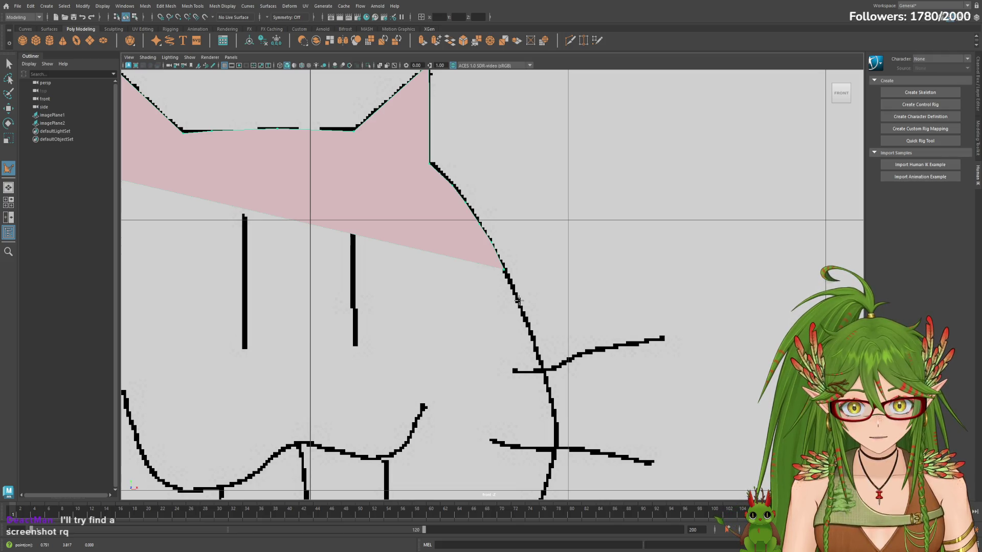
pyautogui.click(517, 299)
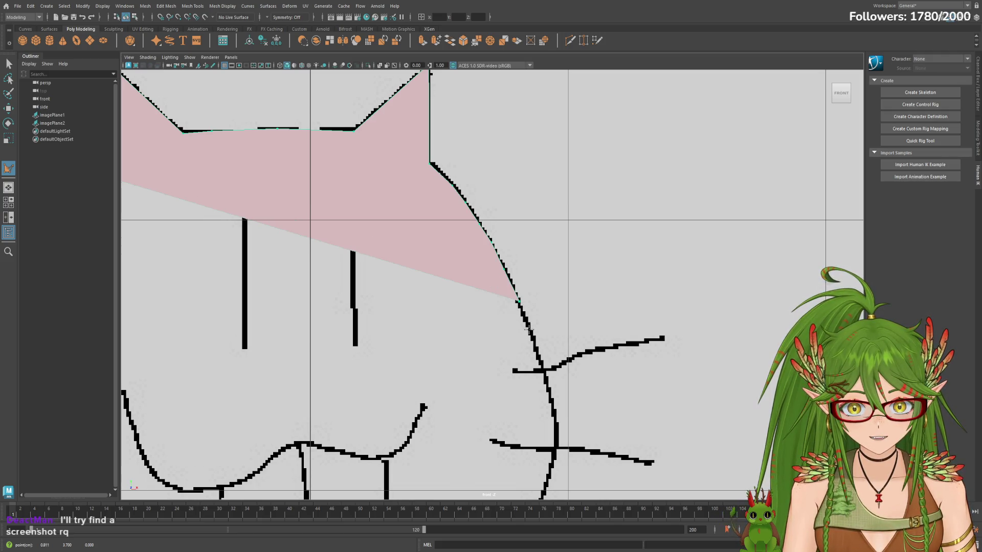
pyautogui.click(527, 325)
pyautogui.click(537, 351)
pyautogui.scroll(-4, 552, 361)
pyautogui.scroll(3, 577, 369)
pyautogui.scroll(2, 618, 399)
pyautogui.scroll(1, 587, 302)
# Step: Add points further down the cheek curve toward its bottom
pyautogui.click(512, 303)
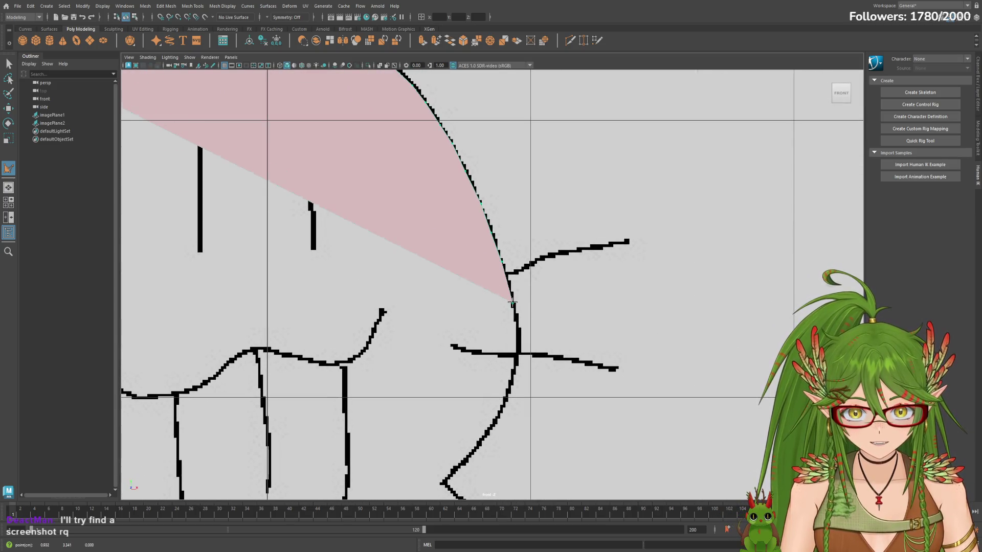
pyautogui.click(520, 336)
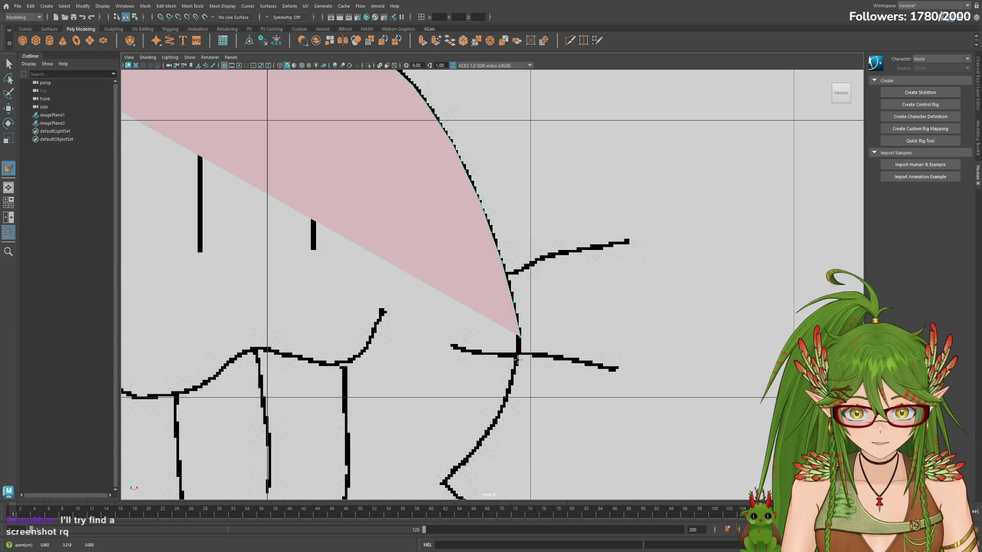
pyautogui.click(520, 351)
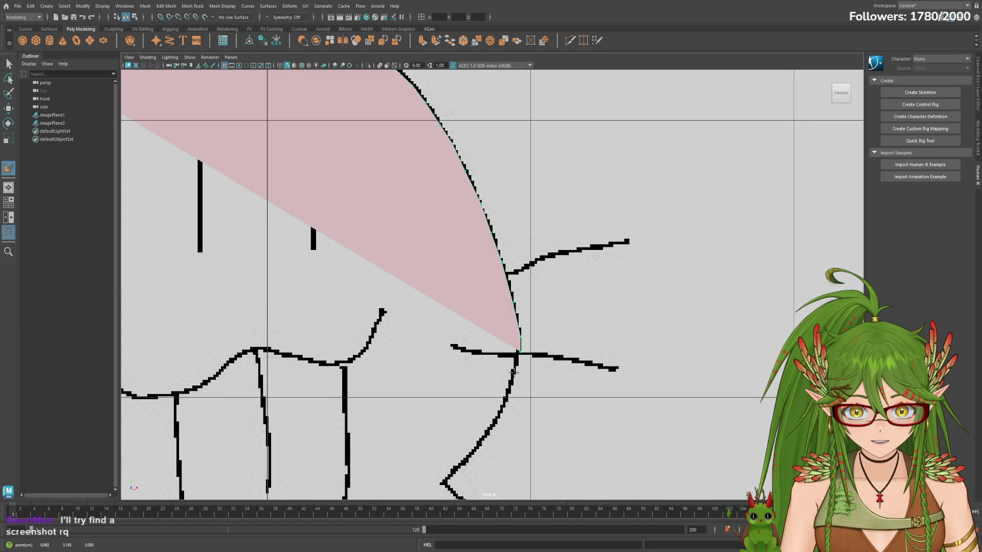
pyautogui.click(513, 373)
pyautogui.click(504, 405)
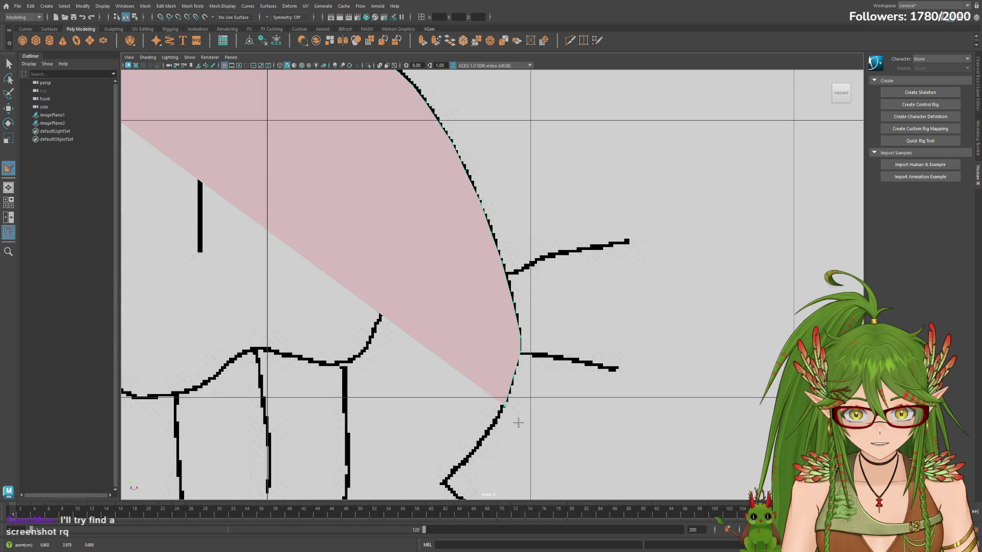
# Step: Reposition the last point and continue the outline down to the chin notch
pyautogui.keyDown('alt'); pyautogui.moveTo(546, 409); pyautogui.dragTo(583, 306, button='middle'); pyautogui.keyUp('alt')
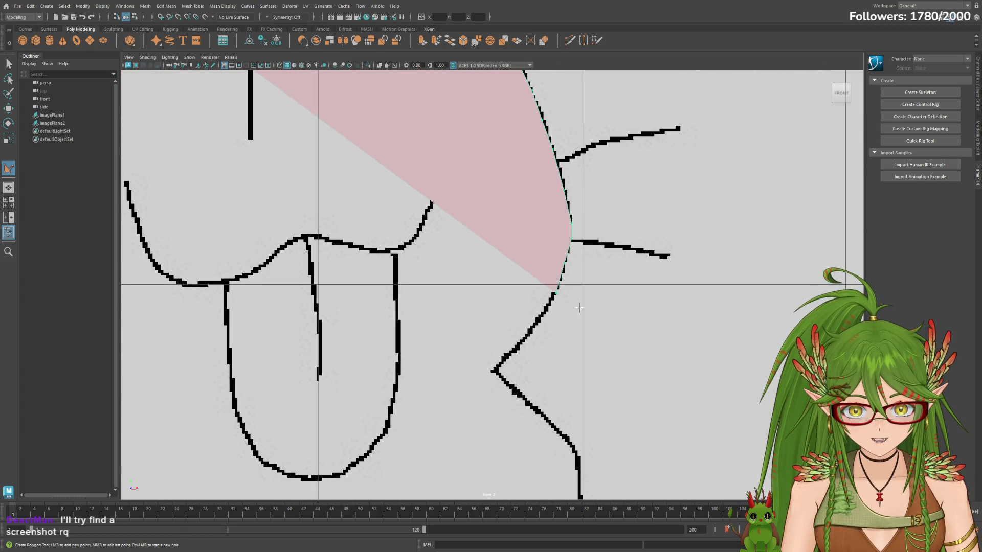
pyautogui.click(543, 313)
pyautogui.click(525, 339)
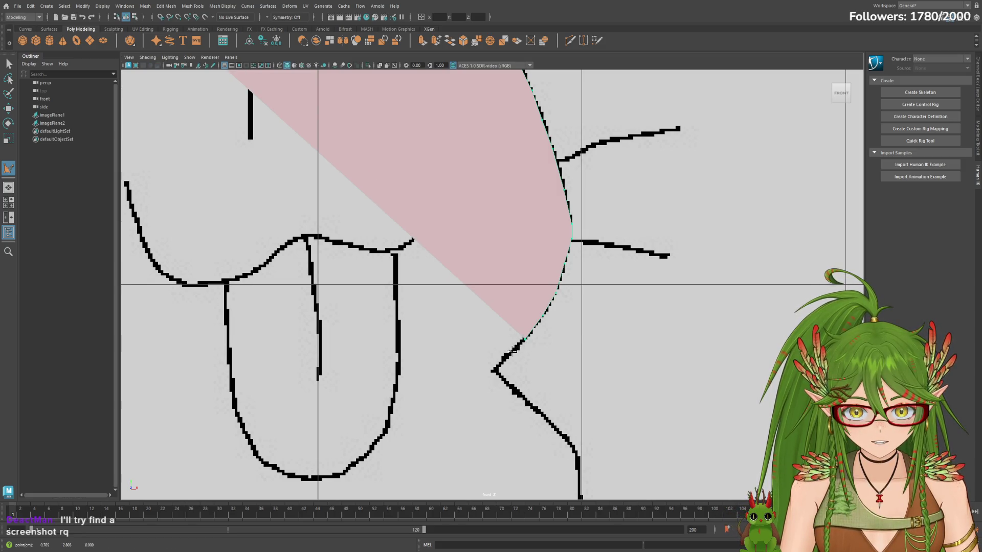
pyautogui.click(507, 356)
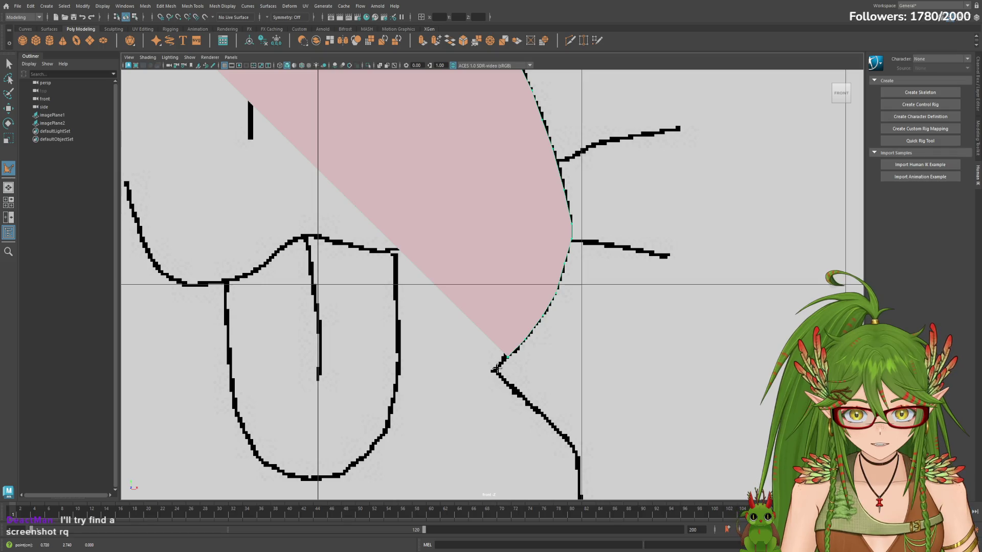
pyautogui.click(495, 370)
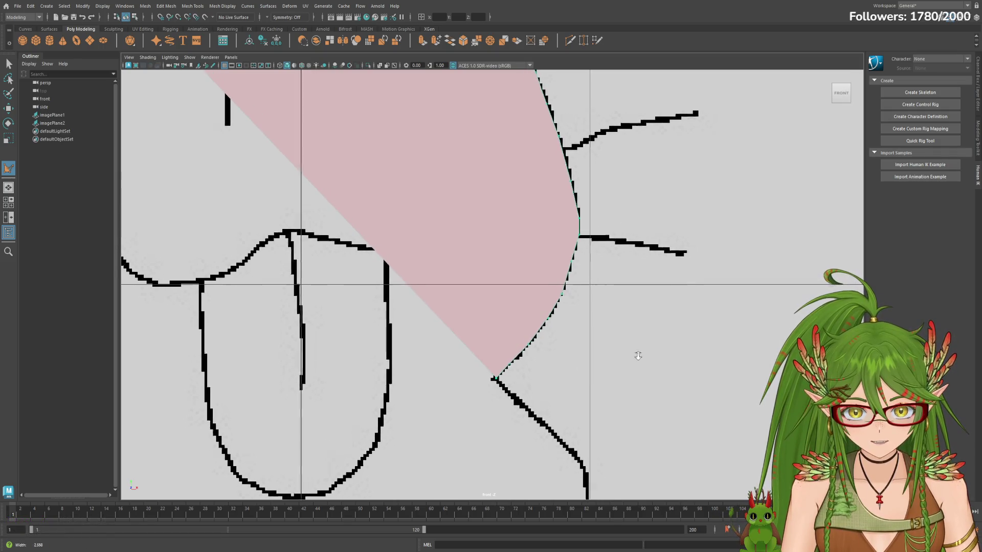
pyautogui.scroll(1, 634, 386)
# Step: Extend the outline below the chin notch along the body line to where the neck begins
pyautogui.keyDown('alt'); pyautogui.moveTo(633, 385); pyautogui.dragTo(440, 279, button='middle'); pyautogui.keyUp('alt')
pyautogui.click(467, 282)
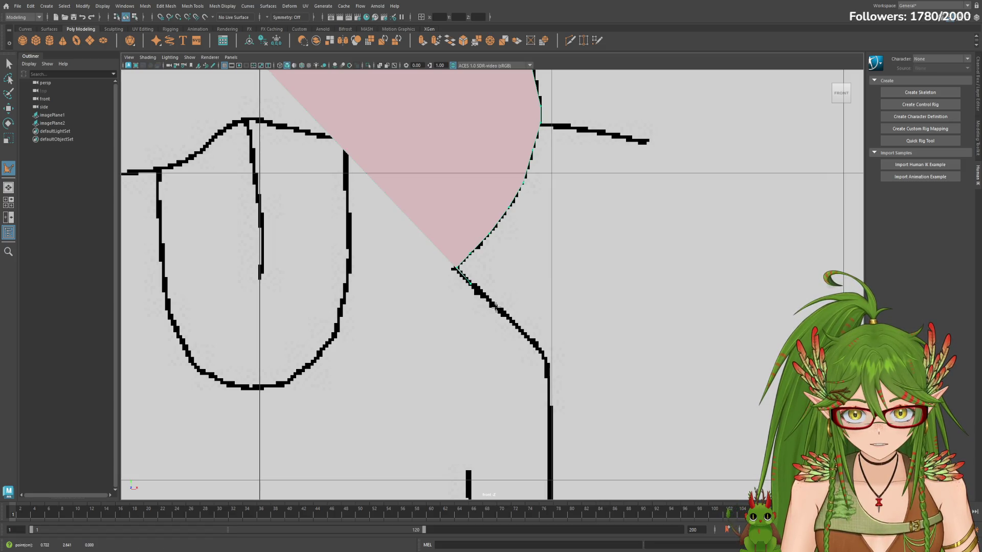
pyautogui.click(509, 317)
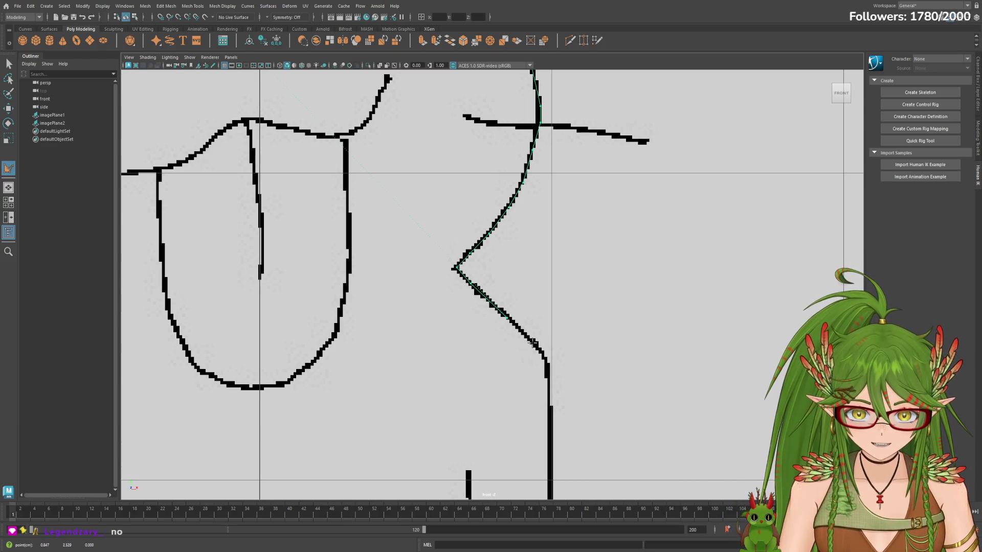
pyautogui.click(543, 358)
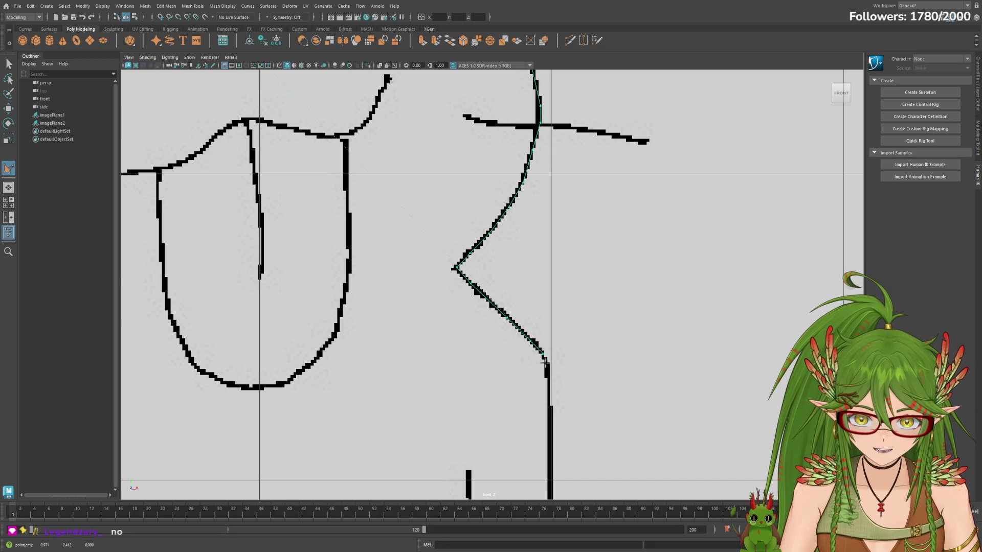
pyautogui.click(547, 377)
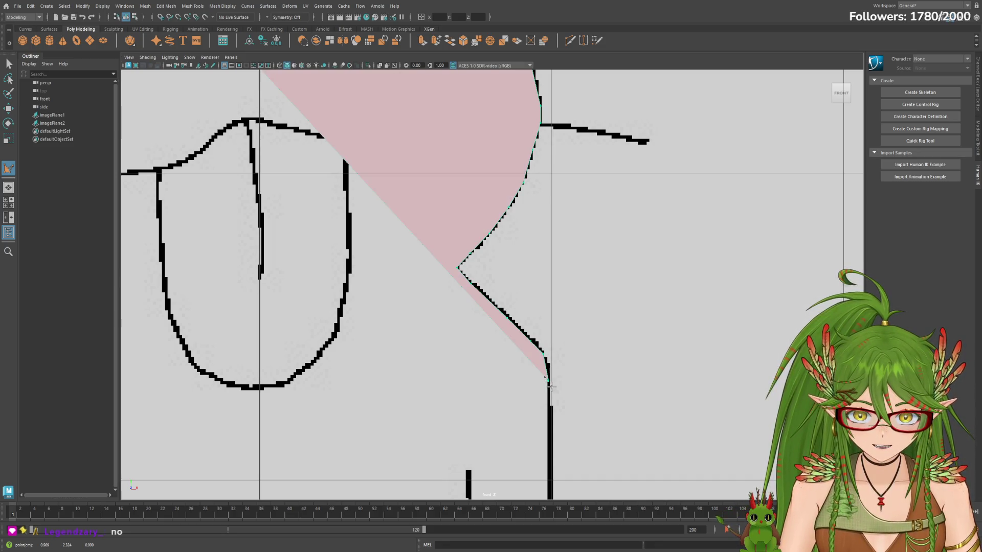
pyautogui.scroll(-2, 568, 408)
pyautogui.scroll(2, 576, 409)
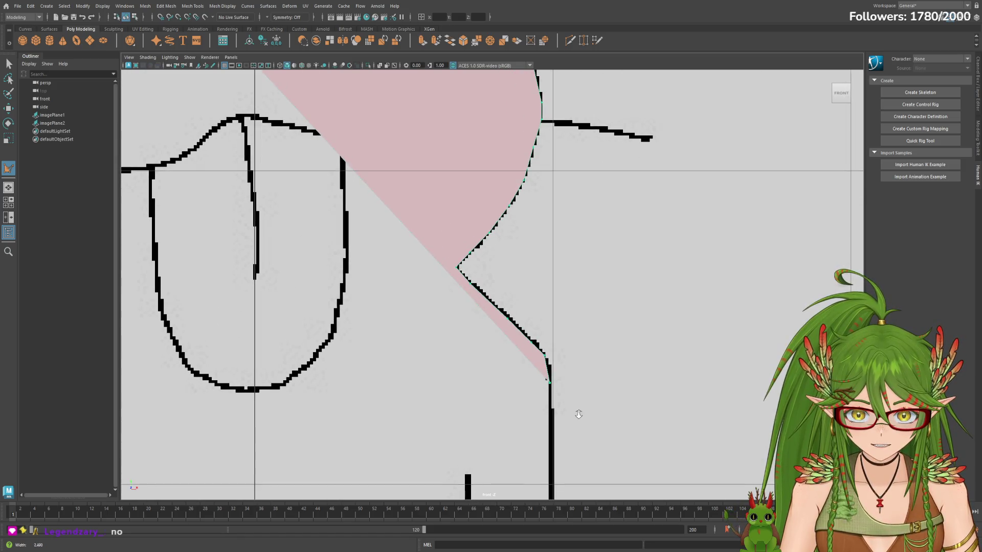
pyautogui.keyDown('alt'); pyautogui.moveTo(566, 389); pyautogui.dragTo(535, 251, button='middle'); pyautogui.keyUp('alt')
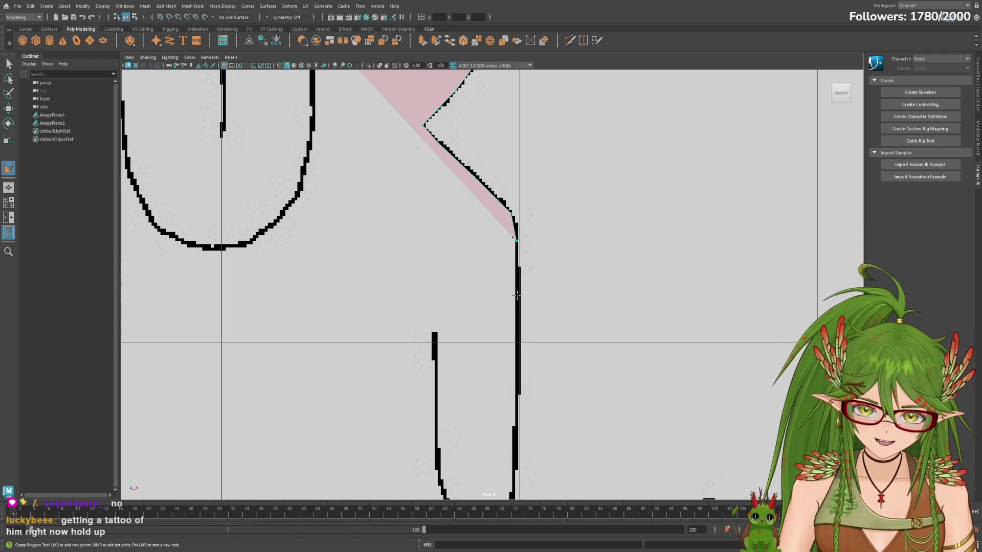
# Step: Trace two more points down the cat's body edge toward the front leg
pyautogui.click(516, 295)
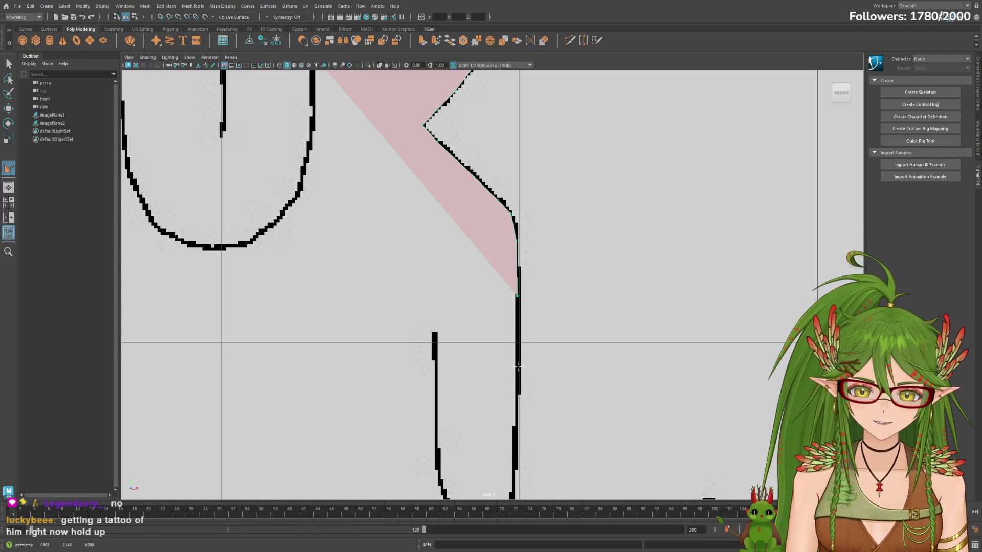
pyautogui.click(519, 390)
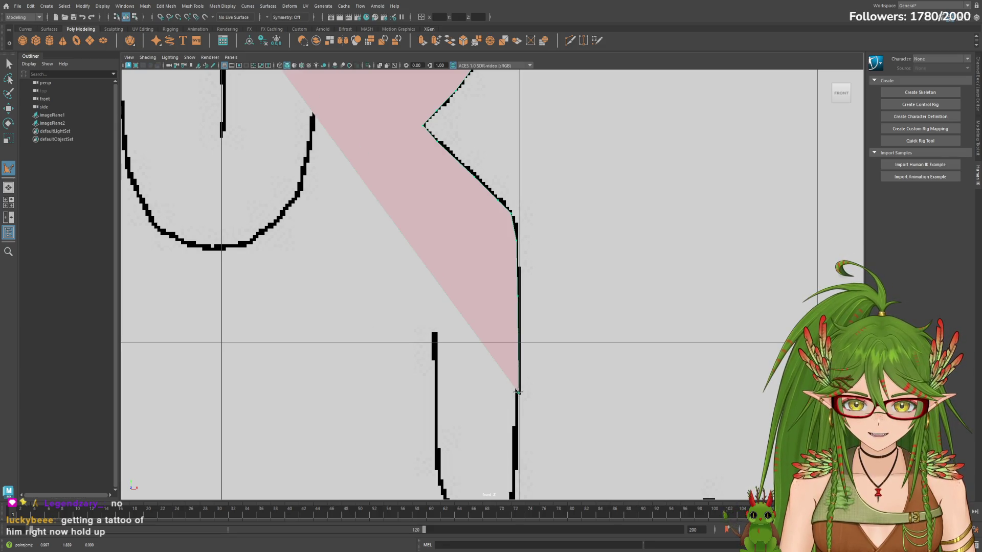
pyautogui.keyDown('alt'); pyautogui.moveTo(527, 423); pyautogui.dragTo(521, 289, button='middle'); pyautogui.keyUp('alt')
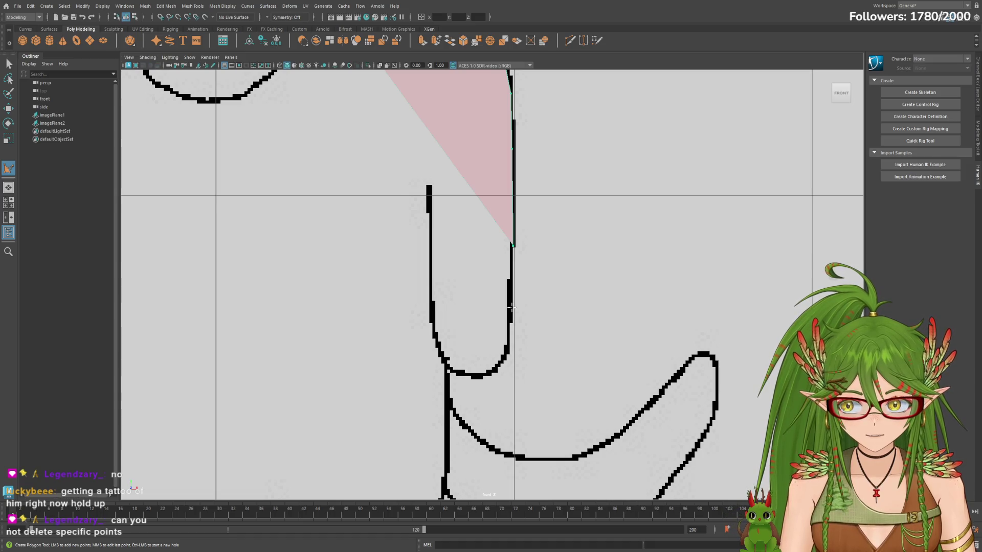
# Step: Trace points down the leg's outer edge and around its rounded bottom curve
pyautogui.click(510, 307)
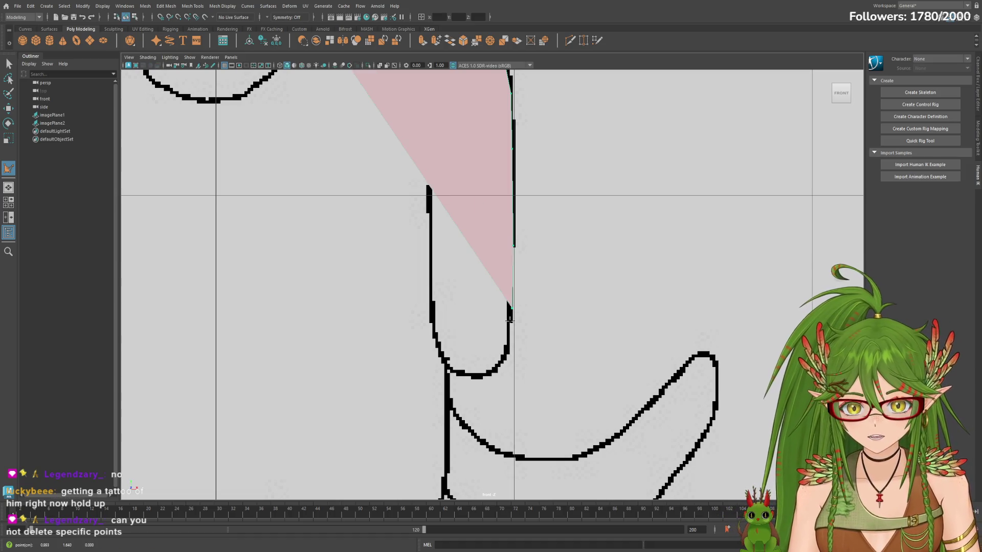
pyautogui.click(506, 353)
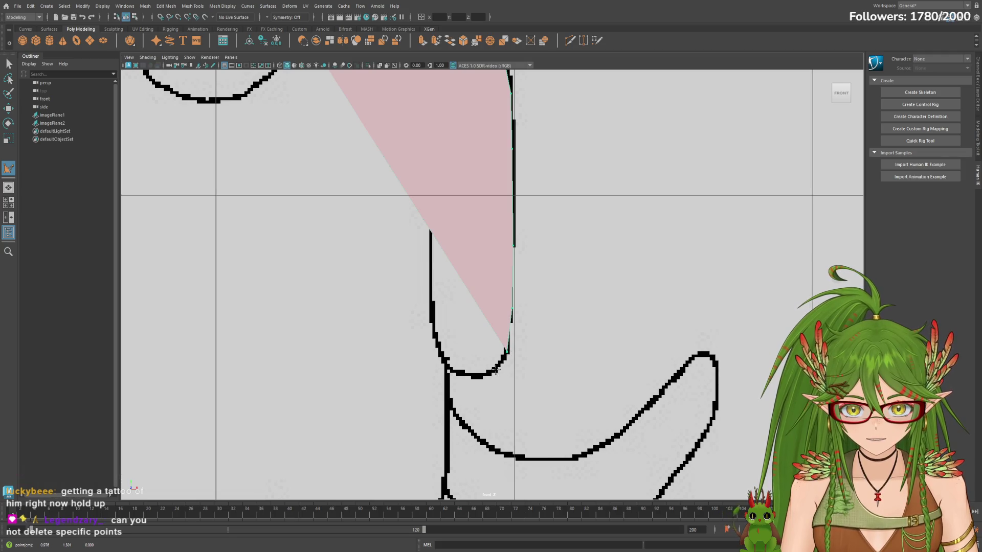
pyautogui.click(492, 370)
pyautogui.click(477, 376)
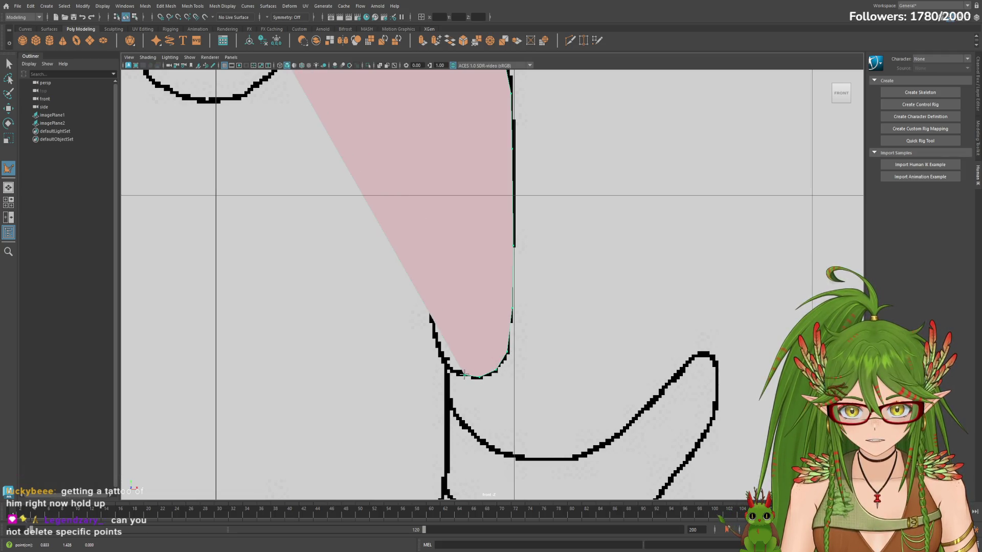
pyautogui.click(438, 352)
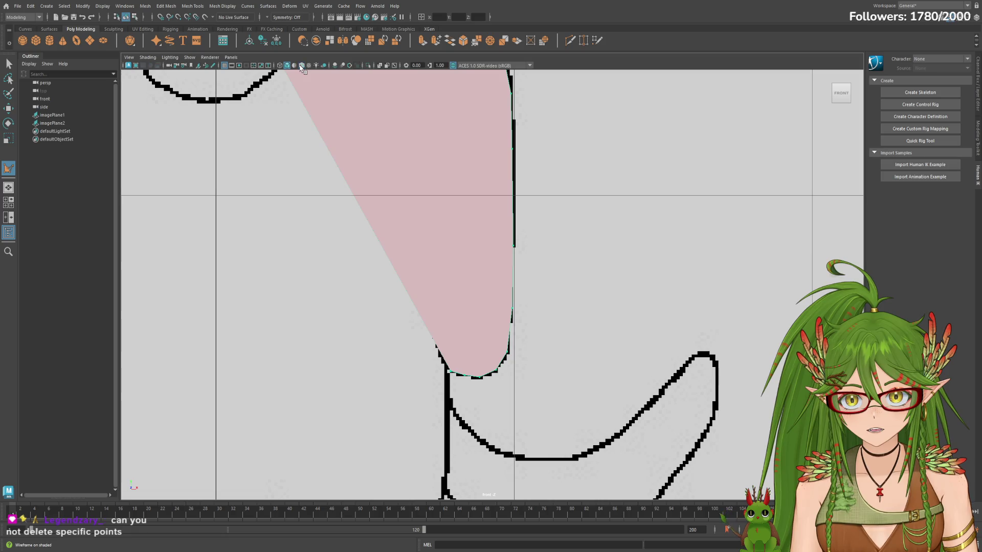
# Step: Show the traced polygon unshaded as an outline and add a point up the leg's inner edge
pyautogui.click(286, 65)
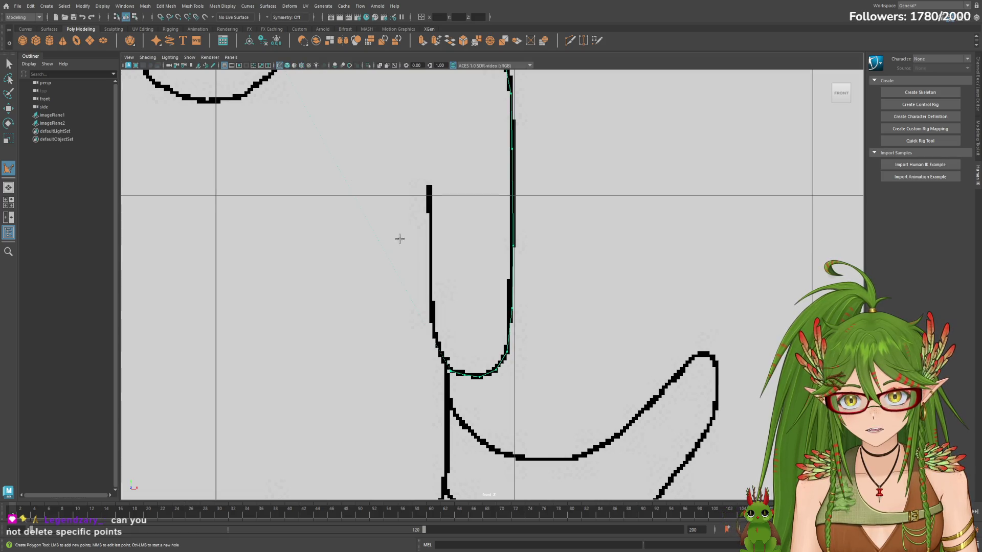
pyautogui.click(439, 346)
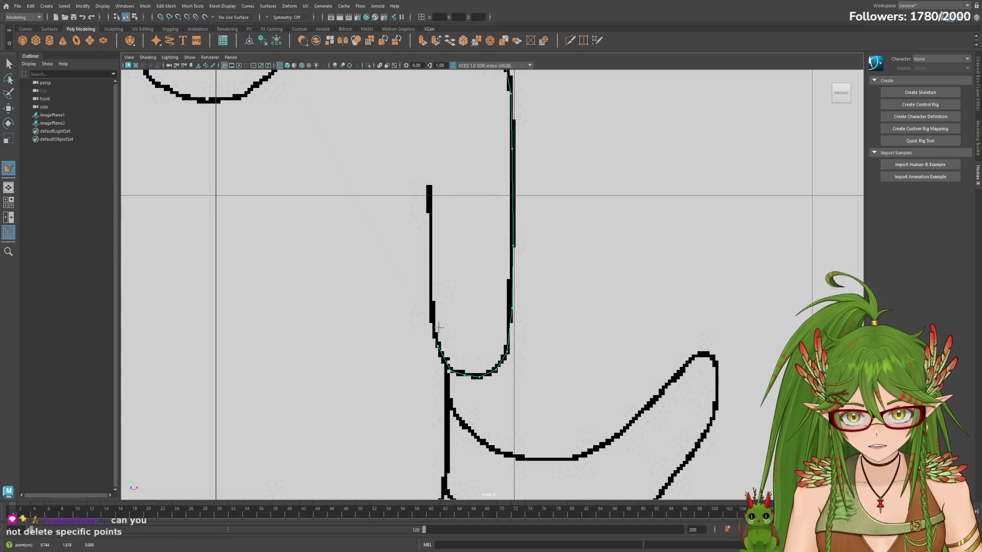
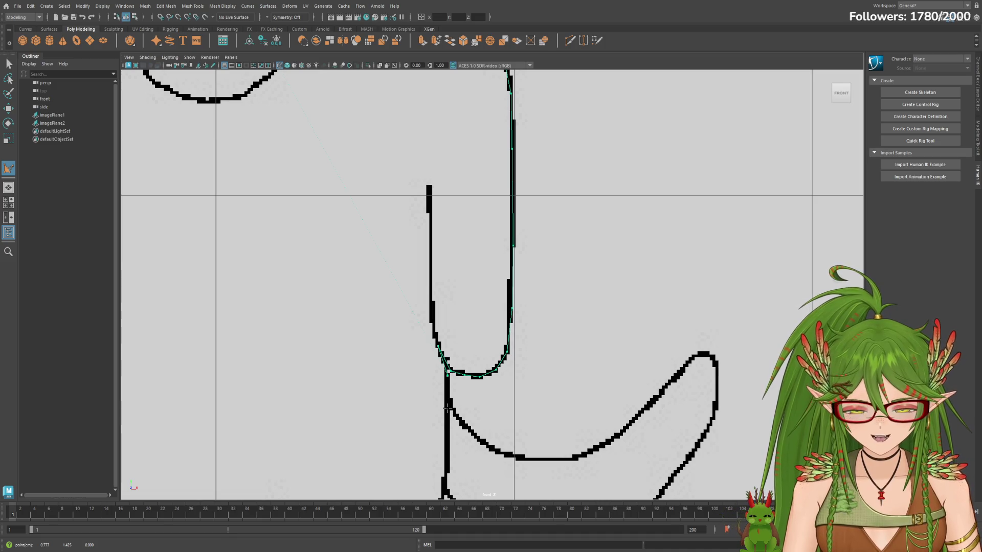
# Step: Place several more outline points down the leg and around its rounded bottom, then undo to restore pSuperShape1
pyautogui.click(446, 412)
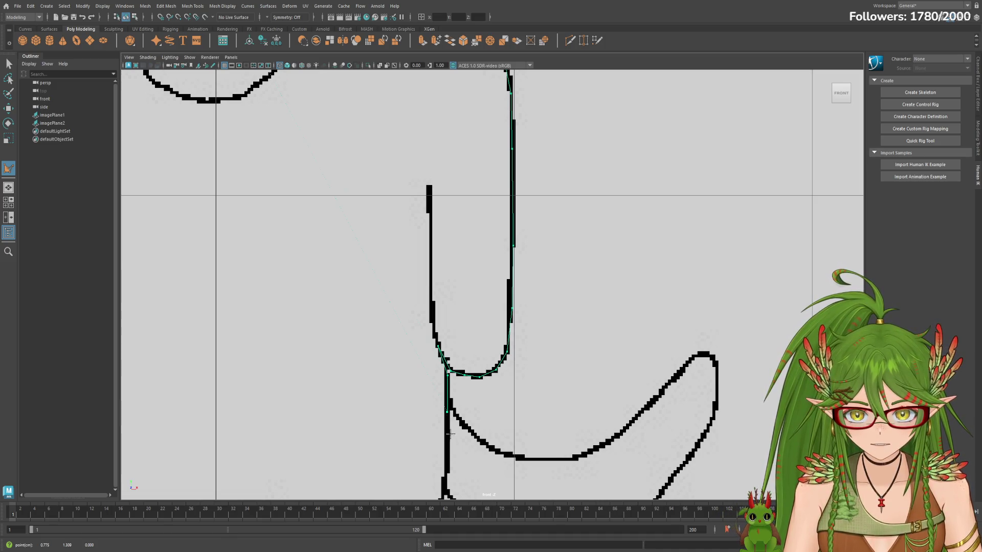
pyautogui.scroll(-5, 467, 438)
pyautogui.scroll(5, 489, 466)
pyautogui.keyDown('alt'); pyautogui.moveTo(489, 466); pyautogui.dragTo(504, 368, button='middle'); pyautogui.keyUp('alt')
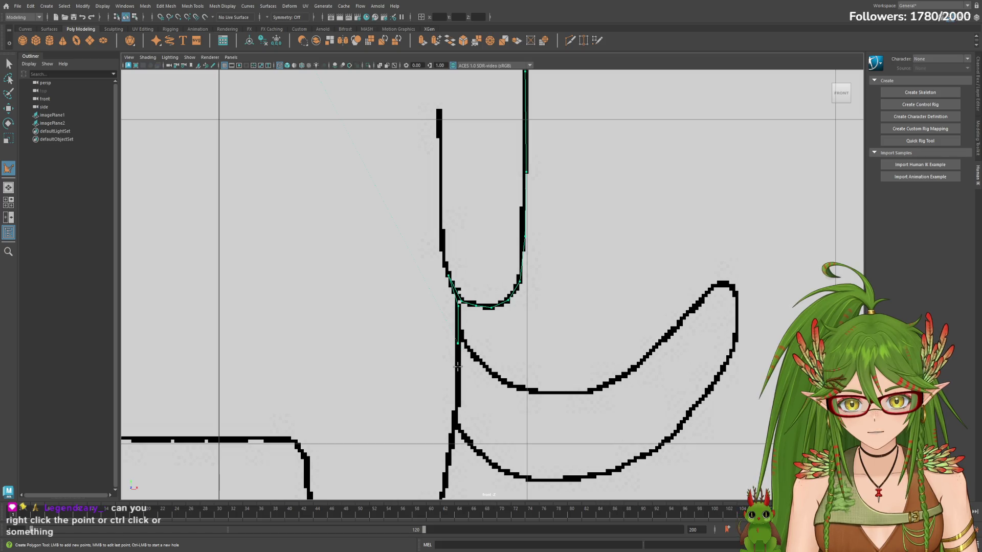
pyautogui.click(458, 401)
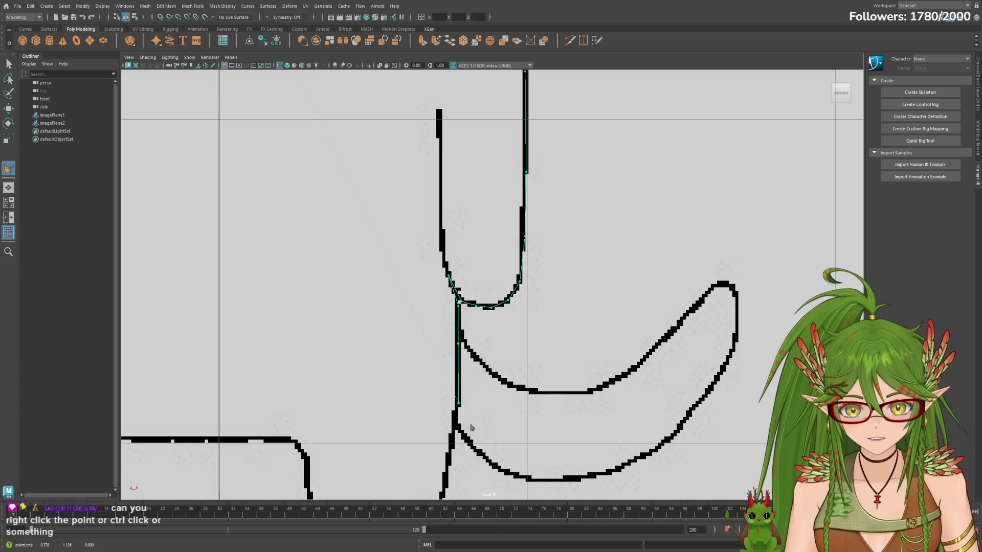
pyautogui.scroll(-2, 464, 421)
pyautogui.scroll(2, 499, 388)
pyautogui.keyDown('alt'); pyautogui.moveTo(499, 388); pyautogui.dragTo(502, 350, button='middle'); pyautogui.keyUp('alt')
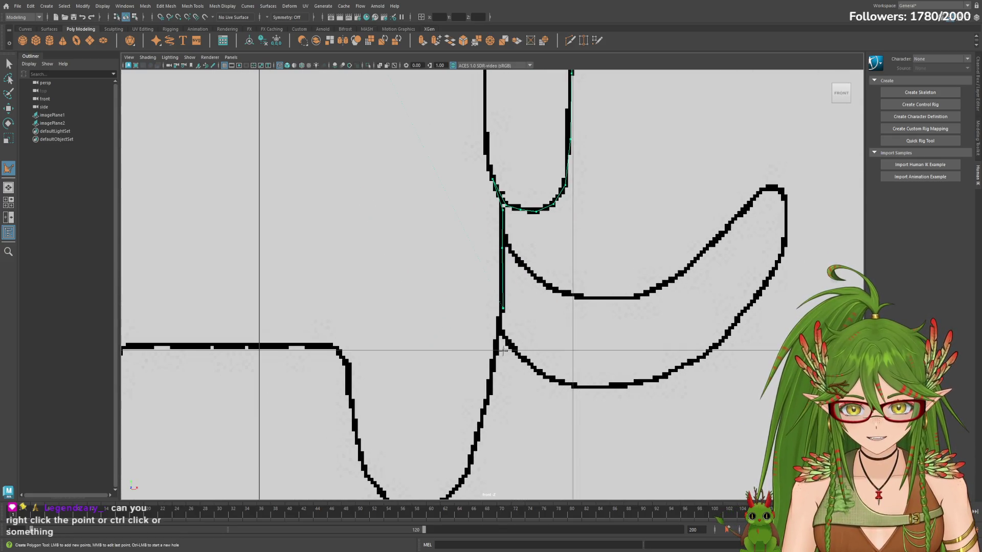
pyautogui.click(493, 359)
pyautogui.click(485, 404)
pyautogui.keyDown('alt'); pyautogui.moveTo(485, 439); pyautogui.dragTo(524, 354, button='middle'); pyautogui.keyUp('alt')
pyautogui.click(515, 351)
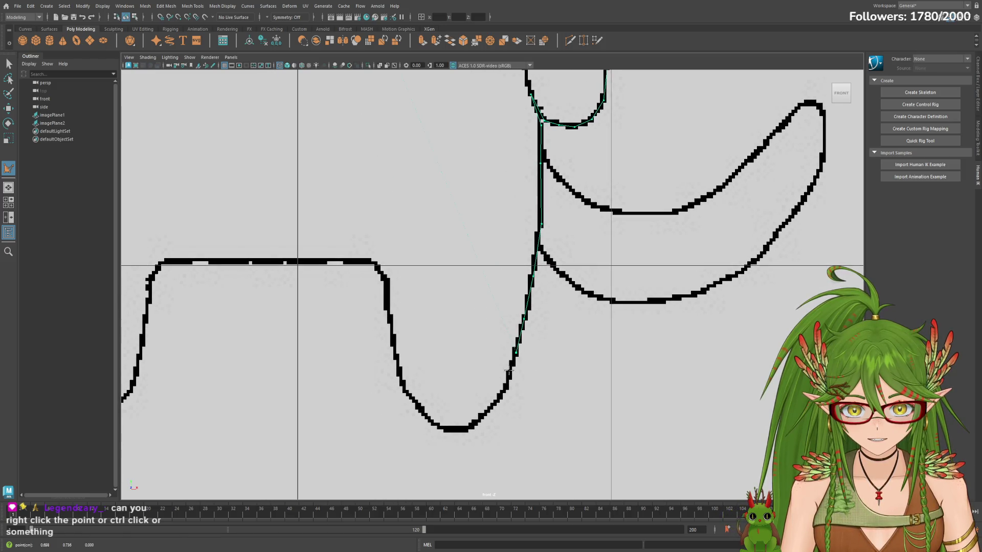
pyautogui.click(506, 386)
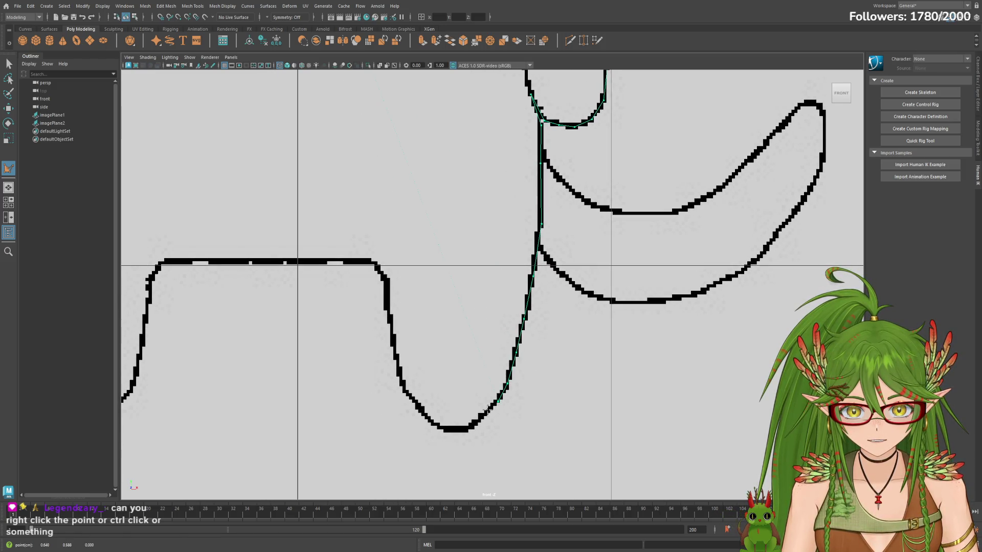
pyautogui.click(482, 415)
pyautogui.click(444, 431)
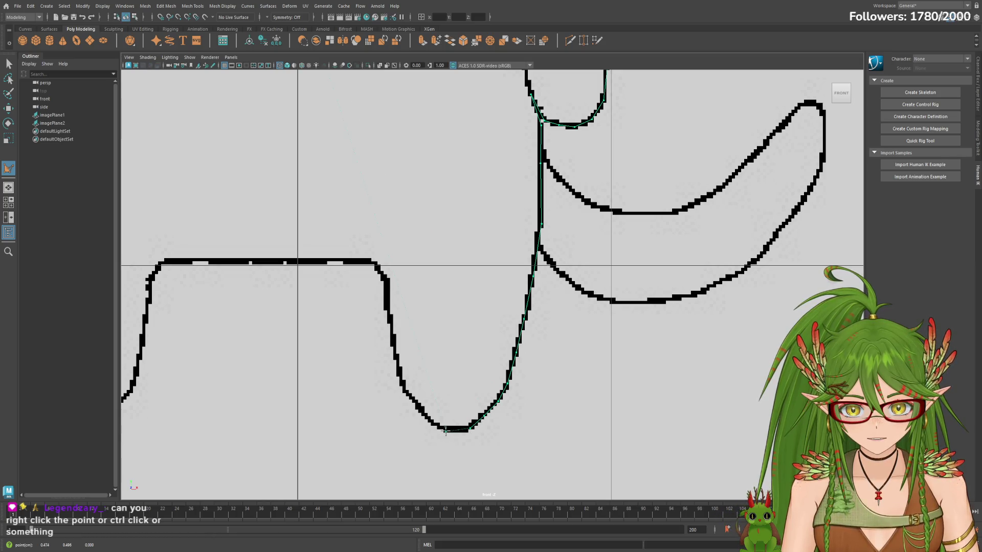
pyautogui.hotkey('ctrl', 'z')
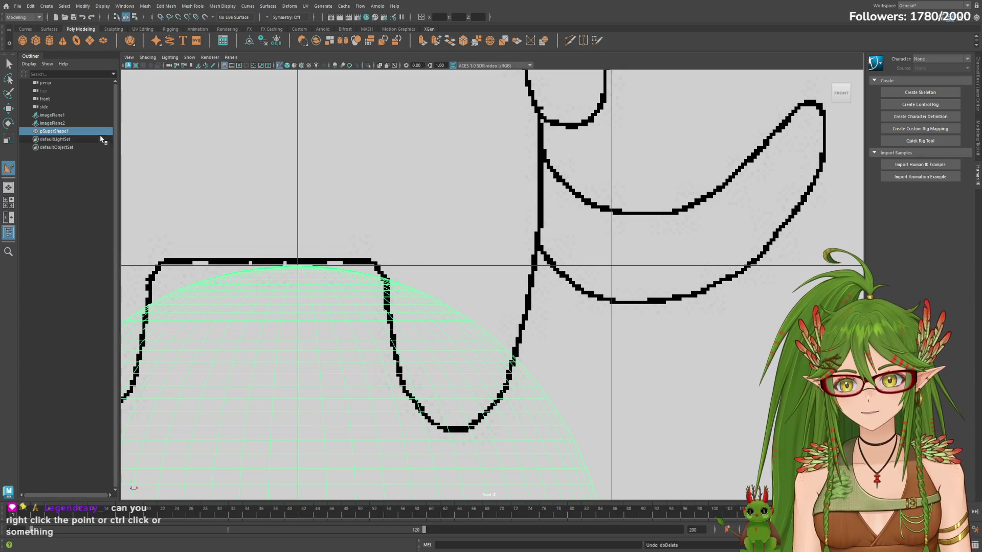
# Step: Delete pSuperShape1, check imagePlane1 and the side camera in the Outliner, then clear the selection
pyautogui.press('Delete')
pyautogui.click(54, 116)
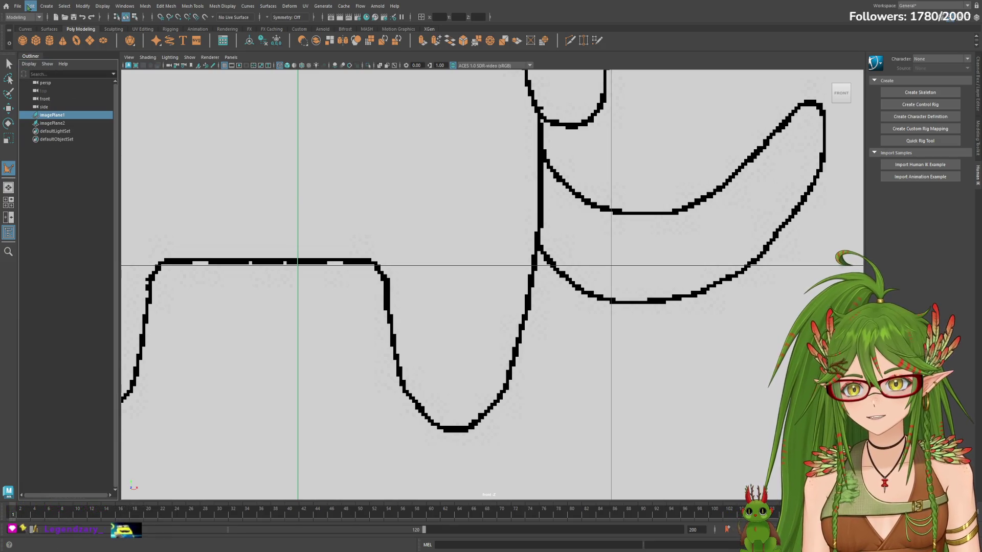
pyautogui.hotkey('ctrl', 'z')
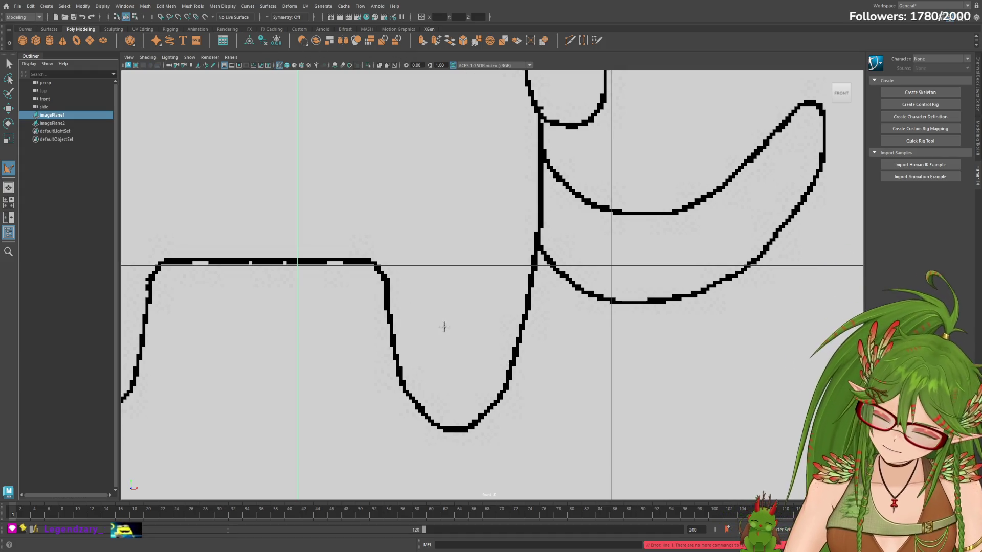
pyautogui.scroll(-5, 384, 245)
pyautogui.scroll(1, 460, 202)
pyautogui.scroll(1, 460, 202)
pyautogui.scroll(-3, 302, 259)
pyautogui.scroll(3, 433, 264)
pyautogui.scroll(2, 434, 264)
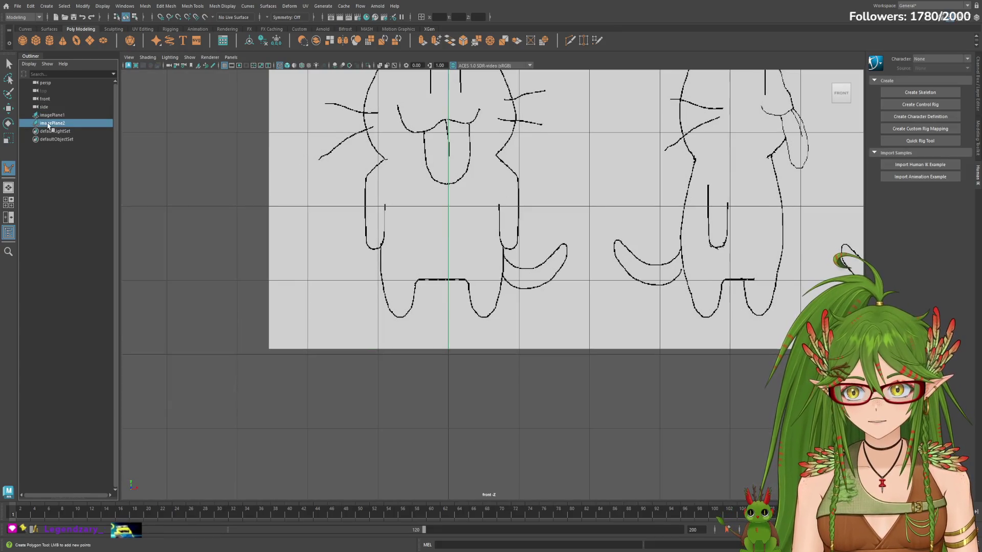
pyautogui.click(54, 106)
pyautogui.scroll(1, 628, 306)
pyautogui.scroll(3, 629, 307)
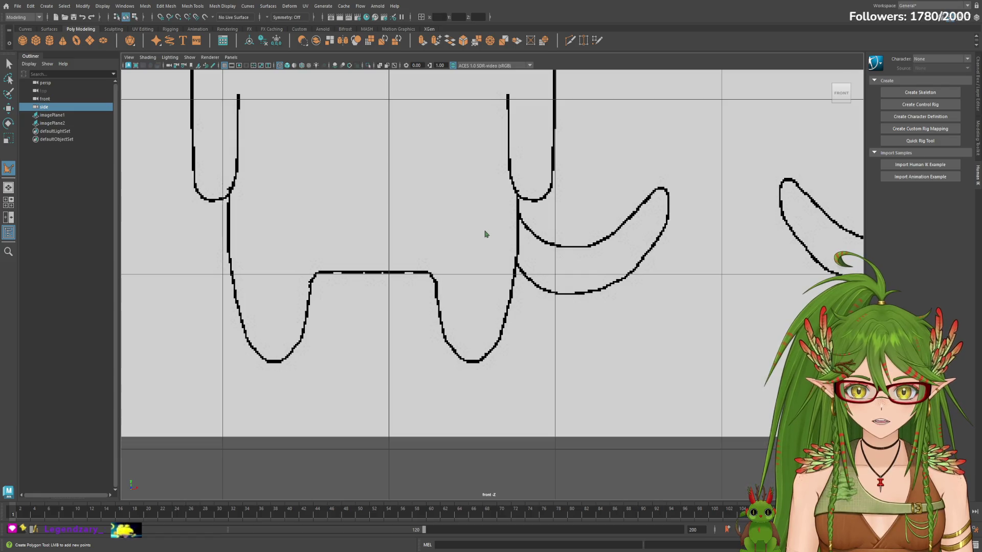
pyautogui.click(497, 235)
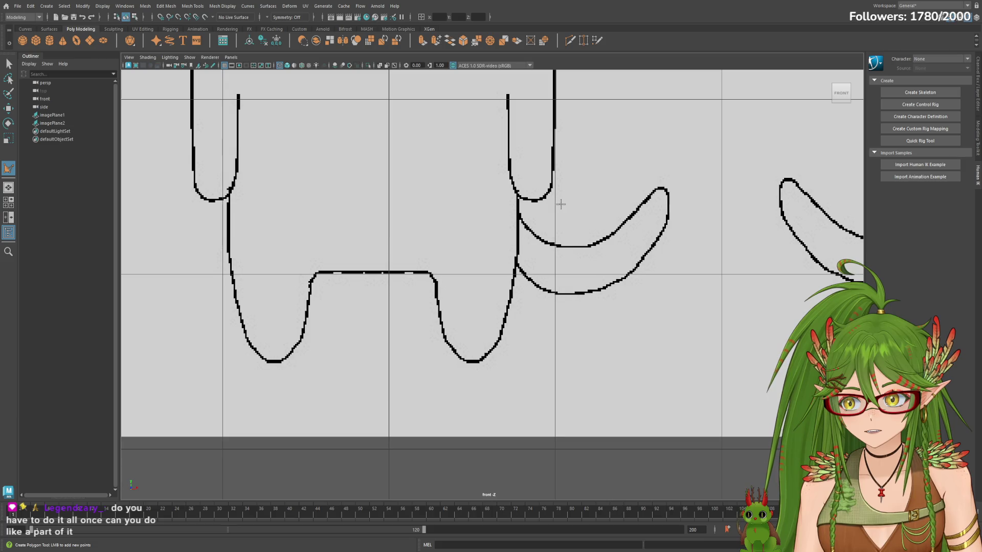
pyautogui.scroll(-2, 558, 204)
pyautogui.scroll(-2, 525, 331)
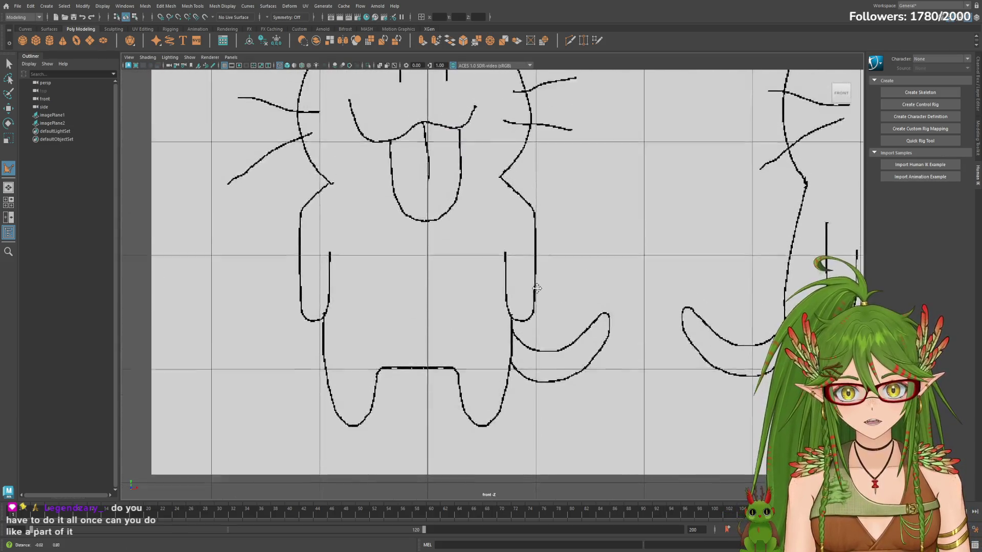
# Step: Start a new polygon outline from the left ear tip across the top of the head and down the cheek
pyautogui.keyDown('alt'); pyautogui.moveTo(525, 330); pyautogui.dragTo(506, 323, button='middle'); pyautogui.keyUp('alt')
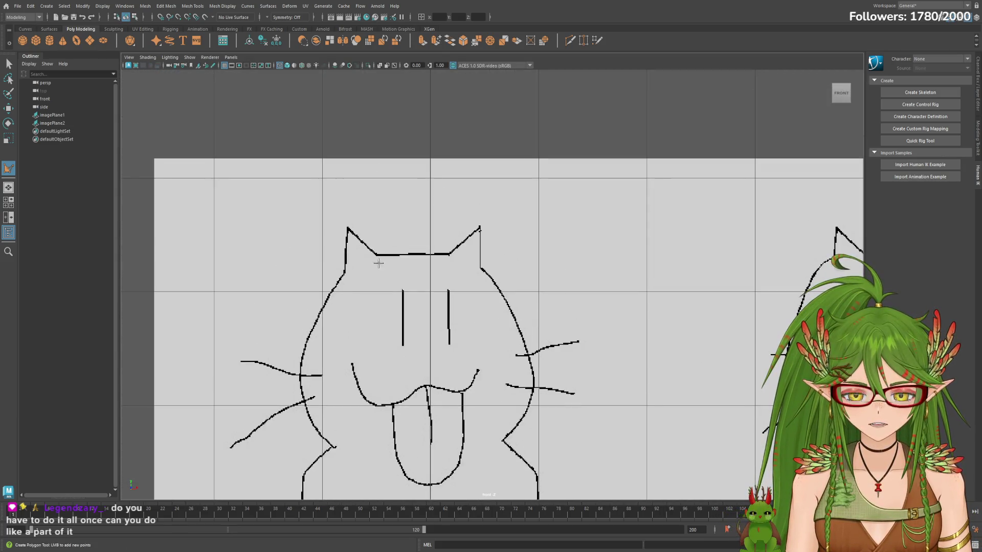
pyautogui.scroll(2, 628, 239)
pyautogui.scroll(1, 628, 239)
pyautogui.scroll(1, 536, 242)
pyautogui.scroll(1, 415, 247)
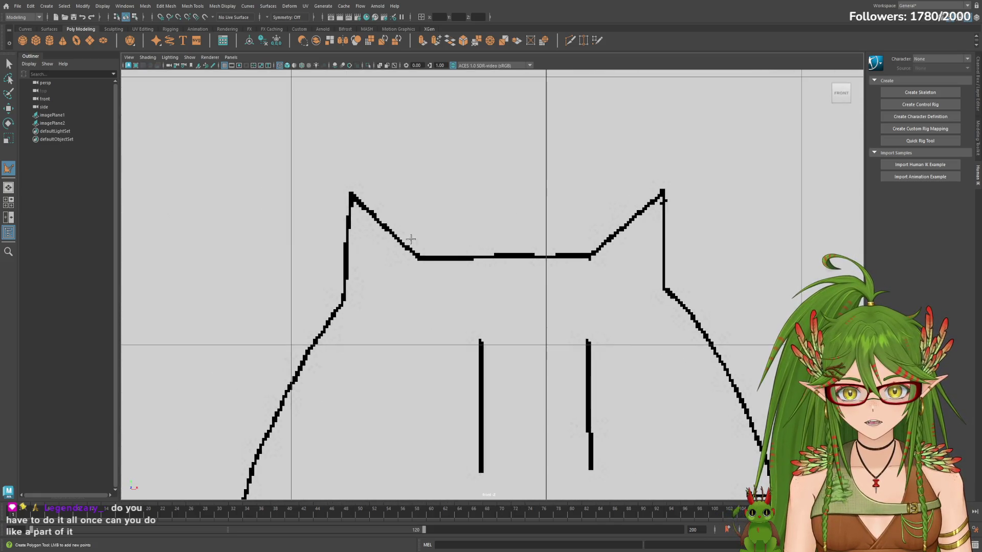
pyautogui.scroll(1, 414, 246)
pyautogui.keyDown('alt'); pyautogui.moveTo(405, 235); pyautogui.dragTo(486, 226, button='middle'); pyautogui.keyUp('alt')
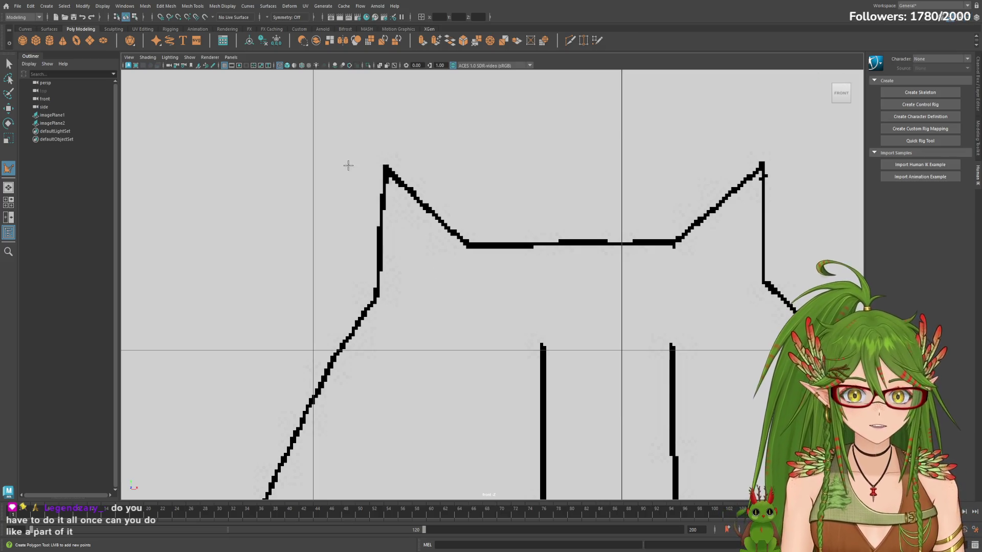
pyautogui.click(376, 296)
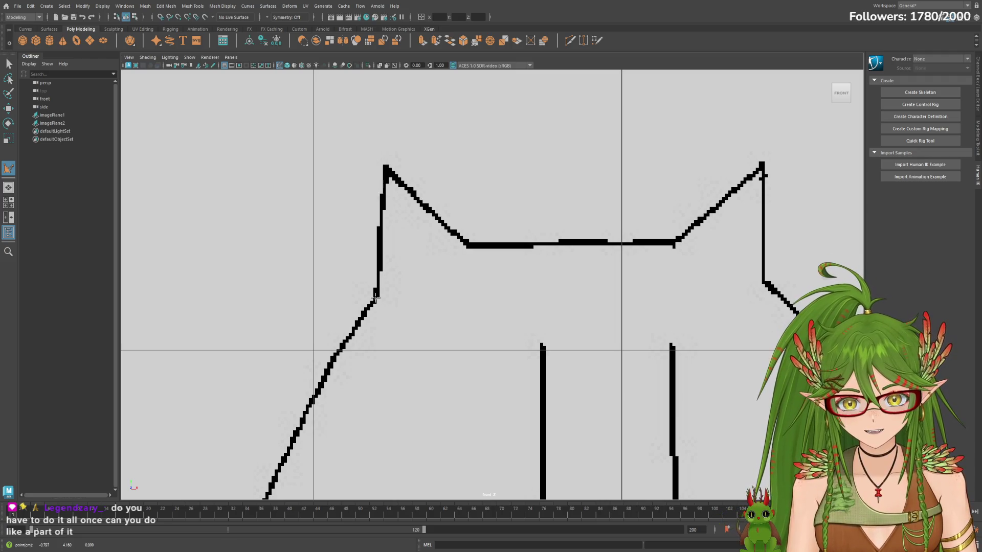
pyautogui.click(385, 165)
pyautogui.click(467, 245)
pyautogui.click(519, 244)
pyautogui.click(582, 240)
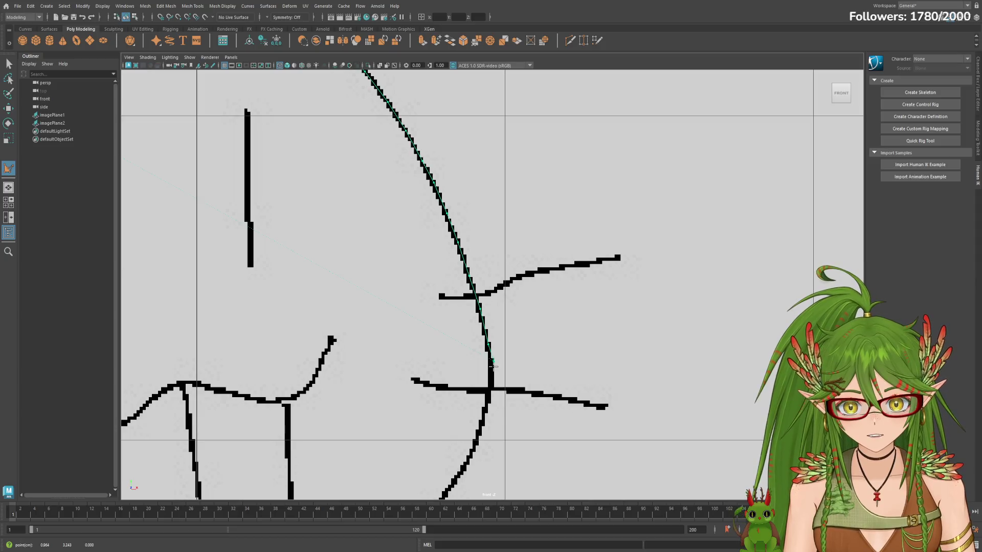
pyautogui.click(491, 388)
pyautogui.keyDown('alt'); pyautogui.moveTo(485, 414); pyautogui.dragTo(536, 280, button='middle'); pyautogui.keyUp('alt')
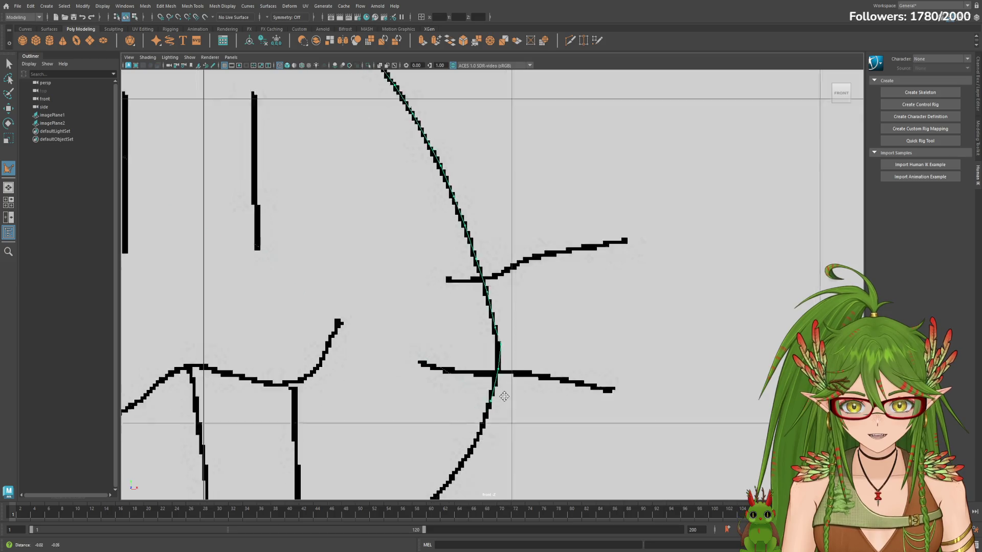
pyautogui.click(526, 308)
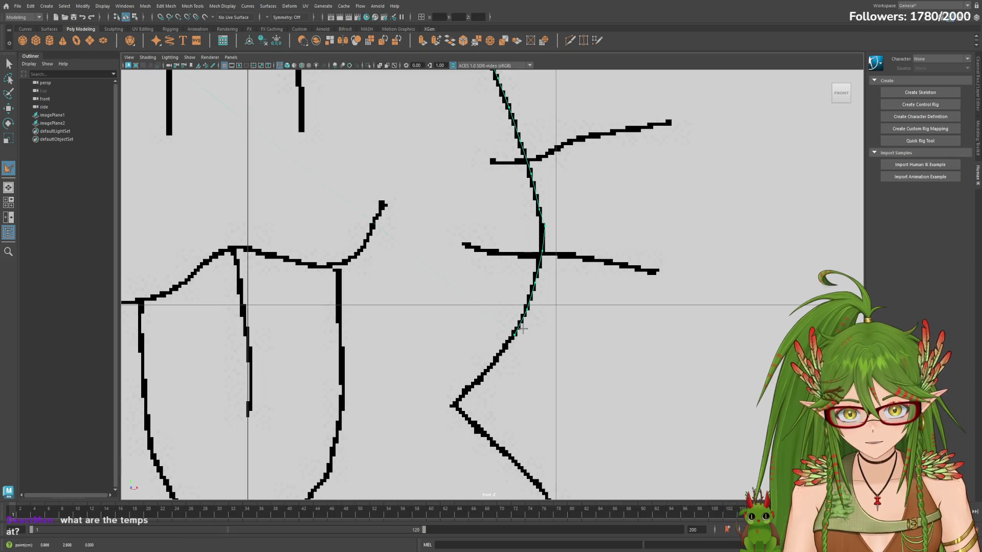
# Step: Continue the outline through the neck kink, down the shoulder line to where the arm begins
pyautogui.moveTo(485, 374); pyautogui.dragTo(463, 392)
pyautogui.click(454, 405)
pyautogui.keyDown('alt'); pyautogui.moveTo(509, 409); pyautogui.dragTo(443, 280, button='middle'); pyautogui.keyUp('alt')
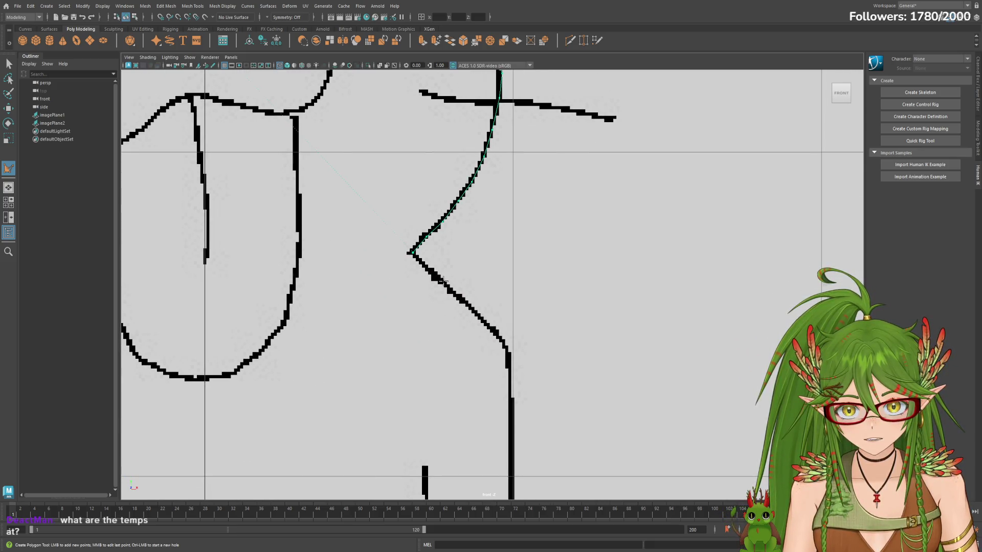
pyautogui.click(443, 281)
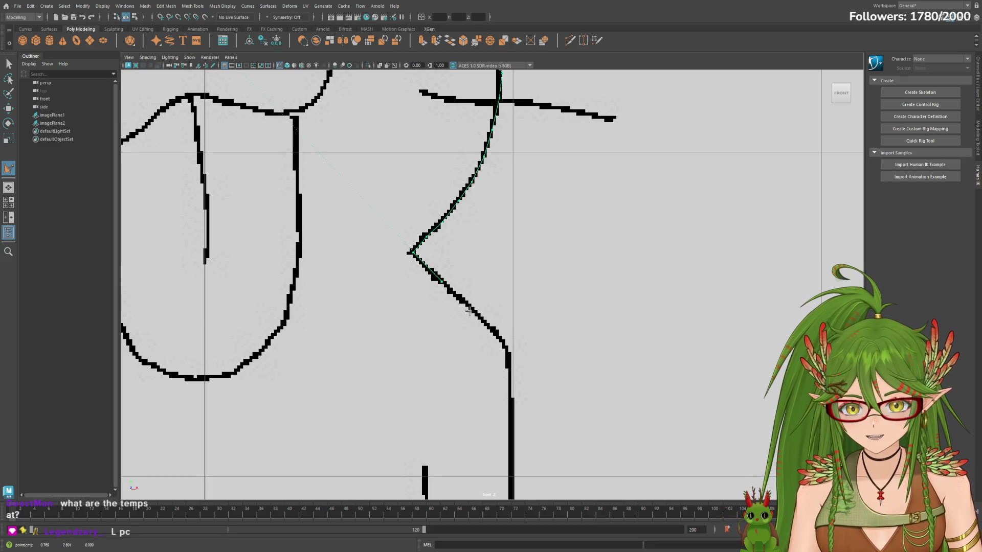
pyautogui.click(474, 309)
pyautogui.click(504, 346)
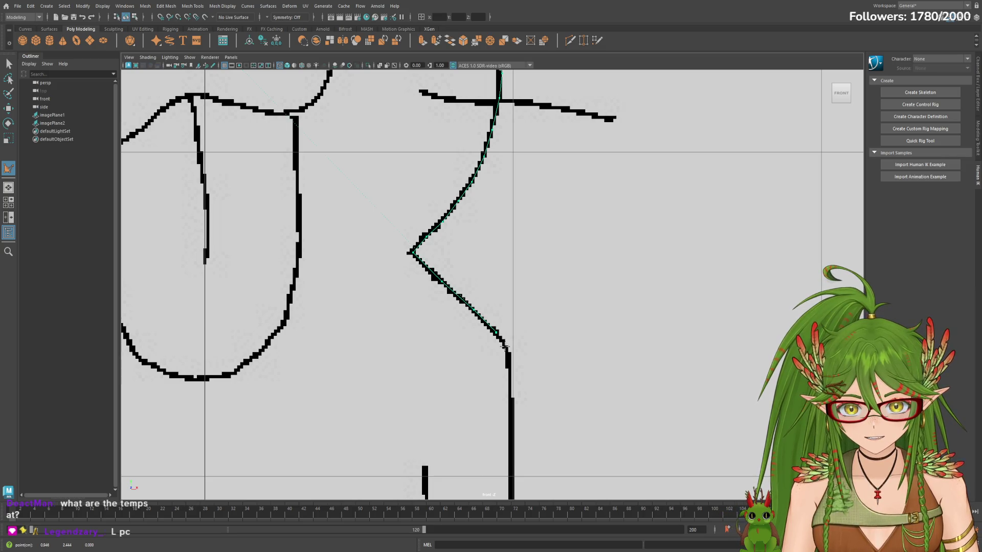
pyautogui.click(506, 354)
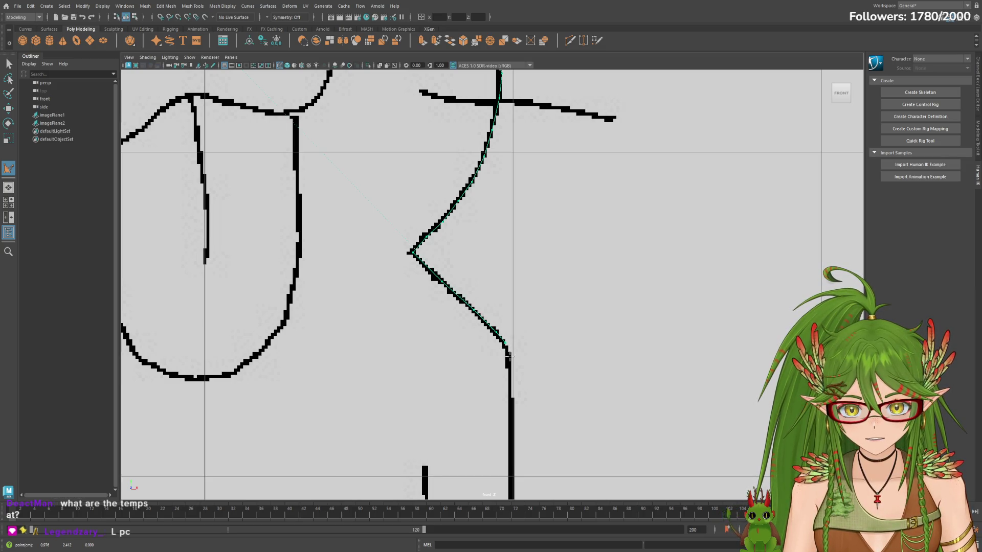
pyautogui.keyDown('alt'); pyautogui.moveTo(521, 372); pyautogui.dragTo(515, 263, button='middle'); pyautogui.keyUp('alt')
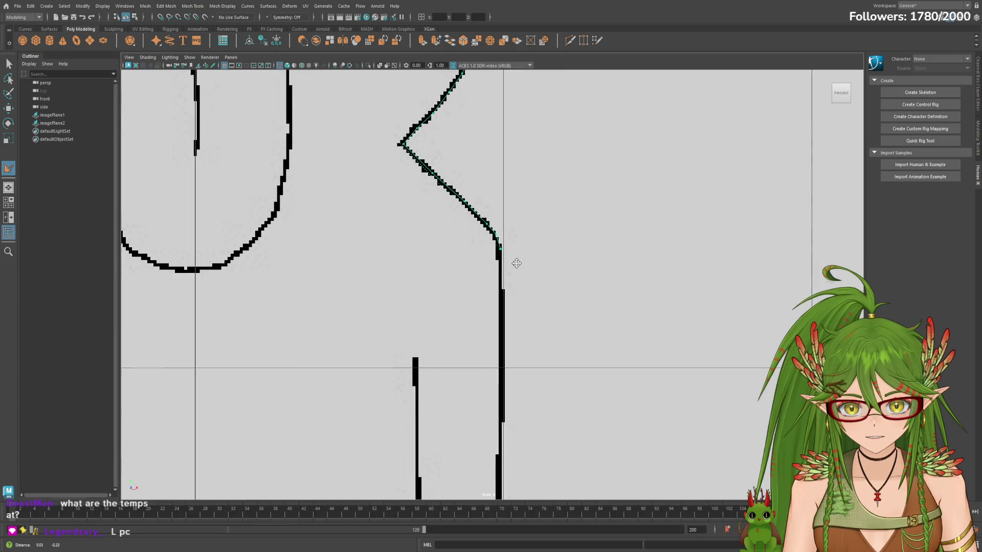
# Step: Trace the outline down the arm's outer edge, around its rounded bottom and onto the vertical line
pyautogui.click(498, 311)
pyautogui.keyDown('alt'); pyautogui.moveTo(518, 351); pyautogui.dragTo(516, 256, button='middle'); pyautogui.keyUp('alt')
pyautogui.click(495, 301)
pyautogui.click(495, 366)
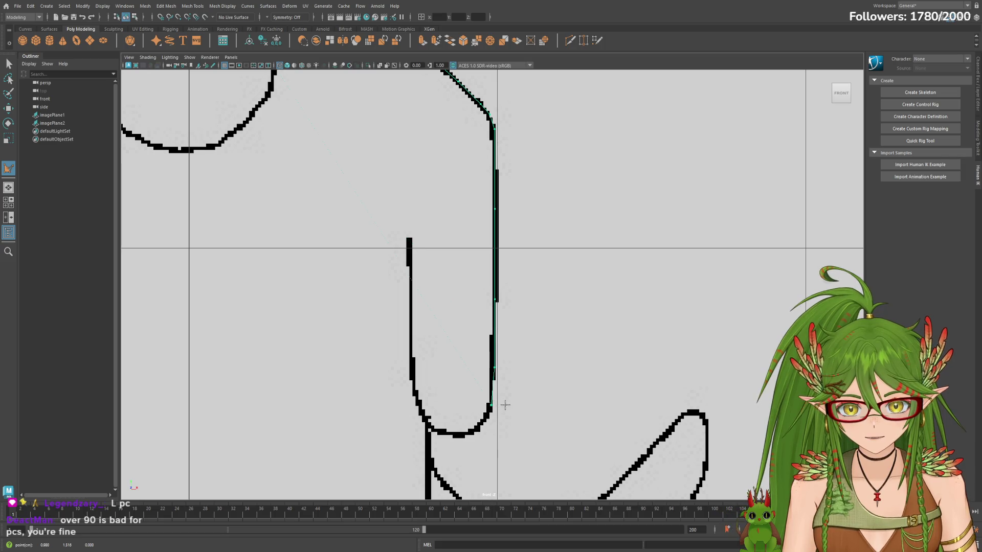
pyautogui.keyDown('alt'); pyautogui.moveTo(504, 404); pyautogui.dragTo(522, 341, button='middle'); pyautogui.keyUp('alt')
pyautogui.click(500, 358)
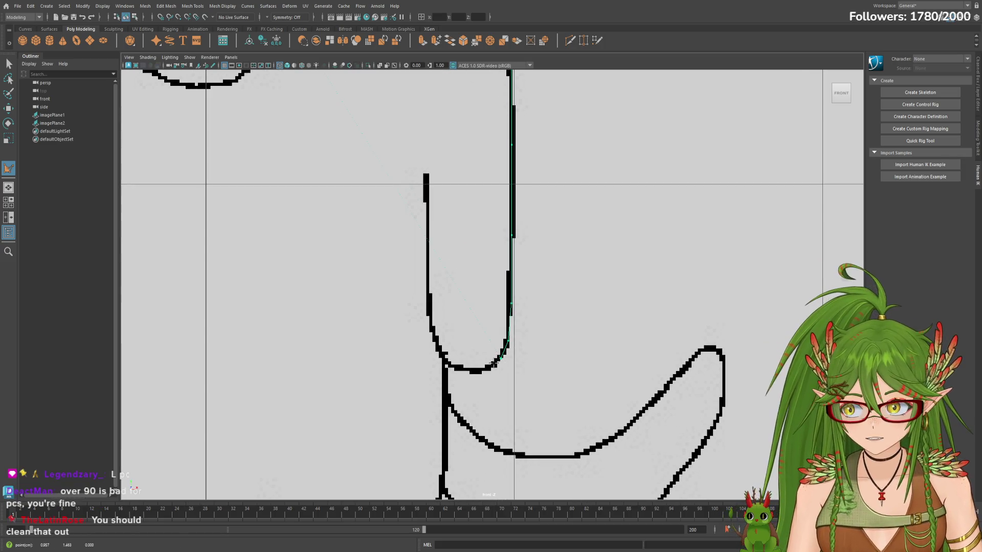
pyautogui.click(456, 370)
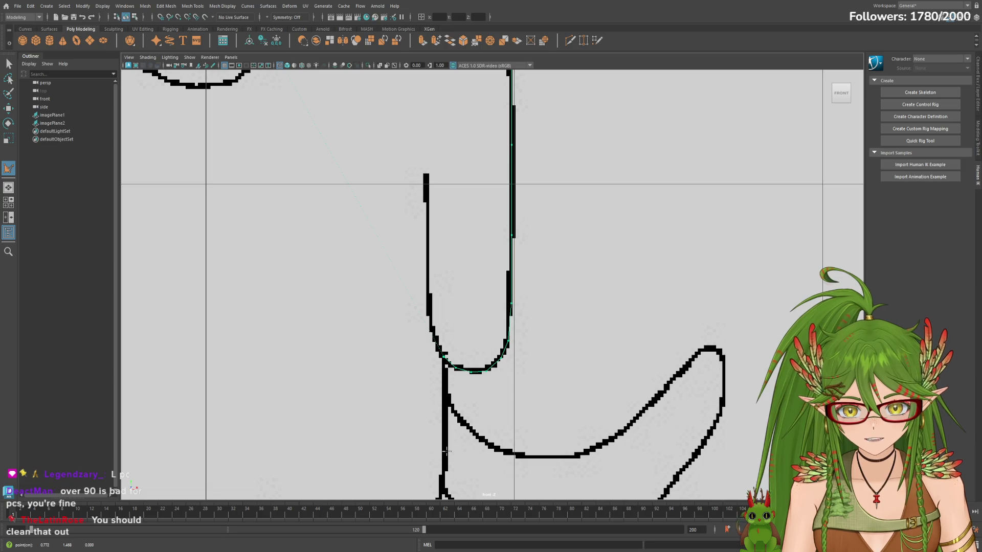
pyautogui.keyDown('alt'); pyautogui.moveTo(443, 453); pyautogui.dragTo(466, 299, button='middle'); pyautogui.keyUp('alt')
pyautogui.click(454, 336)
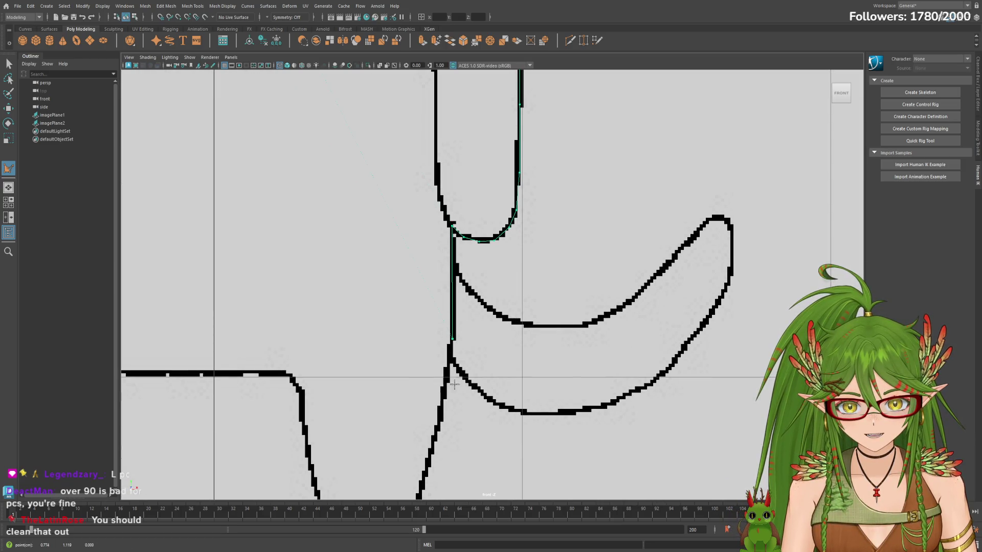
# Step: Add points down the descending curve to the bottom of the U-shaped dip
pyautogui.keyDown('alt'); pyautogui.moveTo(451, 381); pyautogui.dragTo(524, 291, button='middle'); pyautogui.keyUp('alt')
pyautogui.click(480, 320)
pyautogui.click(471, 366)
pyautogui.click(461, 407)
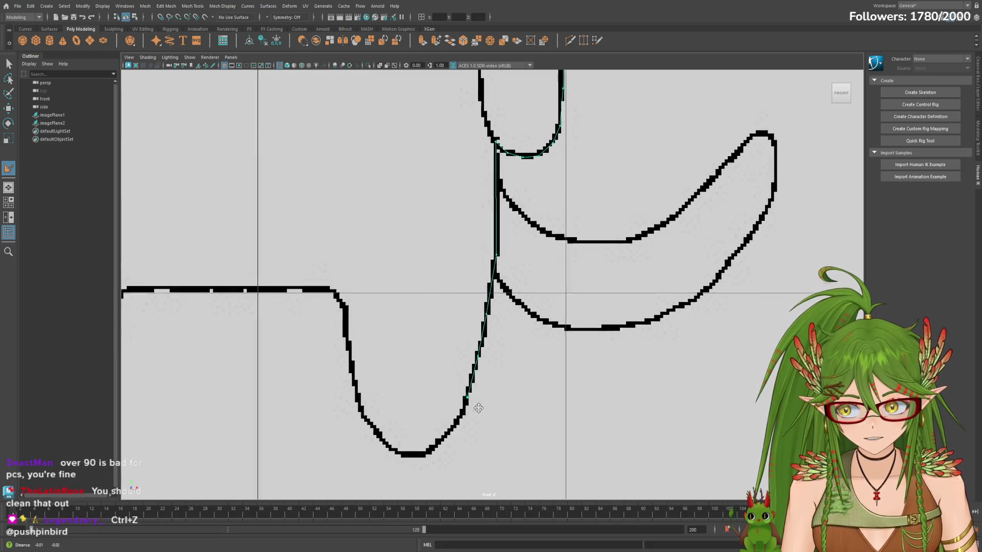
pyautogui.keyDown('alt'); pyautogui.moveTo(470, 409); pyautogui.dragTo(496, 352, button='middle'); pyautogui.keyUp('alt')
pyautogui.click(482, 376)
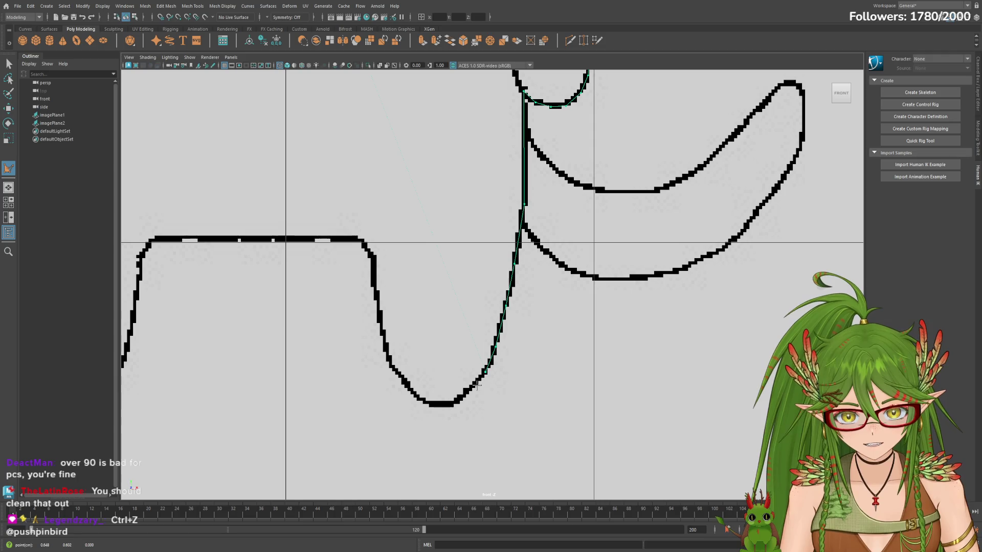
pyautogui.click(456, 402)
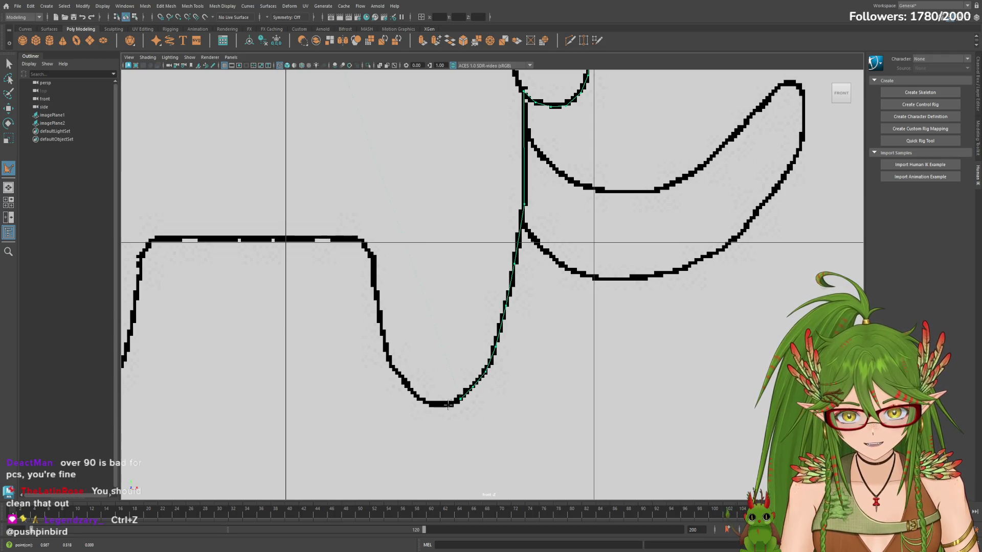
pyautogui.keyDown('alt'); pyautogui.moveTo(438, 390); pyautogui.dragTo(476, 381, button='middle'); pyautogui.keyUp('alt')
pyautogui.click(468, 397)
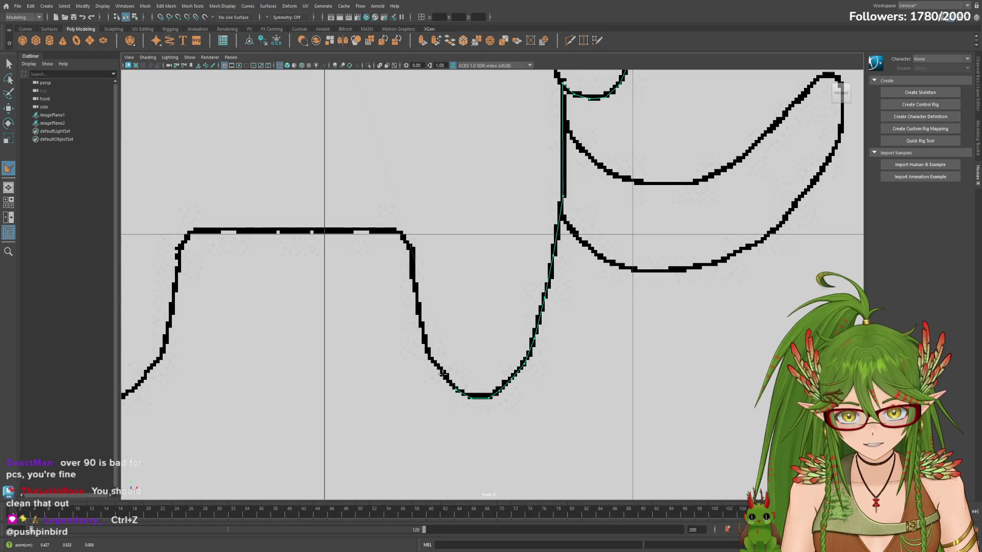
# Step: Trace back up the dip's left side to the corner of the flat top line
pyautogui.click(421, 326)
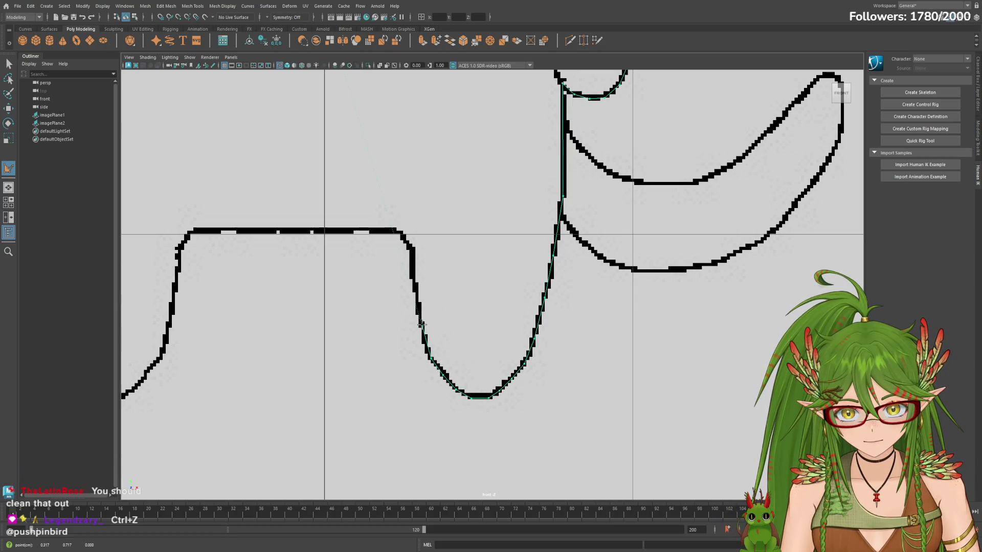
pyautogui.click(411, 246)
pyautogui.click(400, 235)
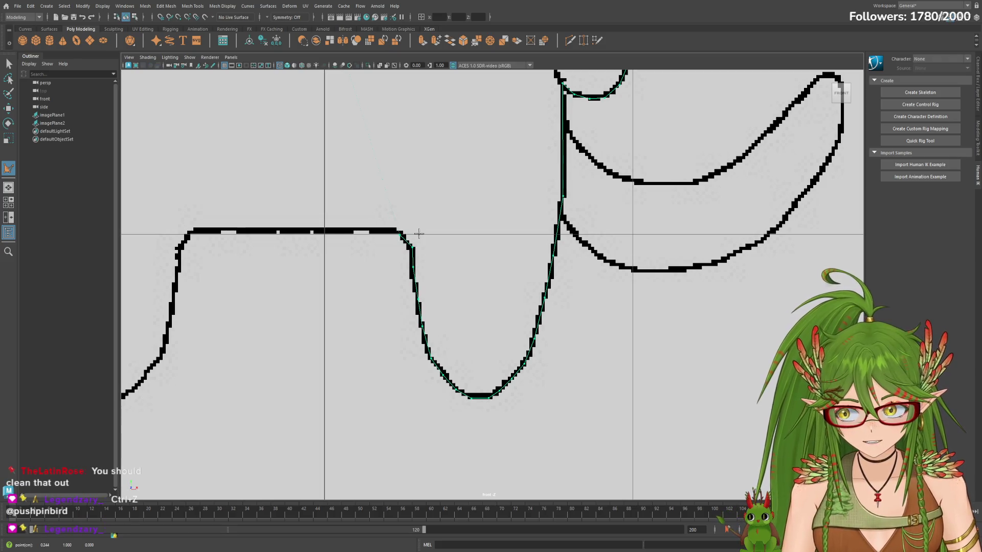
pyautogui.keyDown('alt'); pyautogui.moveTo(400, 234); pyautogui.dragTo(482, 234, button='middle'); pyautogui.keyUp('alt')
pyautogui.click(472, 232)
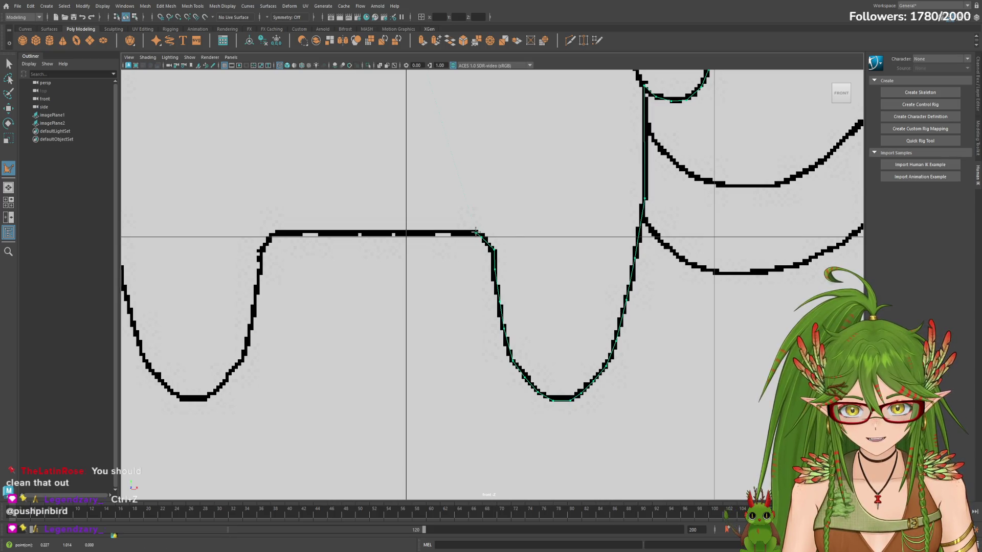
# Step: Trace left along the flat top line, down into the next dip, across its bottom and up its far side
pyautogui.click(380, 231)
pyautogui.click(321, 232)
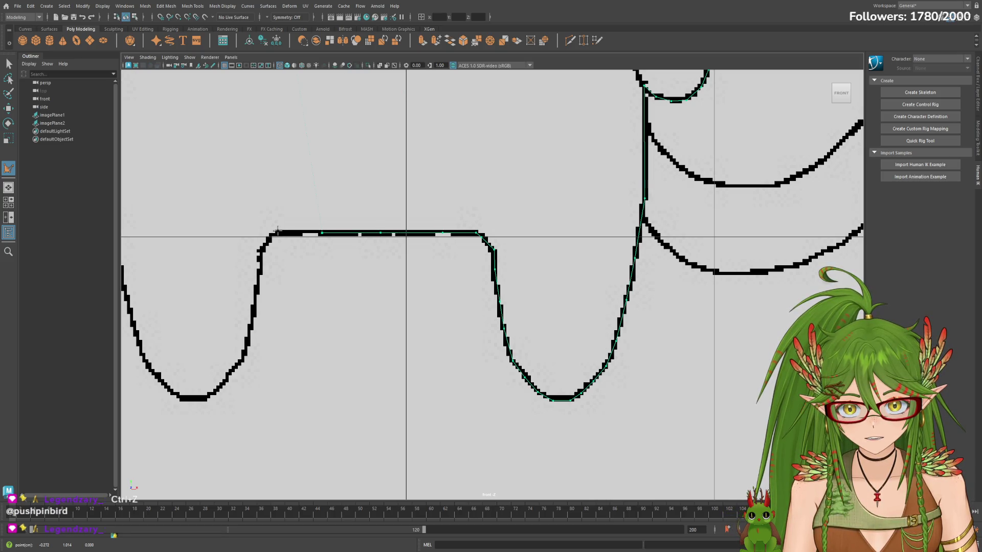
pyautogui.click(276, 232)
pyautogui.keyDown('alt'); pyautogui.moveTo(276, 232); pyautogui.dragTo(399, 231, button='middle'); pyautogui.keyUp('alt')
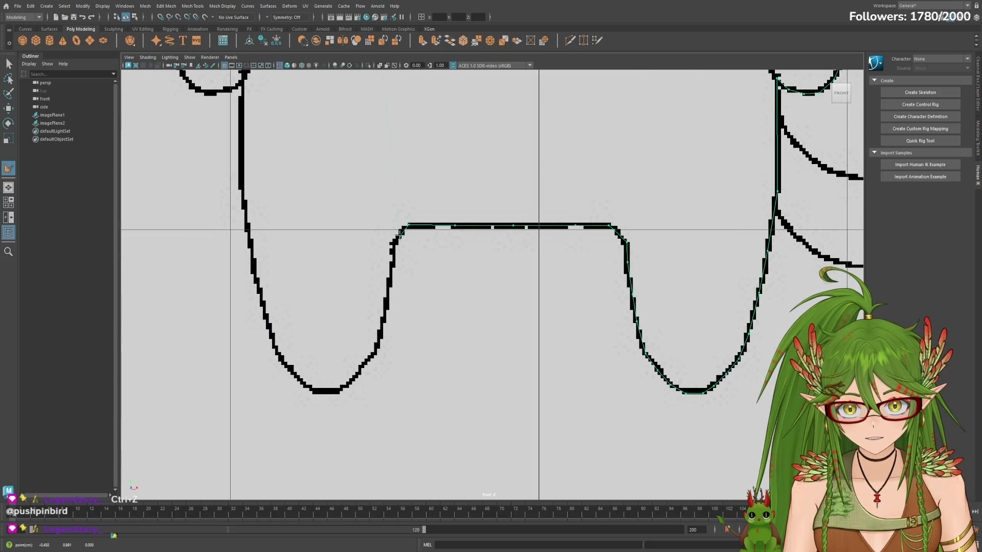
pyautogui.click(391, 270)
pyautogui.click(385, 304)
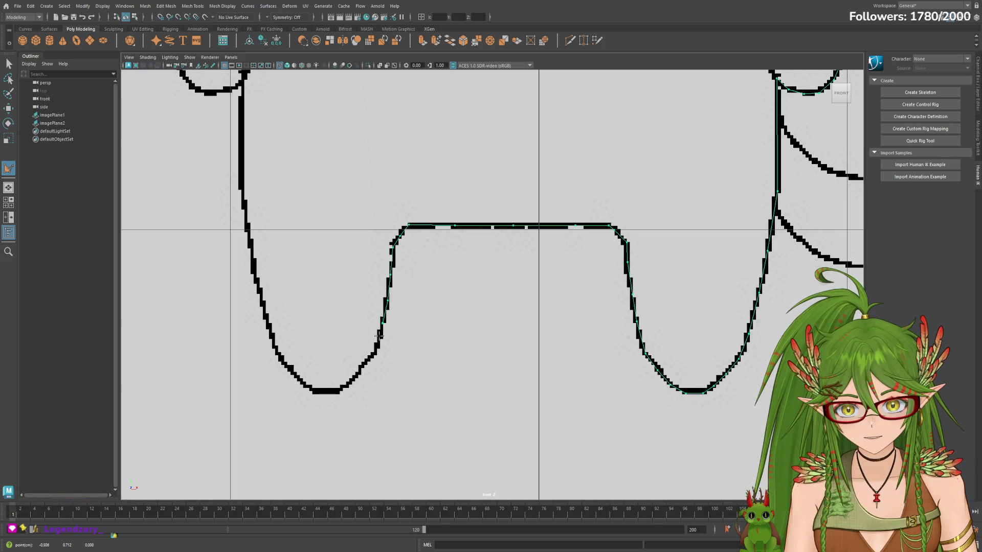
pyautogui.click(376, 352)
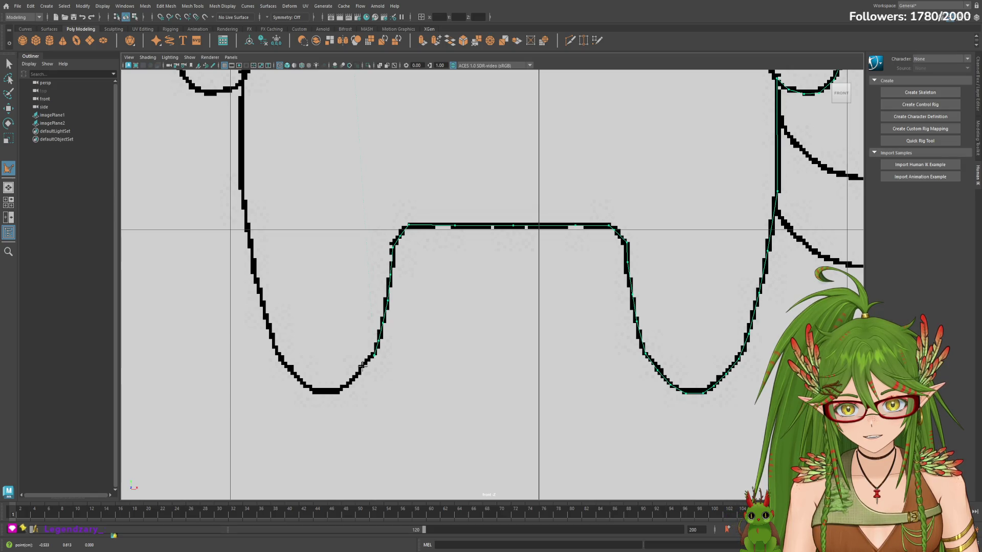
pyautogui.click(362, 370)
pyautogui.keyDown('alt'); pyautogui.moveTo(434, 348); pyautogui.dragTo(514, 296, button='middle'); pyautogui.keyUp('alt')
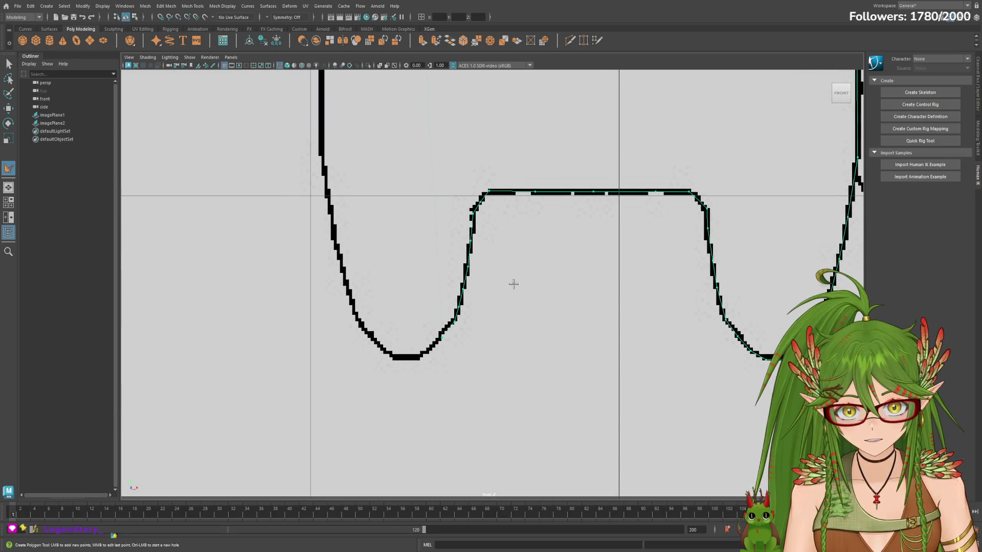
pyautogui.click(414, 357)
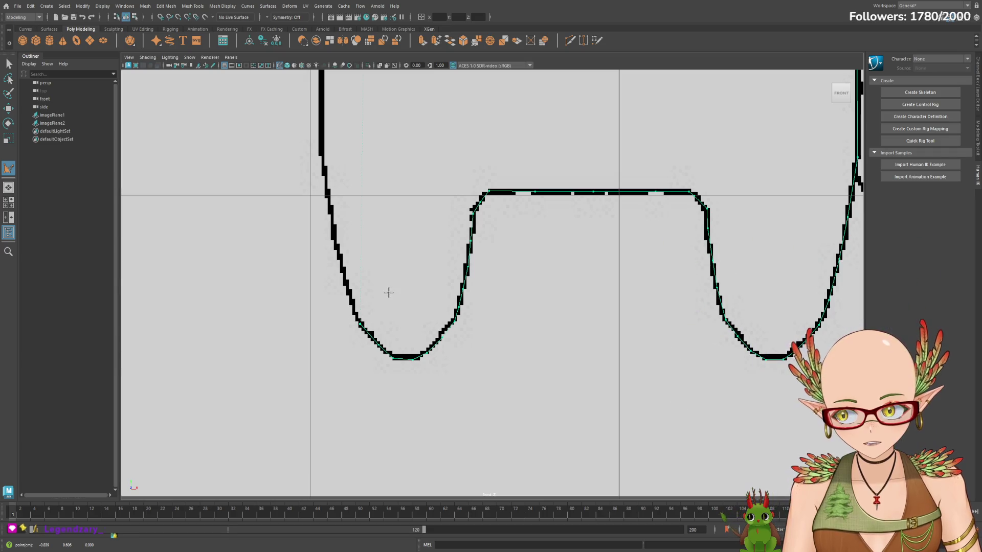
pyautogui.keyDown('alt'); pyautogui.moveTo(389, 291); pyautogui.dragTo(502, 322, button='middle'); pyautogui.keyUp('alt')
pyautogui.click(460, 323)
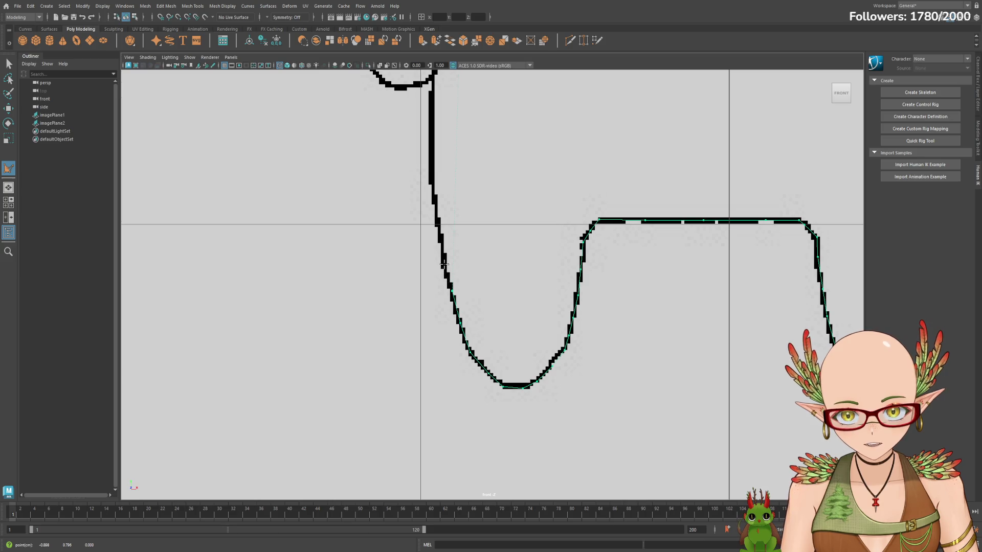
# Step: Add points up the long vertical line of the outline toward the upper body
pyautogui.keyDown('alt'); pyautogui.moveTo(465, 245); pyautogui.dragTo(500, 307, button='middle'); pyautogui.keyUp('alt')
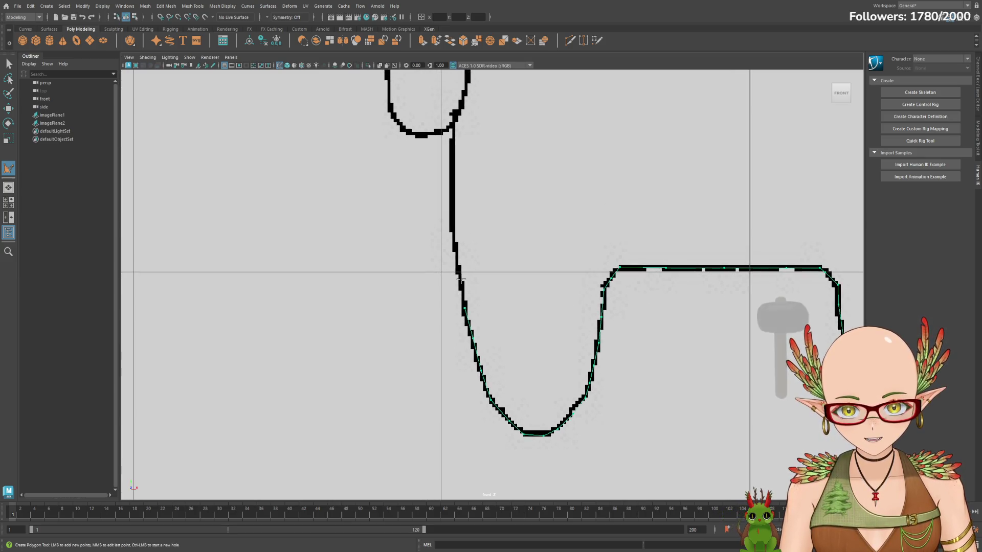
pyautogui.click(453, 248)
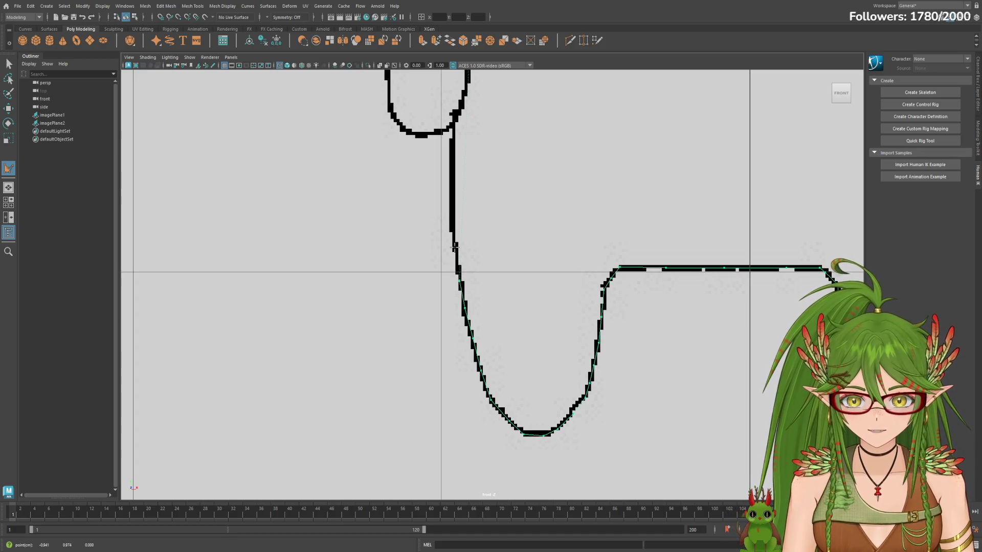
pyautogui.click(454, 191)
pyautogui.click(454, 144)
pyautogui.keyDown('alt'); pyautogui.moveTo(491, 147); pyautogui.dragTo(502, 234, button='middle'); pyautogui.keyUp('alt')
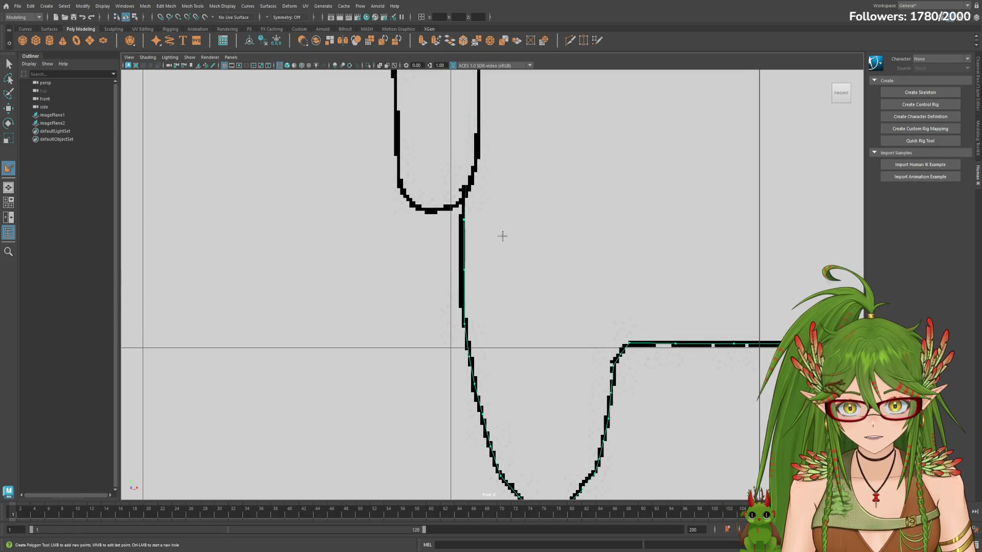
pyautogui.click(463, 201)
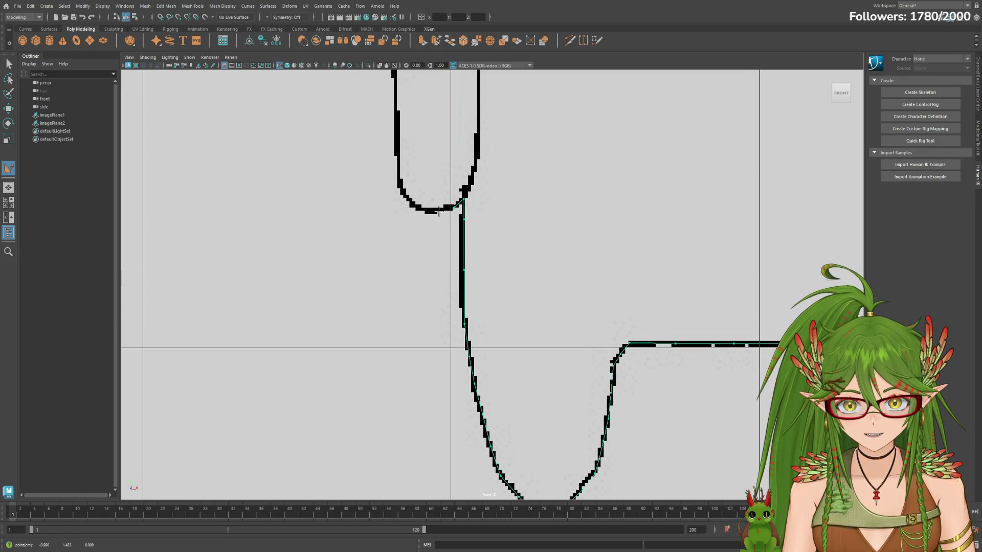
pyautogui.click(398, 186)
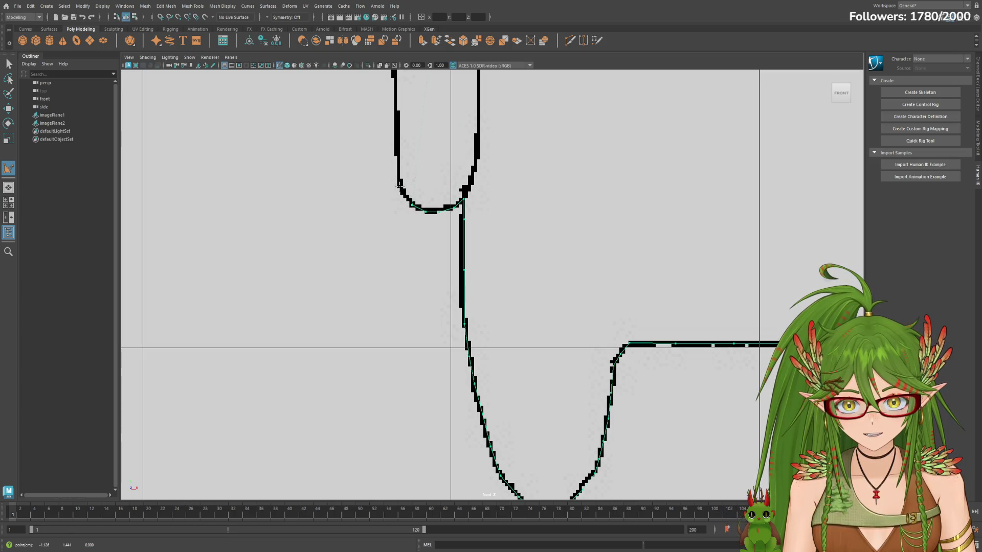
pyautogui.keyDown('alt'); pyautogui.moveTo(429, 165); pyautogui.dragTo(442, 248, button='middle'); pyautogui.keyUp('alt')
pyautogui.click(434, 219)
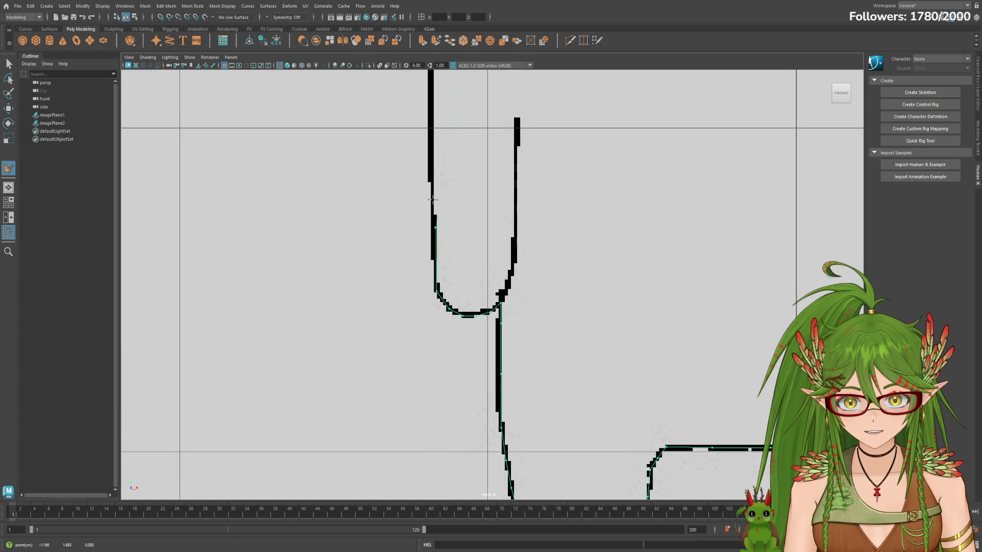
pyautogui.keyDown('alt'); pyautogui.moveTo(452, 167); pyautogui.dragTo(461, 268, button='middle'); pyautogui.keyUp('alt')
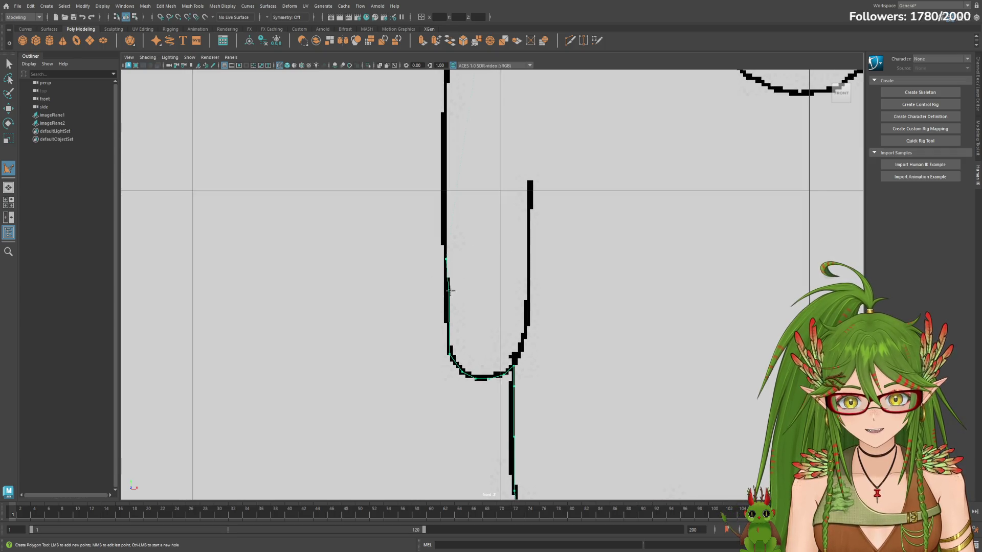
pyautogui.click(444, 193)
pyautogui.keyDown('alt'); pyautogui.moveTo(466, 160); pyautogui.dragTo(469, 266, button='middle'); pyautogui.keyUp('alt')
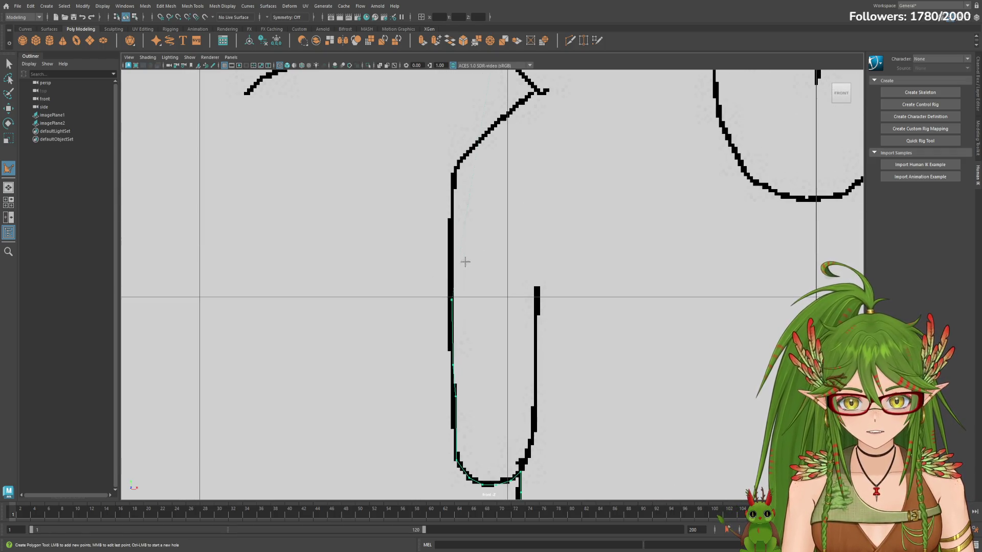
pyautogui.click(453, 228)
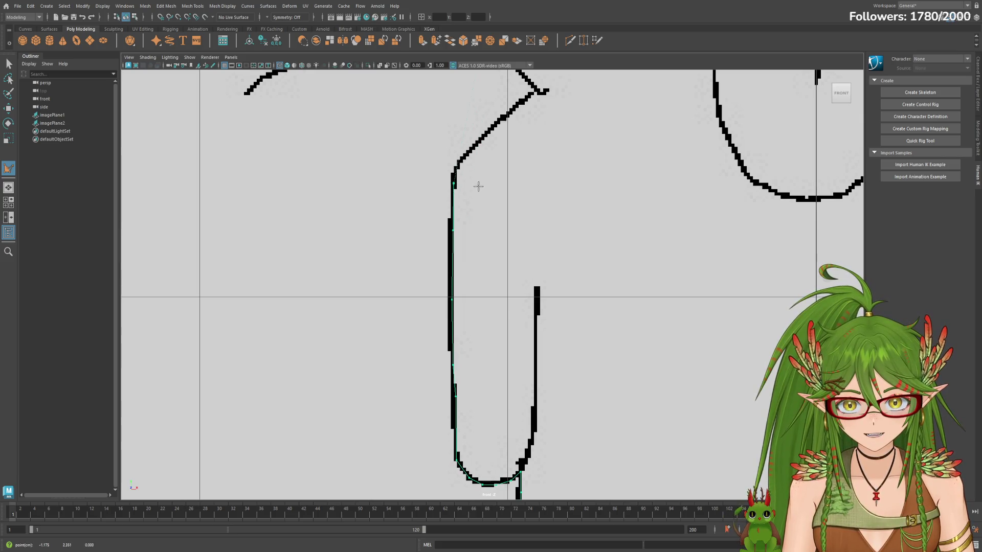
# Step: Trace up the slanted edges, through the sharp turn and onto the next slanted edge
pyautogui.keyDown('alt'); pyautogui.moveTo(456, 165); pyautogui.dragTo(459, 220, button='middle'); pyautogui.keyUp('alt')
pyautogui.click(459, 221)
pyautogui.click(470, 207)
pyautogui.click(496, 176)
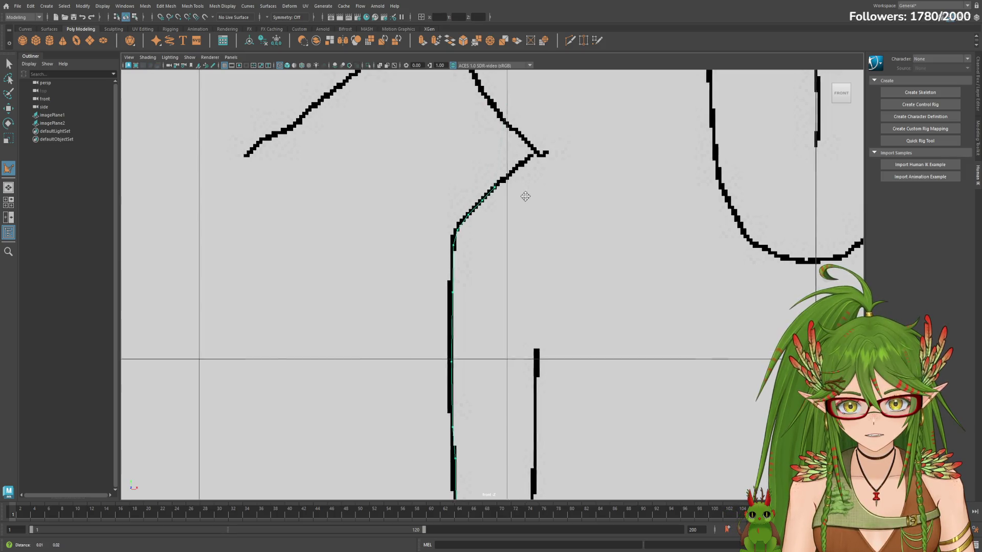
pyautogui.keyDown('alt'); pyautogui.moveTo(496, 178); pyautogui.dragTo(475, 254, button='middle'); pyautogui.keyUp('alt')
pyautogui.click(475, 255)
pyautogui.click(497, 233)
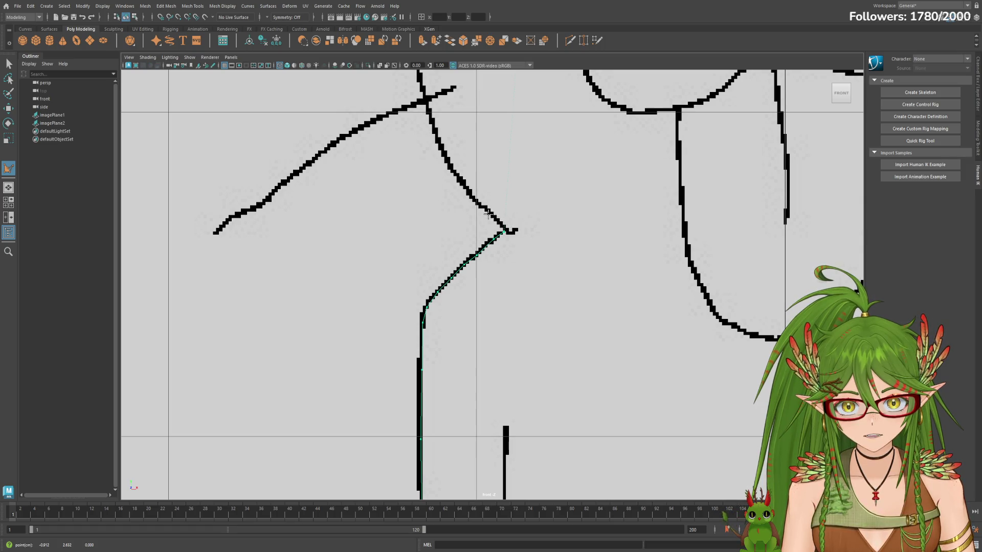
pyautogui.keyDown('alt'); pyautogui.moveTo(492, 209); pyautogui.dragTo(509, 284, button='middle'); pyautogui.keyUp('alt')
pyautogui.click(481, 246)
pyautogui.click(483, 273)
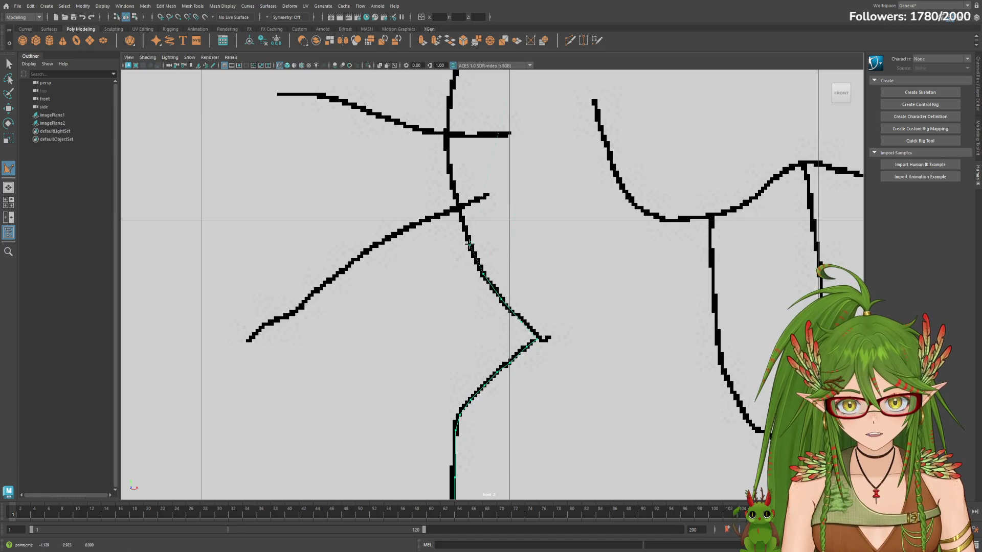
pyautogui.keyDown('alt'); pyautogui.moveTo(500, 237); pyautogui.dragTo(525, 309, button='middle'); pyautogui.keyUp('alt')
pyautogui.click(487, 287)
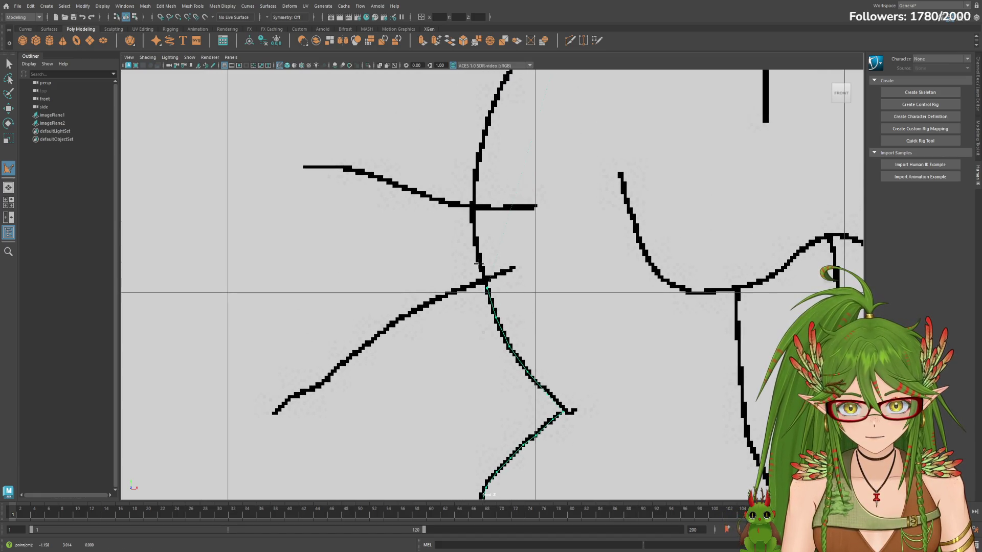
# Step: Place the final points up to where the traced lines meet, turn on shading and finish the outline as polySurface1
pyautogui.click(478, 257)
pyautogui.keyDown('alt'); pyautogui.moveTo(477, 256); pyautogui.dragTo(496, 298, button='middle'); pyautogui.keyUp('alt')
pyautogui.click(486, 285)
pyautogui.click(486, 262)
pyautogui.keyDown('alt'); pyautogui.moveTo(508, 237); pyautogui.dragTo(489, 295, button='middle'); pyautogui.keyUp('alt')
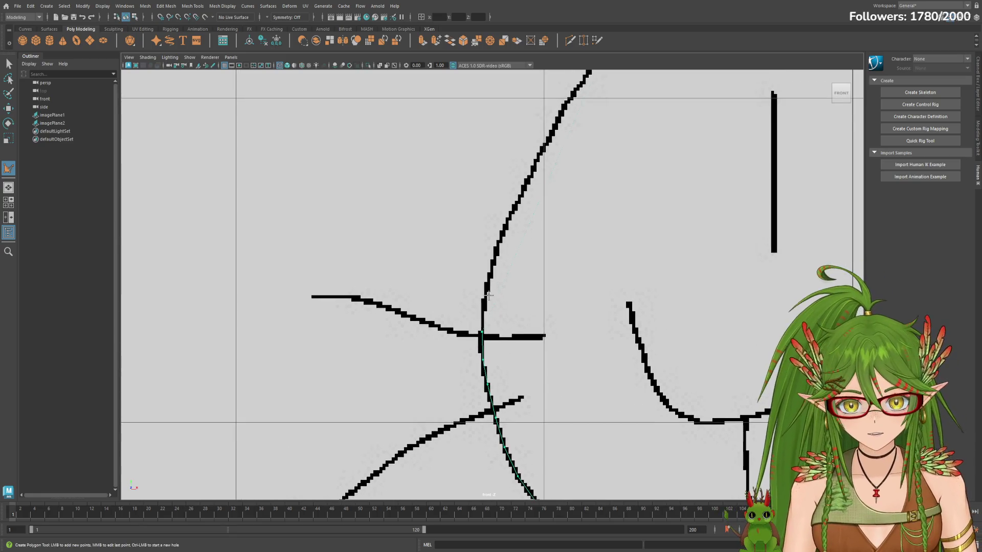
pyautogui.click(493, 261)
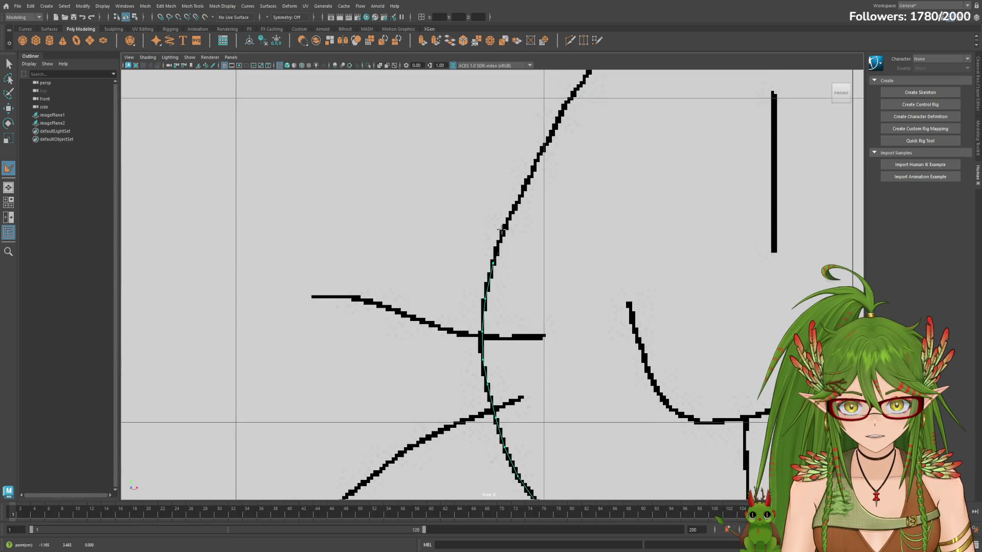
pyautogui.keyDown('alt'); pyautogui.moveTo(508, 227); pyautogui.dragTo(520, 317, button='middle'); pyautogui.keyUp('alt')
pyautogui.click(489, 303)
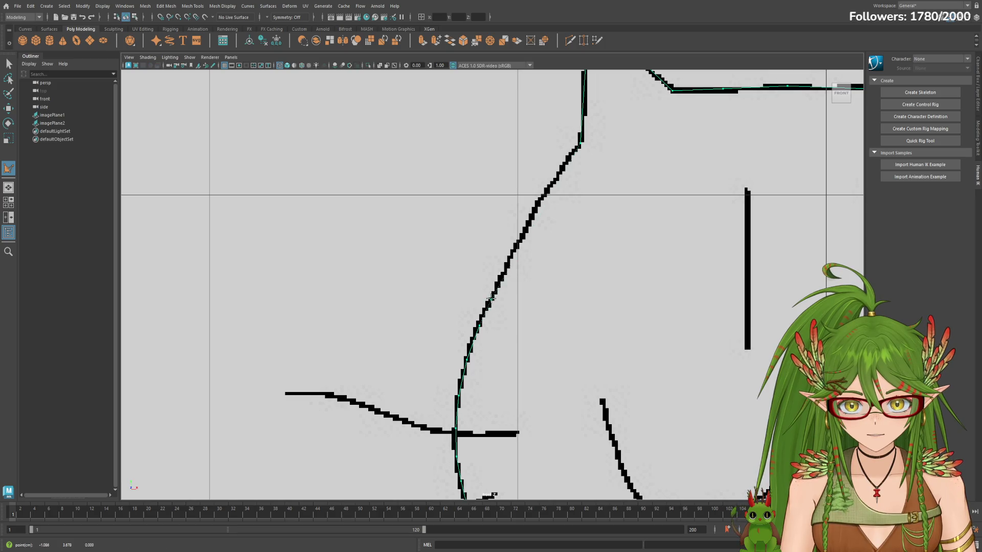
pyautogui.keyDown('alt'); pyautogui.moveTo(518, 241); pyautogui.dragTo(526, 285, button='middle'); pyautogui.keyUp('alt')
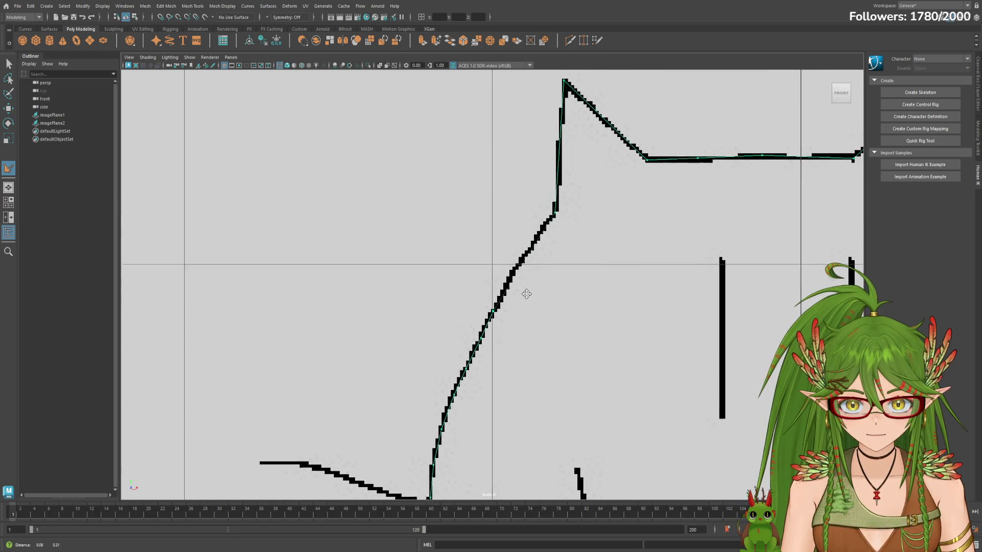
pyautogui.click(505, 286)
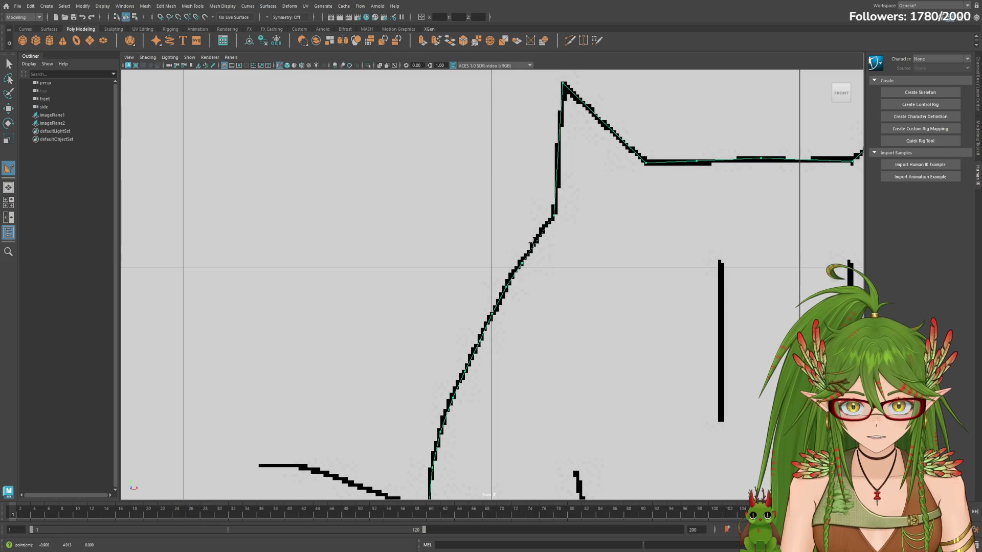
pyautogui.click(551, 218)
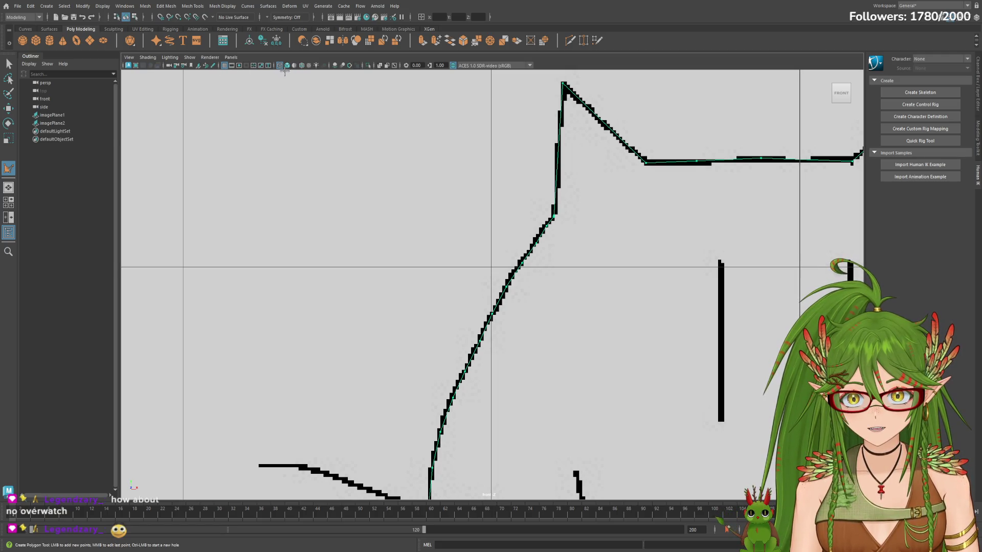
pyautogui.click(287, 65)
pyautogui.press('Return')
# Step: With the Move Tool active, frame polySurface1, reselect it in the Outliner and switch to the four-view layout
pyautogui.press('w')
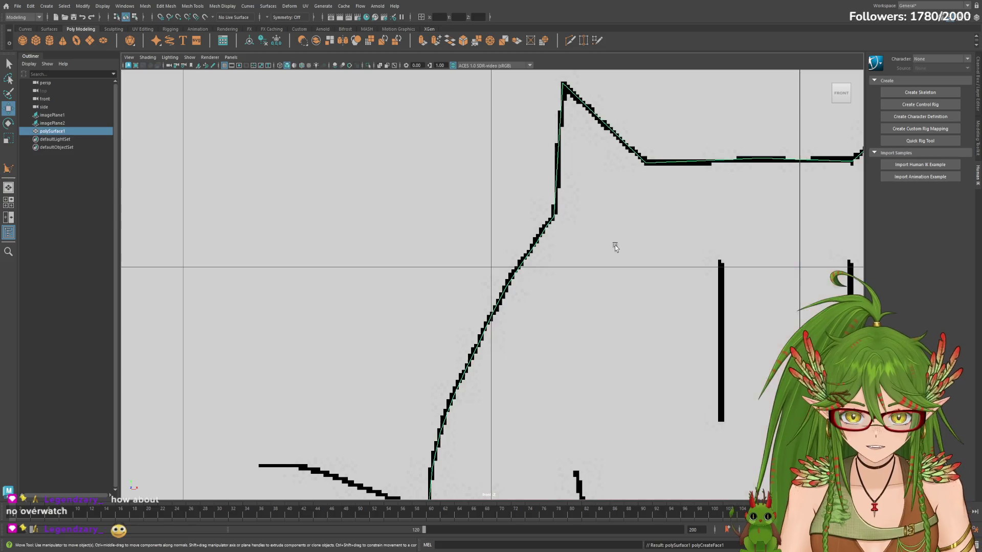
pyautogui.scroll(-5, 649, 306)
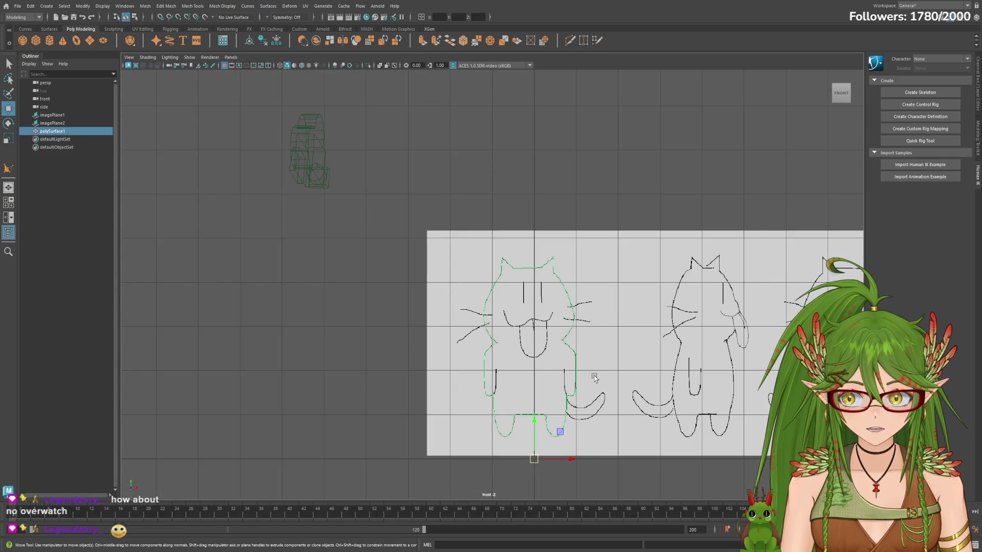
pyautogui.scroll(1, 594, 380)
pyautogui.scroll(-1, 593, 386)
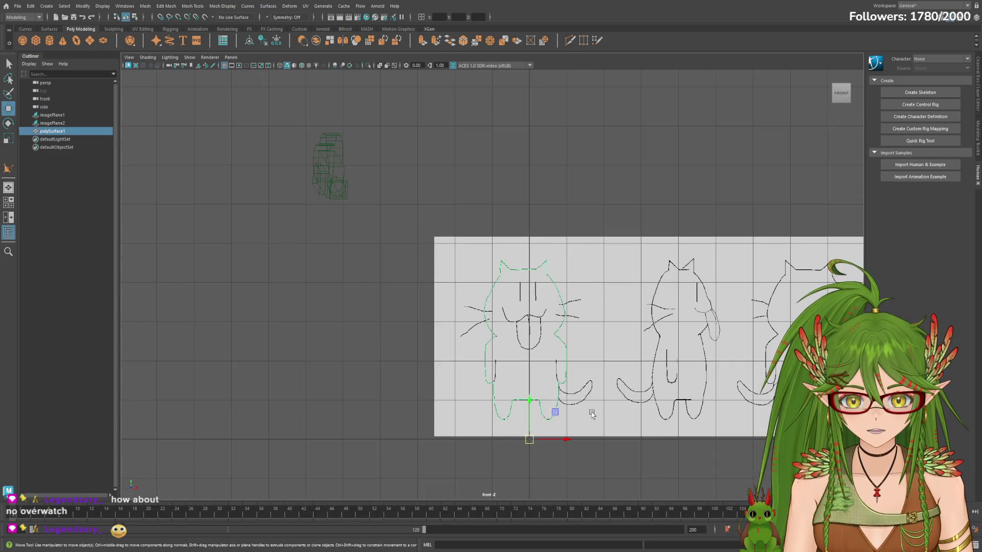
pyautogui.scroll(-1, 590, 388)
pyautogui.scroll(-1, 585, 389)
pyautogui.scroll(2, 585, 390)
pyautogui.scroll(1, 586, 390)
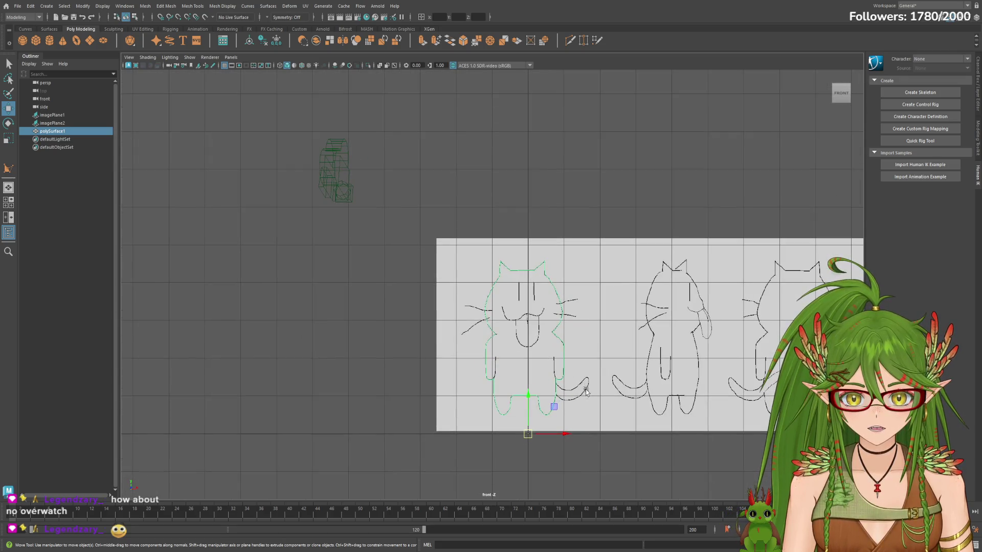
pyautogui.scroll(1, 636, 390)
pyautogui.scroll(1, 691, 390)
pyautogui.press('f')
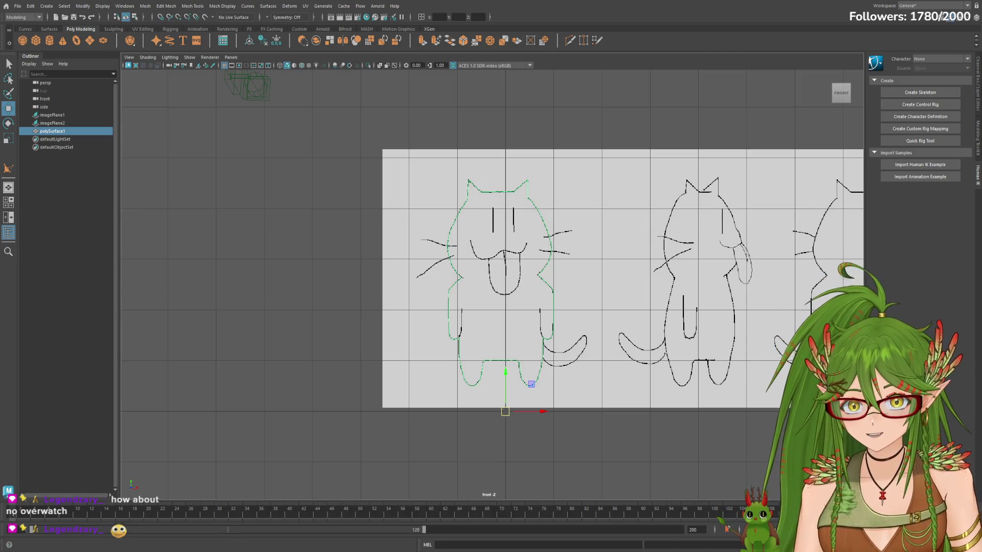
pyautogui.click(201, 306)
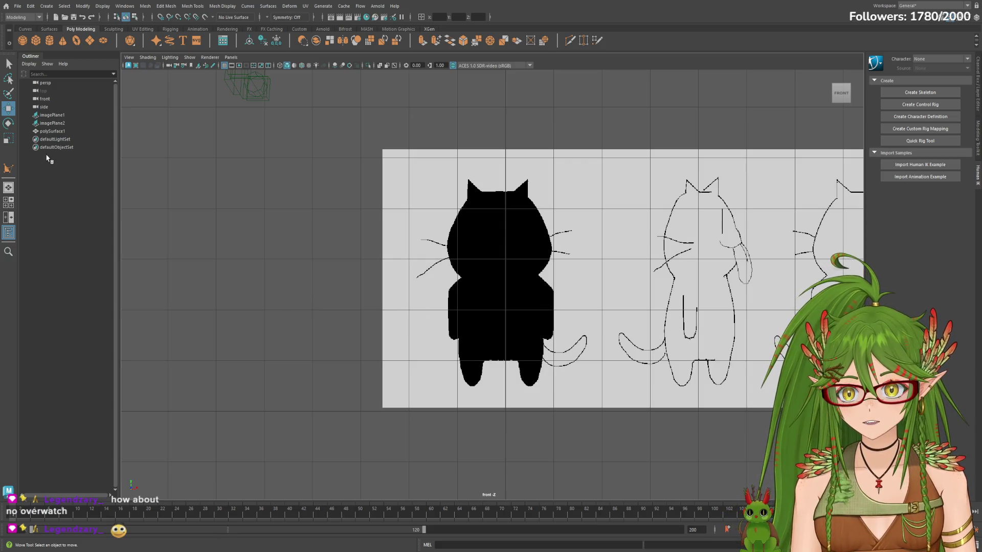
pyautogui.click(59, 132)
pyautogui.press('space')
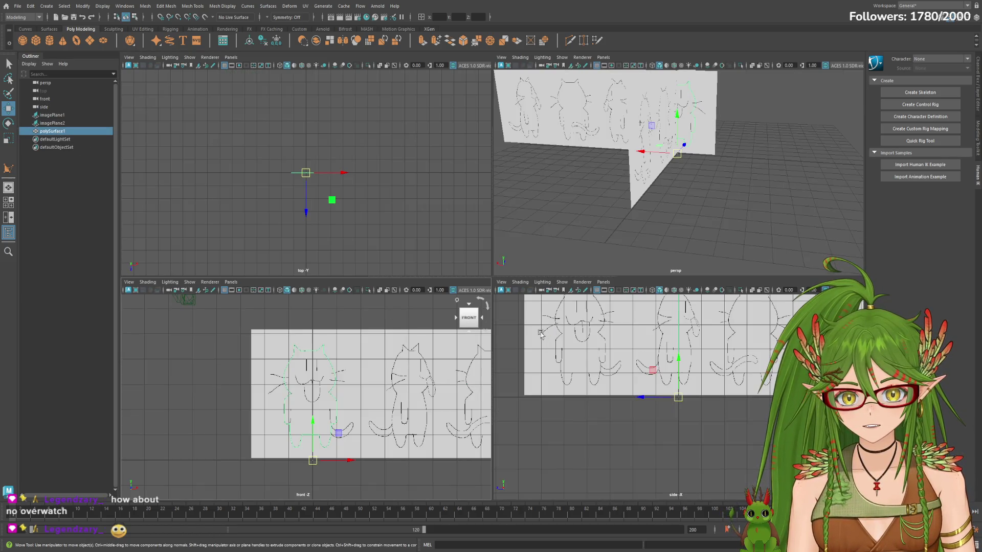
# Step: Drag the cat surface forward along Z in front of the sketch plane, then select the second image plane
pyautogui.moveTo(668, 388)
pyautogui.mouseDown()
pyautogui.moveTo(672, 400)
pyautogui.moveTo(648, 405)
pyautogui.mouseUp()
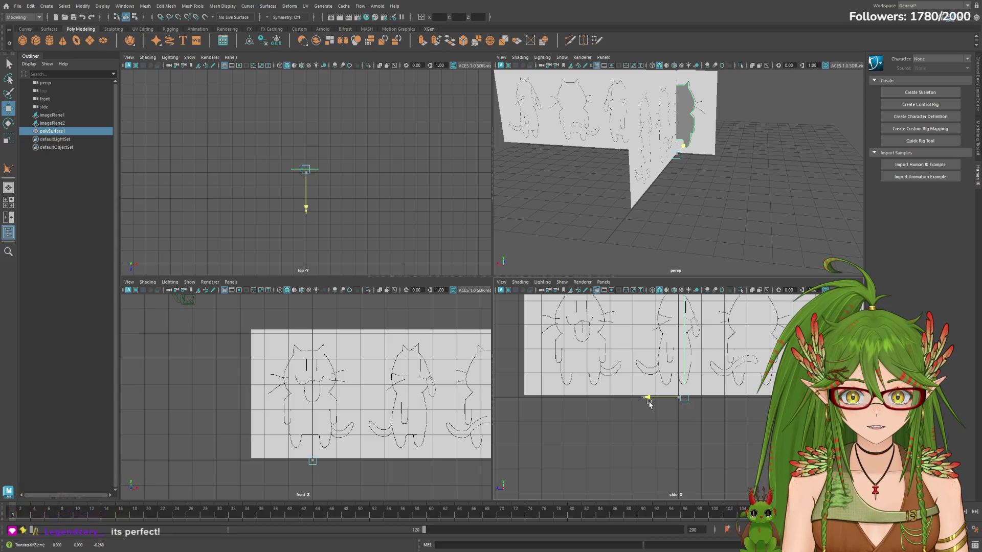
pyautogui.moveTo(648, 404); pyautogui.dragTo(624, 399)
pyautogui.scroll(3, 350, 402)
pyautogui.scroll(2, 349, 407)
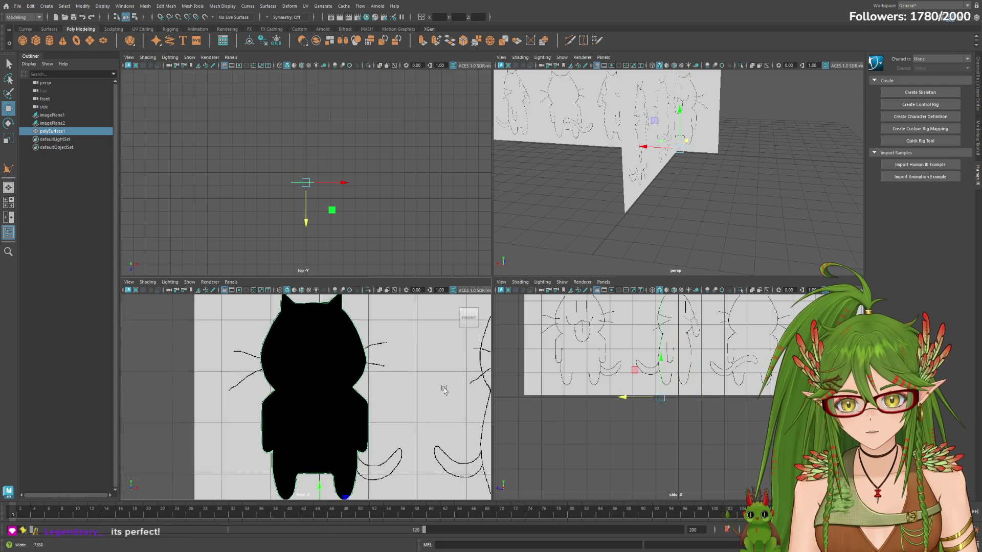
pyautogui.scroll(2, 347, 414)
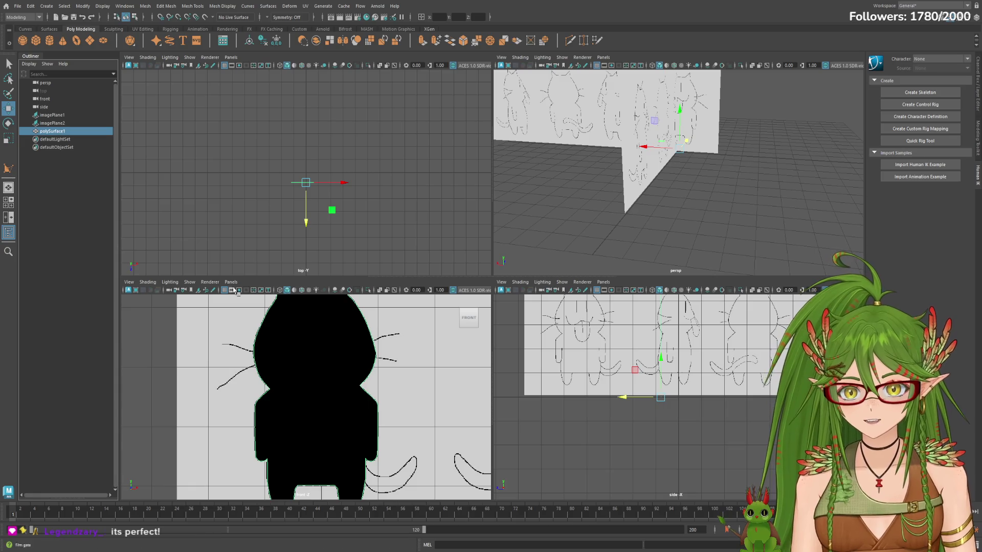
pyautogui.click(226, 394)
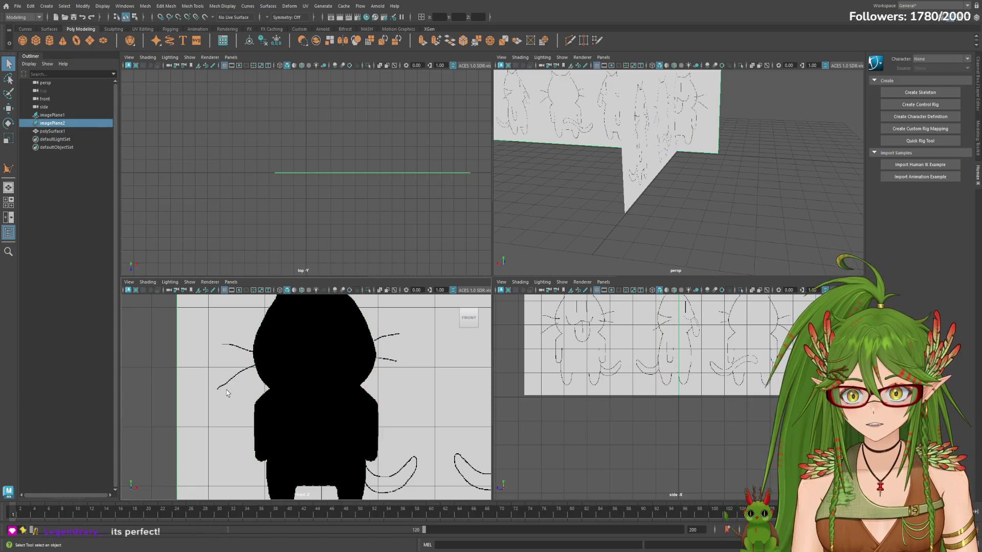
# Step: Maximize the front view and select the cat surface polySurface1
pyautogui.press('space')
pyautogui.scroll(-2, 525, 323)
pyautogui.scroll(-5, 525, 323)
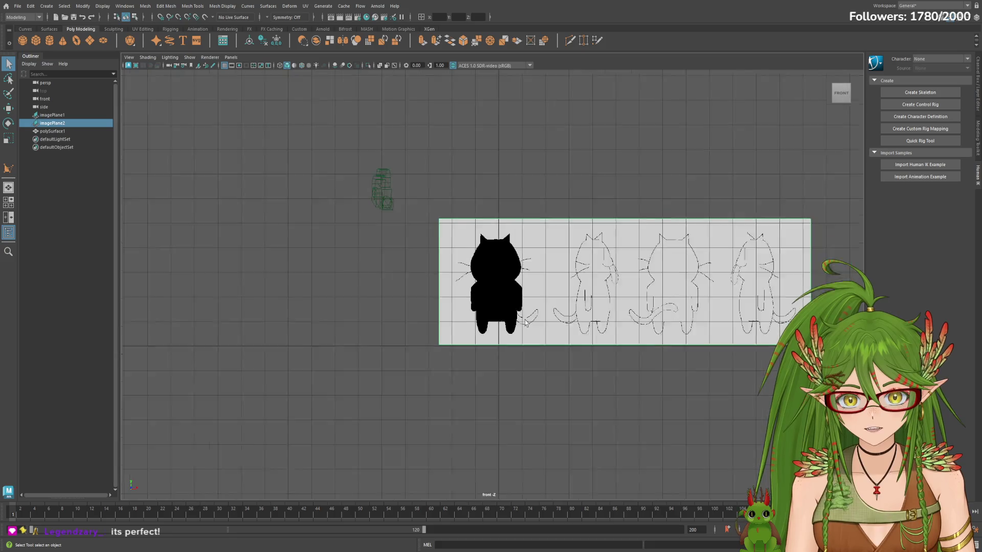
pyautogui.click(509, 284)
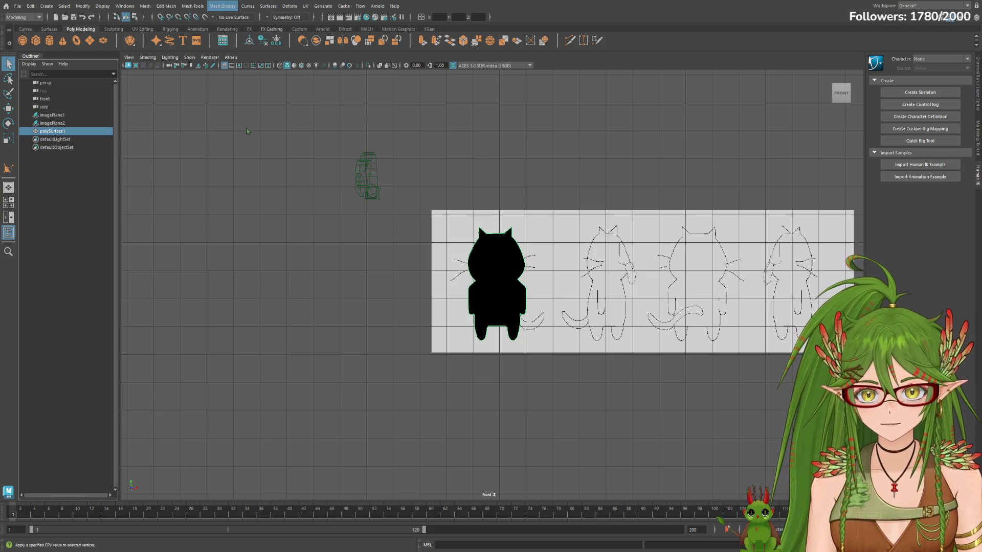
# Step: Reverse polySurface1's normals so it shades grey, frame all four cat sketches and return to the four-view layout
pyautogui.press('g')
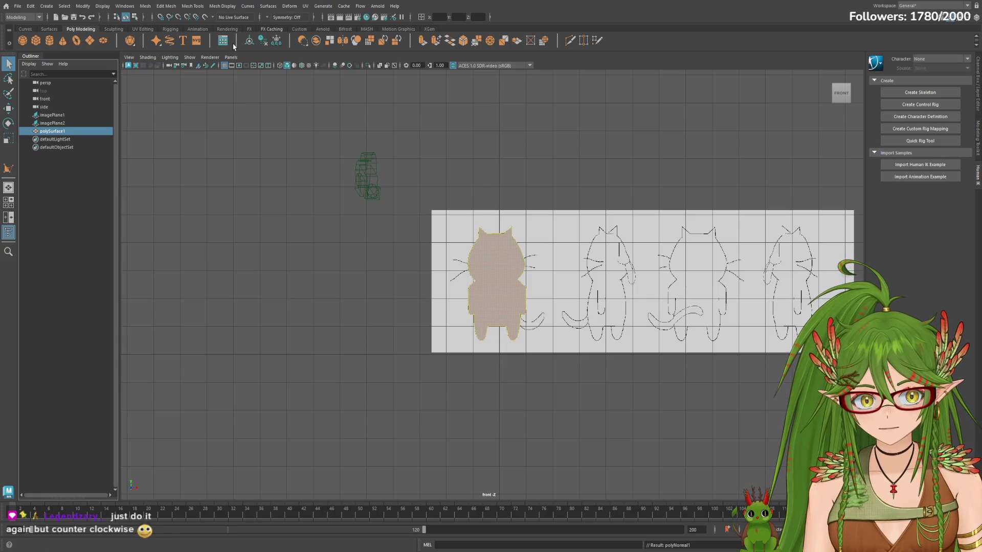
pyautogui.press('f')
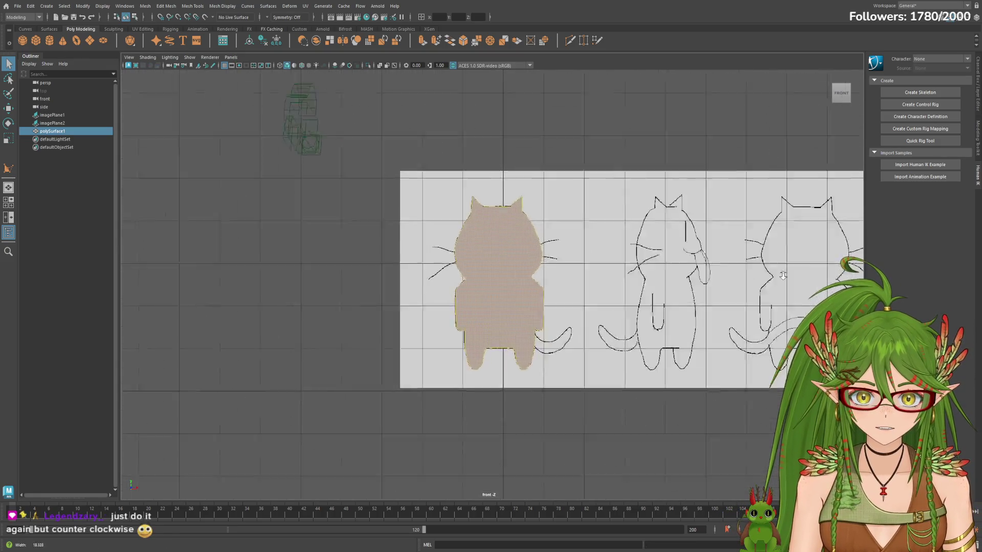
pyautogui.click(53, 132)
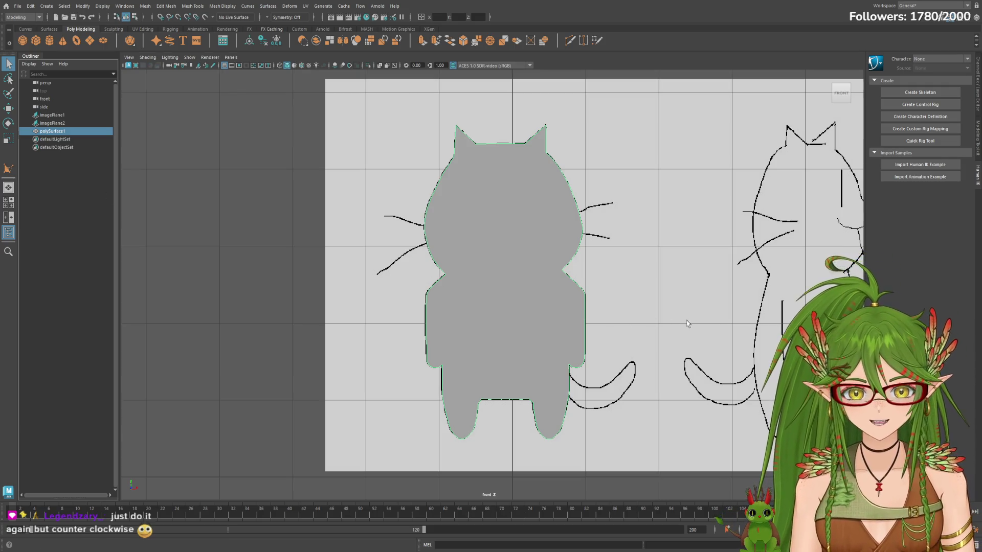
pyautogui.scroll(-5, 701, 314)
pyautogui.keyDown('alt'); pyautogui.moveTo(701, 314); pyautogui.dragTo(445, 325, button='middle'); pyautogui.keyUp('alt')
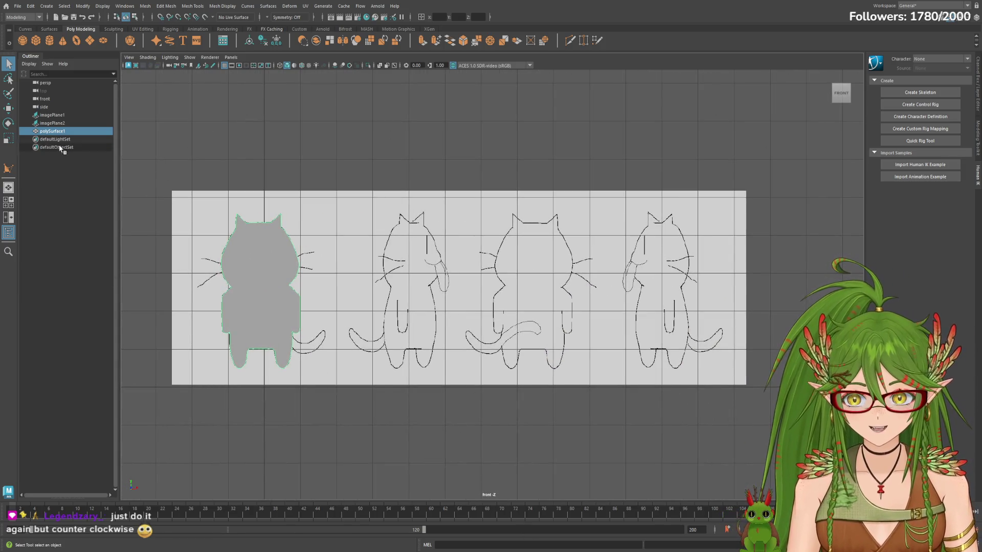
pyautogui.press('space')
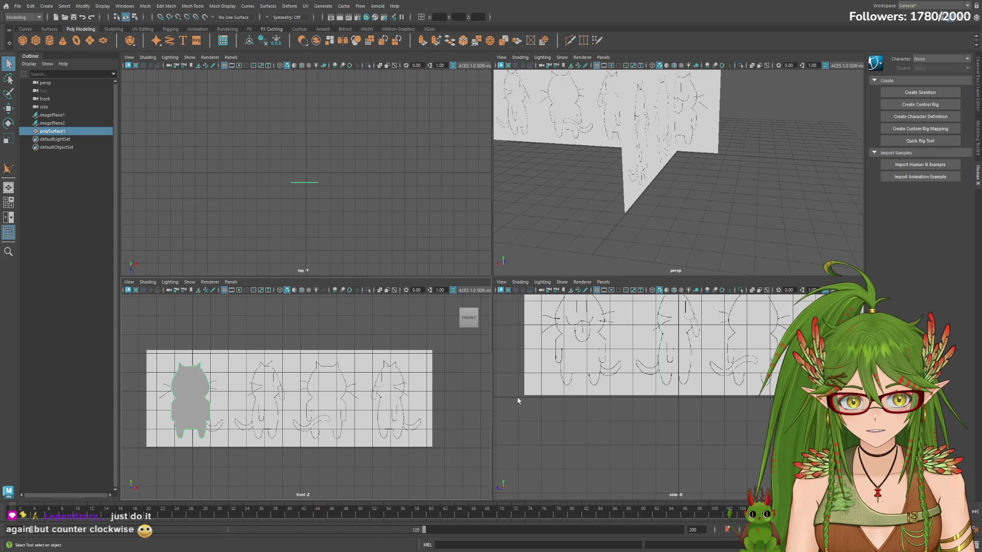
pyautogui.scroll(3, 659, 391)
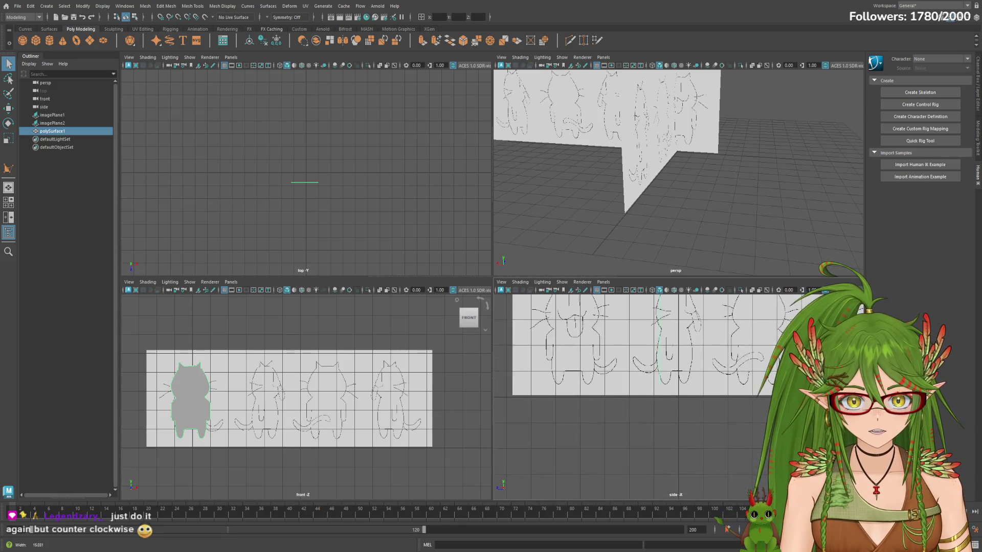
pyautogui.scroll(1, 658, 387)
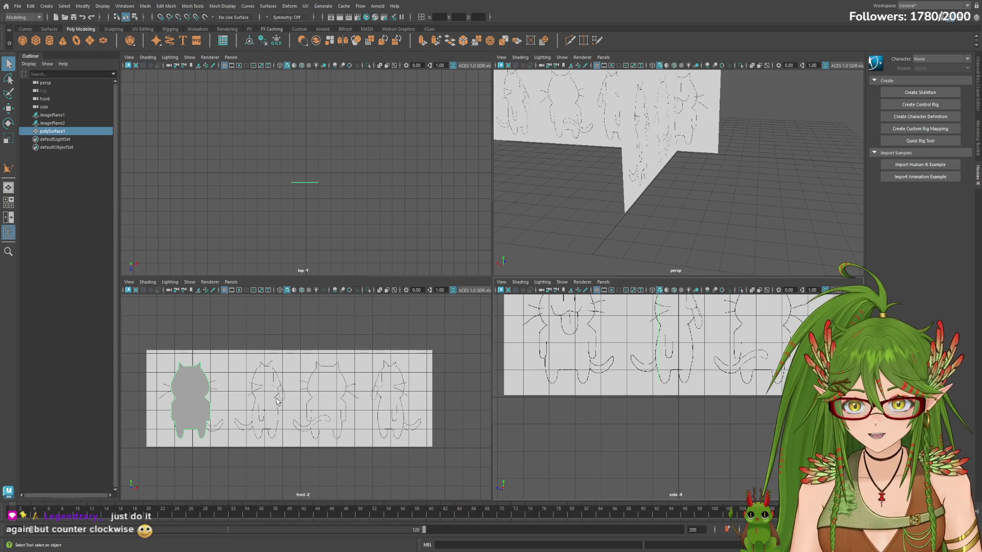
pyautogui.scroll(2, 277, 402)
pyautogui.scroll(2, 307, 415)
pyautogui.scroll(-2, 357, 431)
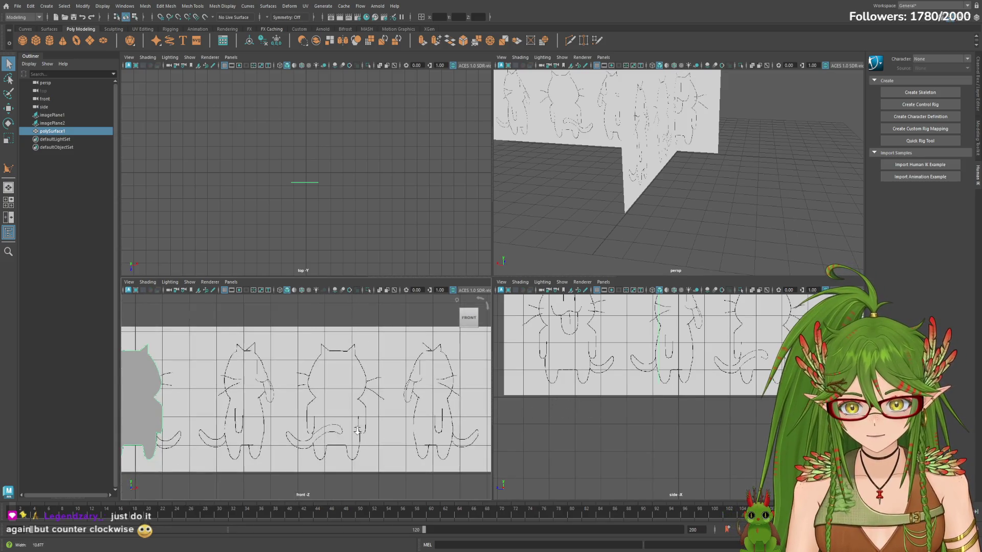
pyautogui.keyDown('alt'); pyautogui.moveTo(358, 431); pyautogui.dragTo(494, 415, button='middle'); pyautogui.keyUp('alt')
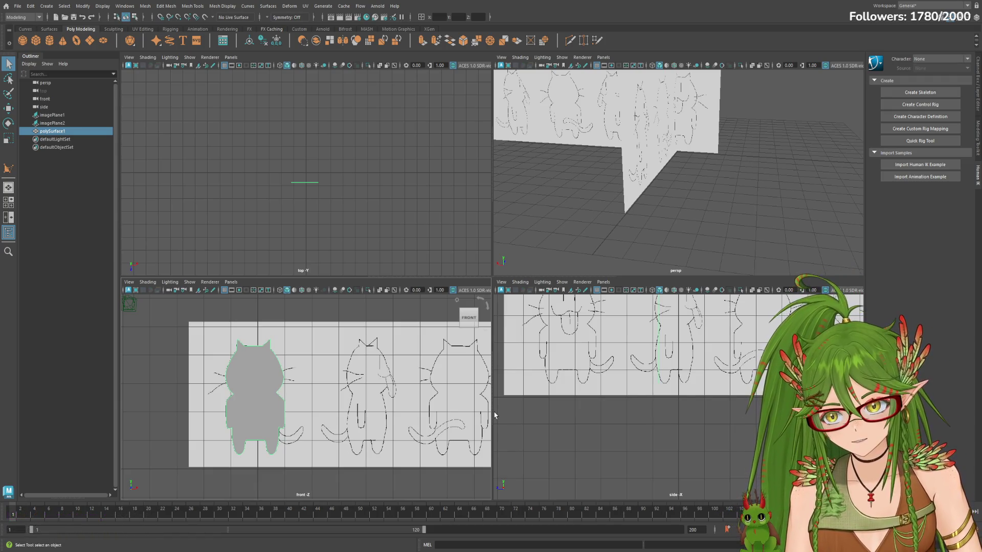
pyautogui.scroll(3, 494, 415)
pyautogui.scroll(-2, 529, 406)
pyautogui.scroll(1, 503, 415)
pyautogui.scroll(-1, 503, 414)
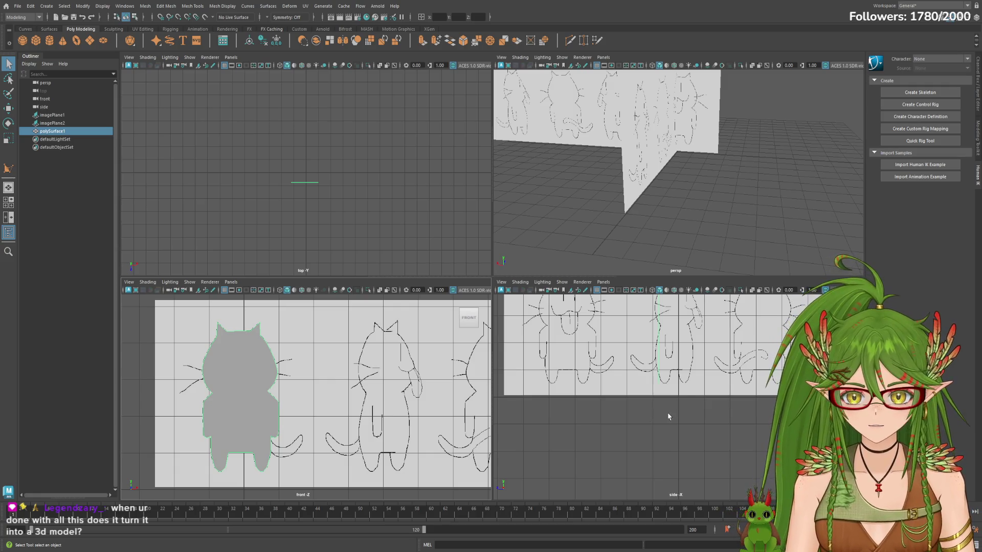
pyautogui.scroll(2, 676, 412)
pyautogui.keyDown('alt'); pyautogui.moveTo(675, 412); pyautogui.dragTo(682, 456, button='middle'); pyautogui.keyUp('alt')
pyautogui.scroll(5, 713, 433)
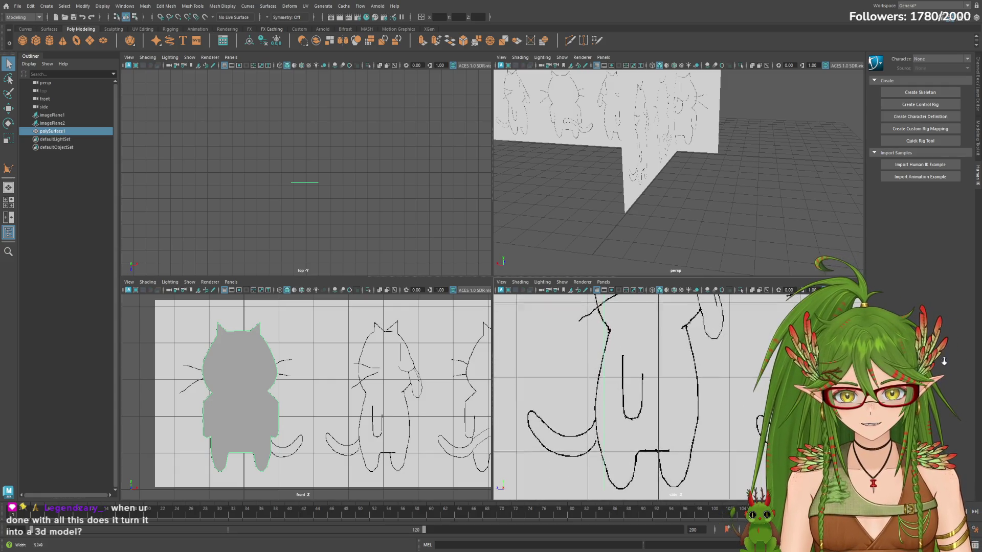
pyautogui.scroll(2, 713, 433)
pyautogui.click(713, 434)
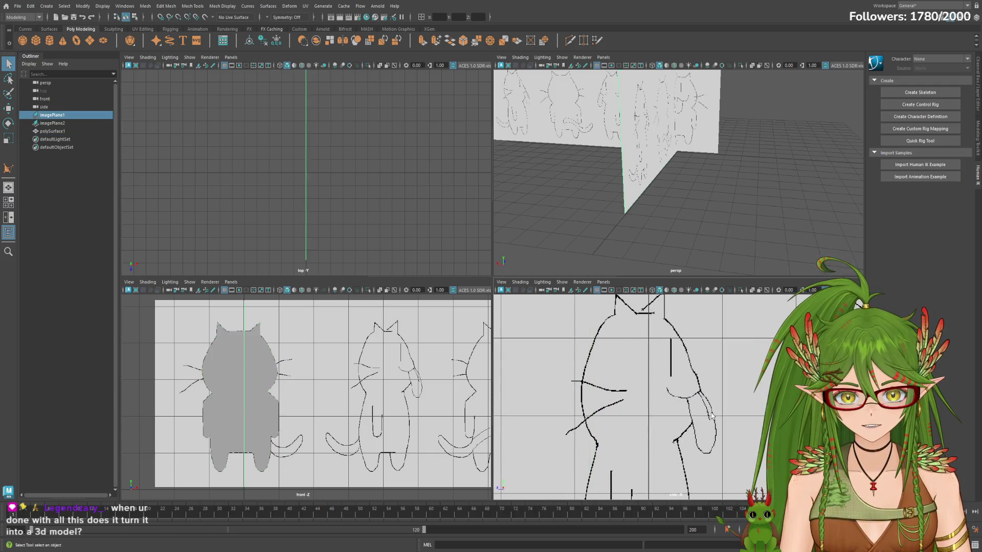
# Step: Maximize the side view, start the Create Polygon Tool and frame the cat's head and ears
pyautogui.press('space')
pyautogui.scroll(-1, 619, 324)
pyautogui.scroll(3, 631, 282)
pyautogui.keyDown('alt'); pyautogui.moveTo(631, 281); pyautogui.dragTo(653, 325, button='middle'); pyautogui.keyUp('alt')
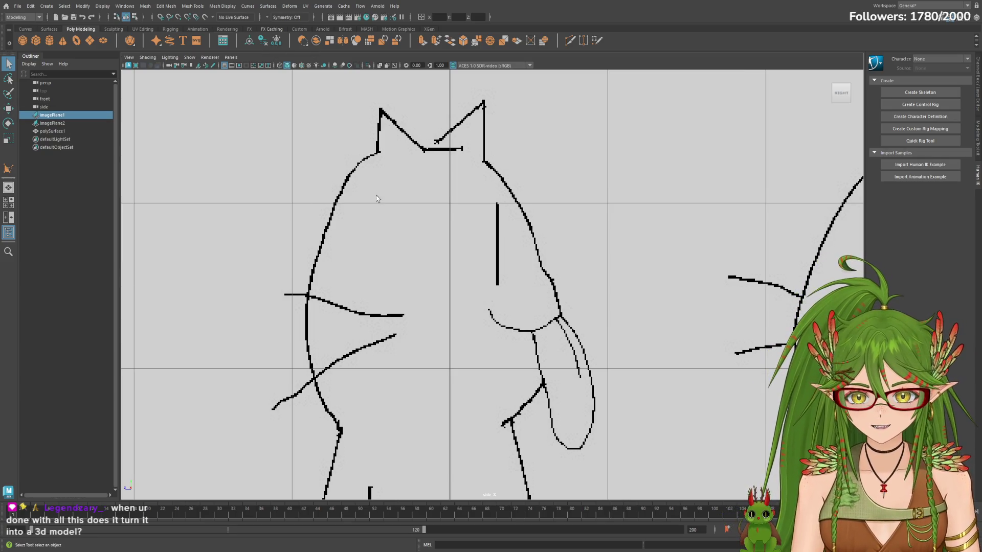
pyautogui.click(392, 186)
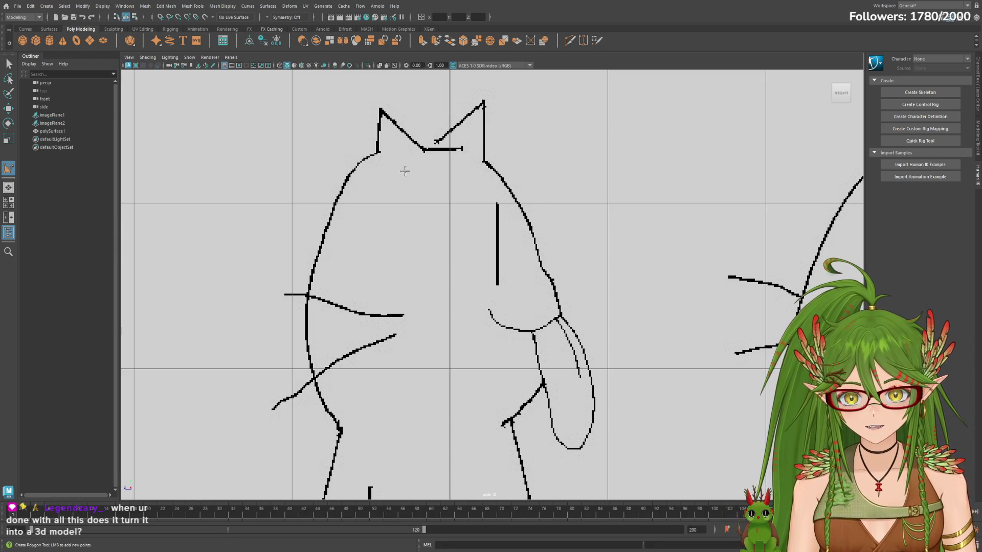
pyautogui.keyDown('alt'); pyautogui.moveTo(402, 169); pyautogui.dragTo(524, 185, button='right'); pyautogui.keyUp('alt')
pyautogui.keyDown('alt'); pyautogui.moveTo(526, 185); pyautogui.dragTo(562, 280, button='middle'); pyautogui.keyUp('alt')
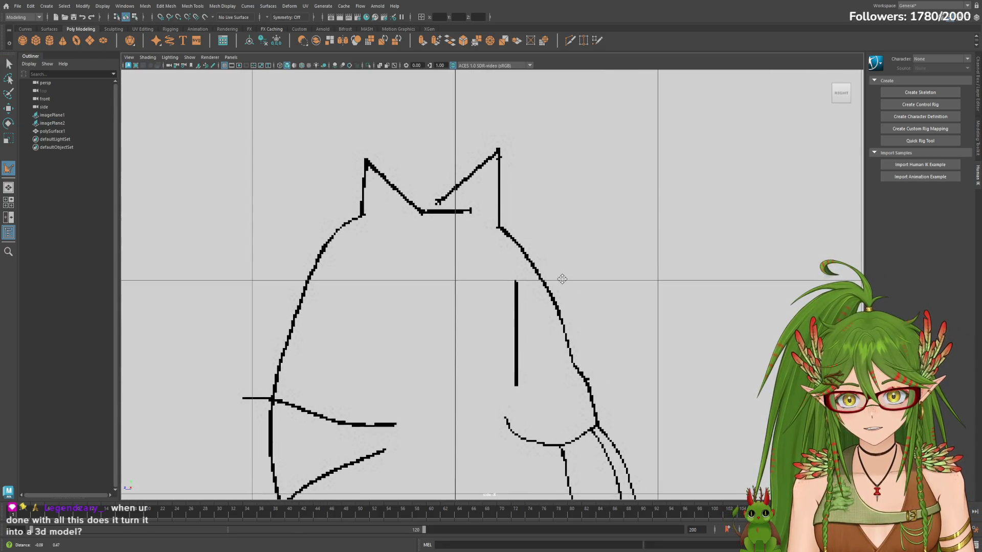
pyautogui.keyDown('alt'); pyautogui.moveTo(503, 260); pyautogui.dragTo(750, 249, button='right'); pyautogui.keyUp('alt')
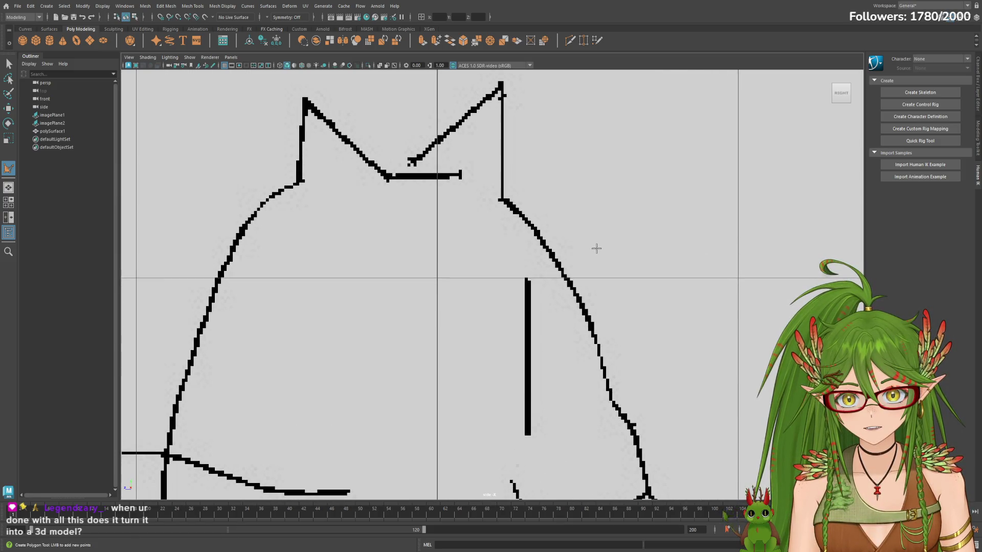
pyautogui.keyDown('alt'); pyautogui.moveTo(596, 247); pyautogui.dragTo(626, 282, button='middle'); pyautogui.keyUp('alt')
# Step: Place points across both ears from the left ear base to the right ear base and down the back
pyautogui.click(326, 217)
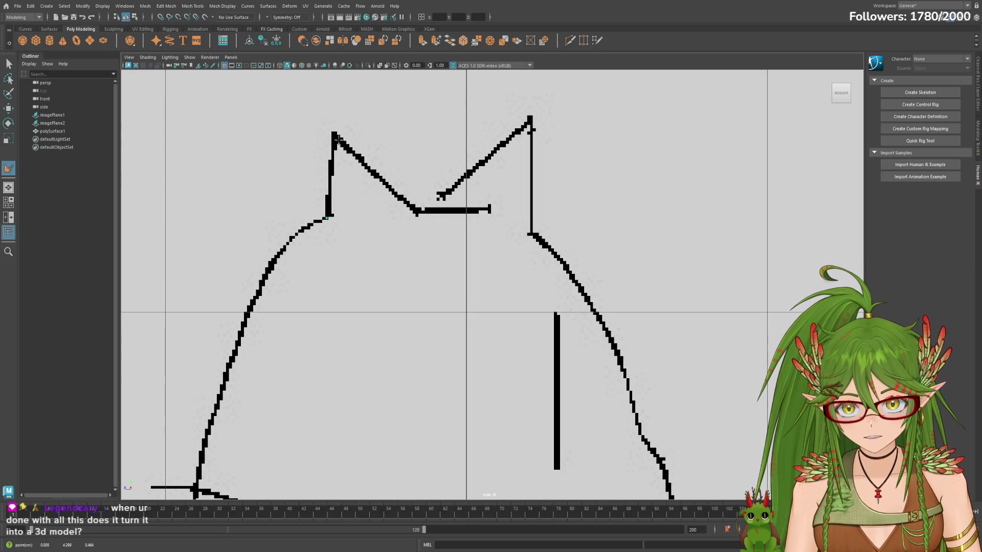
pyautogui.click(333, 135)
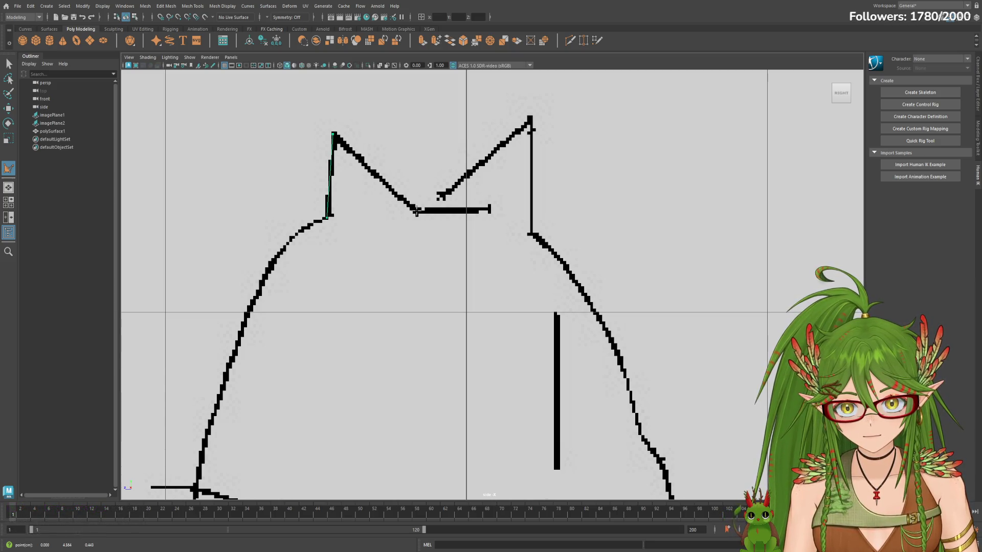
pyautogui.click(416, 212)
pyautogui.press('Return')
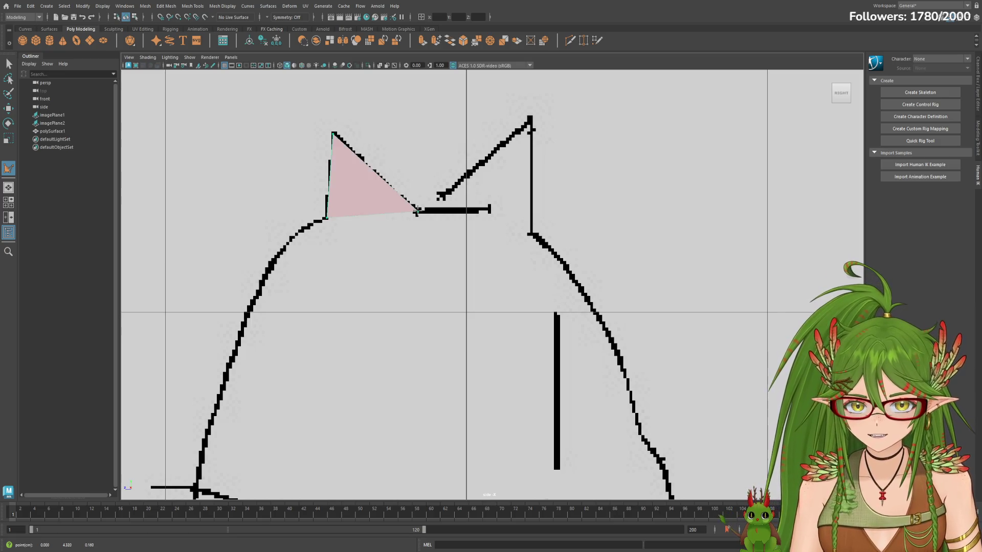
pyautogui.press('y')
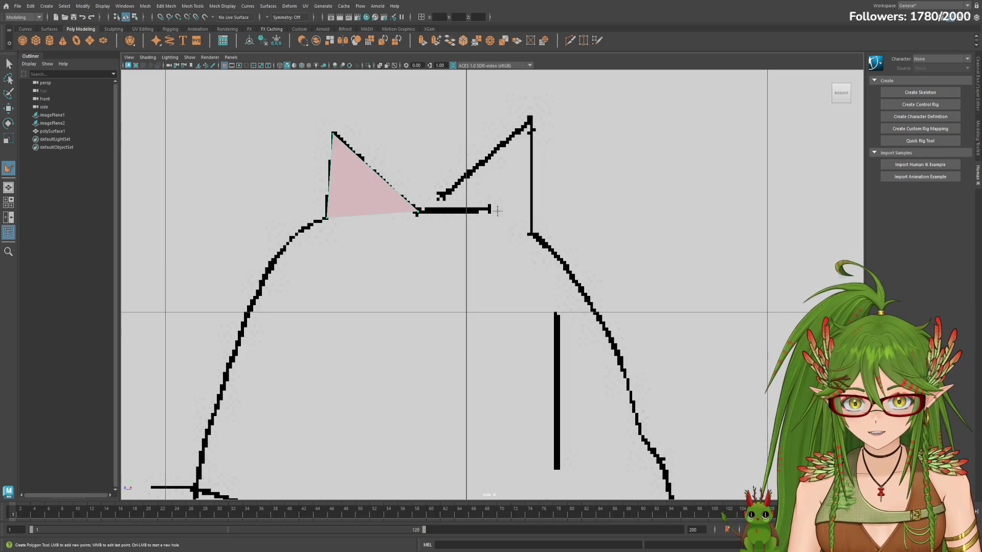
pyautogui.click(490, 209)
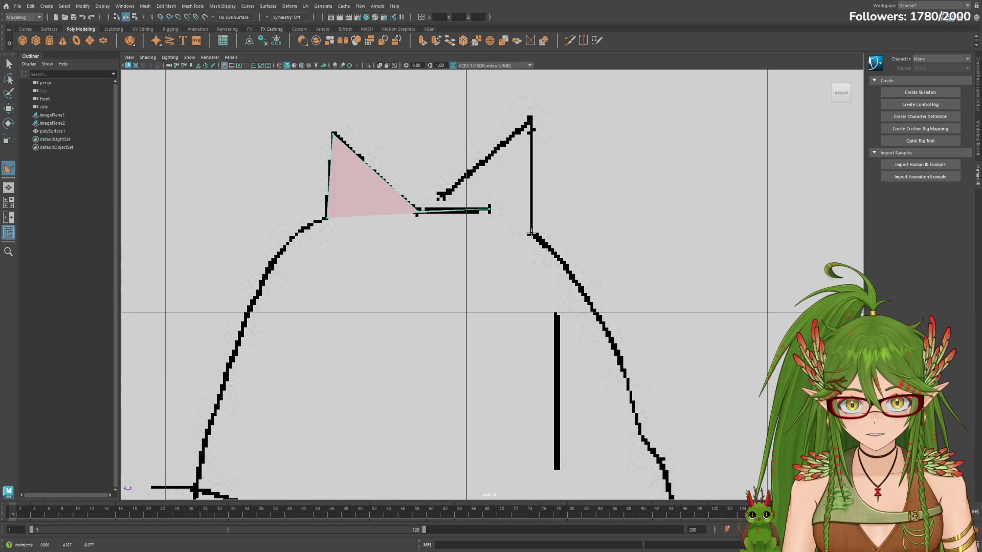
pyautogui.click(546, 246)
pyautogui.click(571, 274)
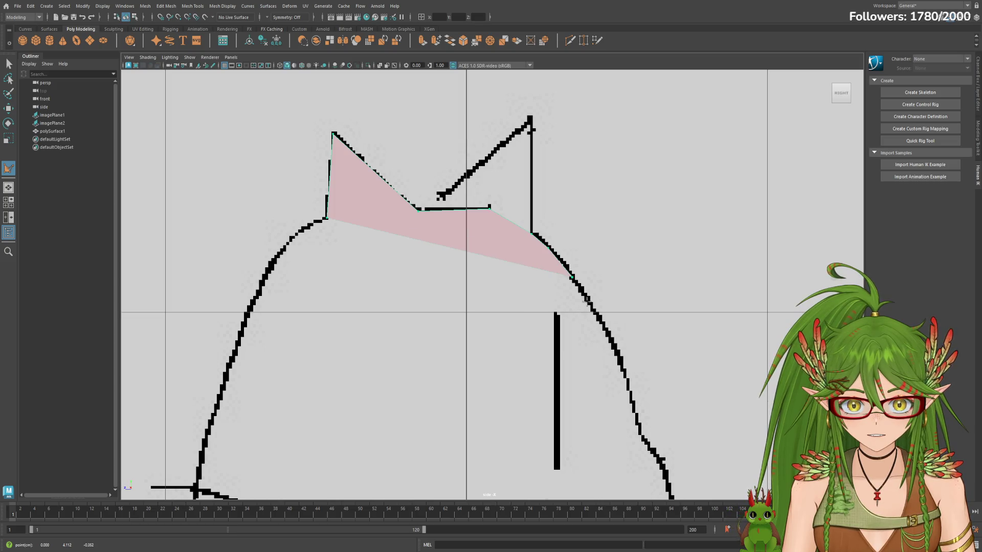
pyautogui.click(592, 309)
pyautogui.scroll(-2, 658, 325)
pyautogui.scroll(2, 657, 303)
pyautogui.scroll(1, 532, 234)
# Step: Trace points down the cat's back curve toward the tail to where the leg begins
pyautogui.click(524, 245)
pyautogui.click(536, 268)
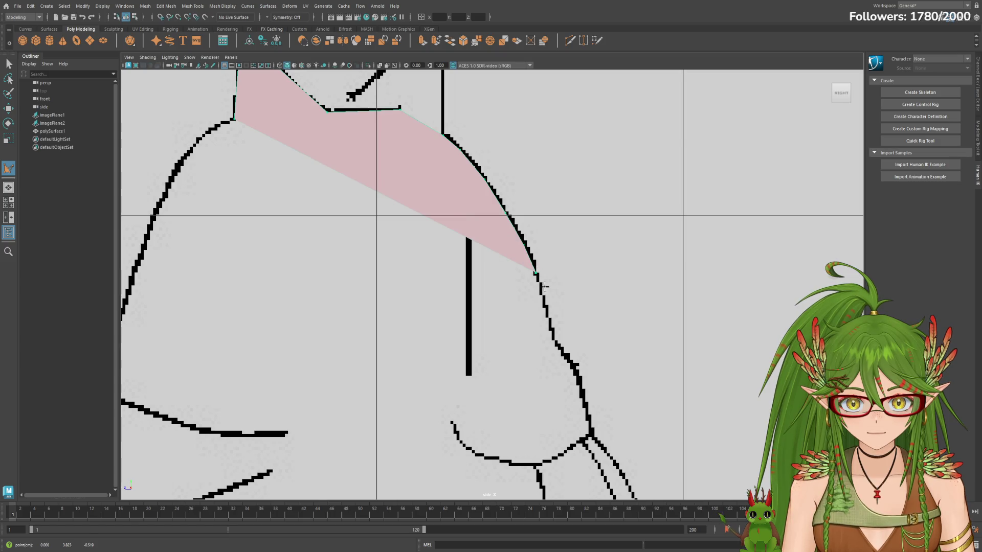
pyautogui.click(544, 305)
pyautogui.click(553, 333)
pyautogui.click(556, 343)
pyautogui.click(568, 359)
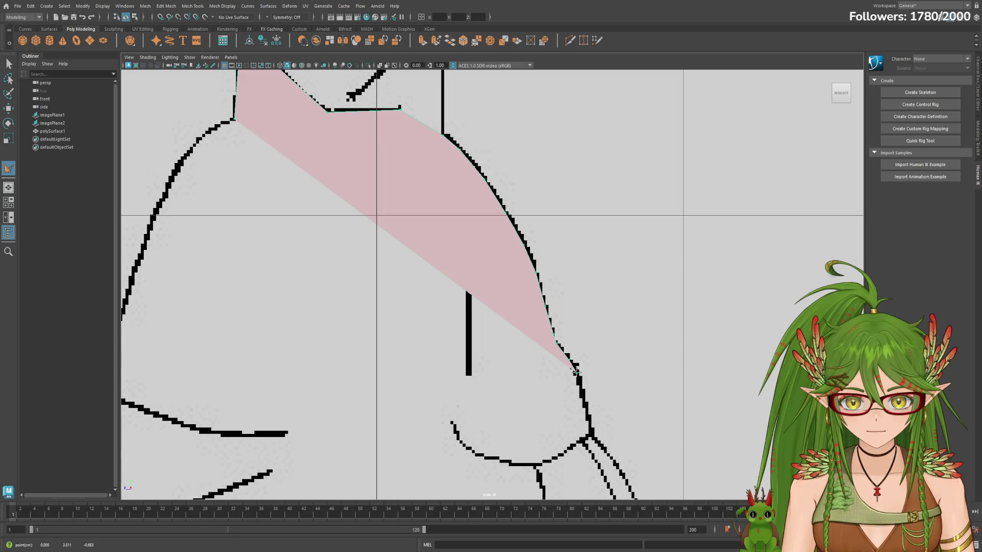
pyautogui.click(576, 372)
pyautogui.keyDown('alt'); pyautogui.moveTo(627, 378); pyautogui.dragTo(522, 287, button='middle'); pyautogui.keyUp('alt')
pyautogui.click(518, 287)
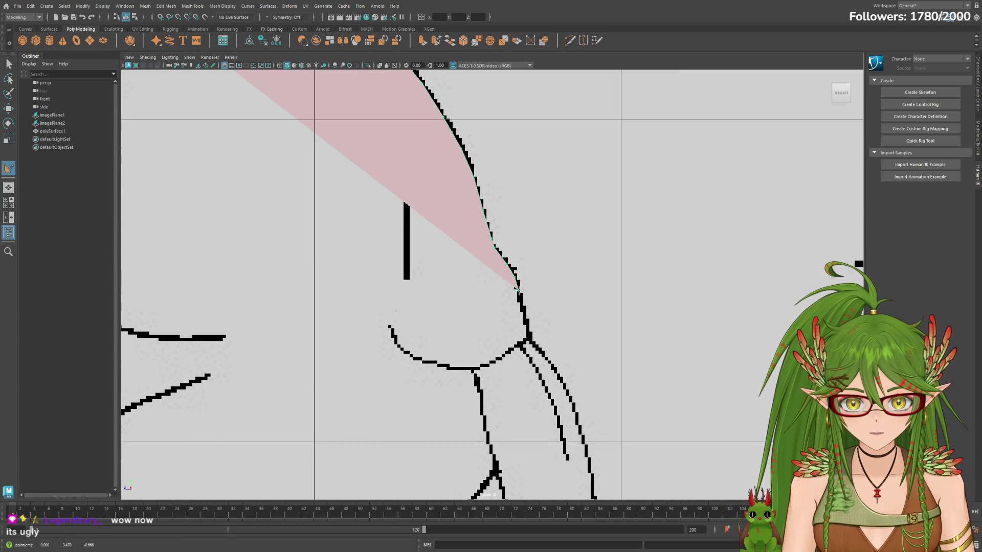
pyautogui.click(526, 318)
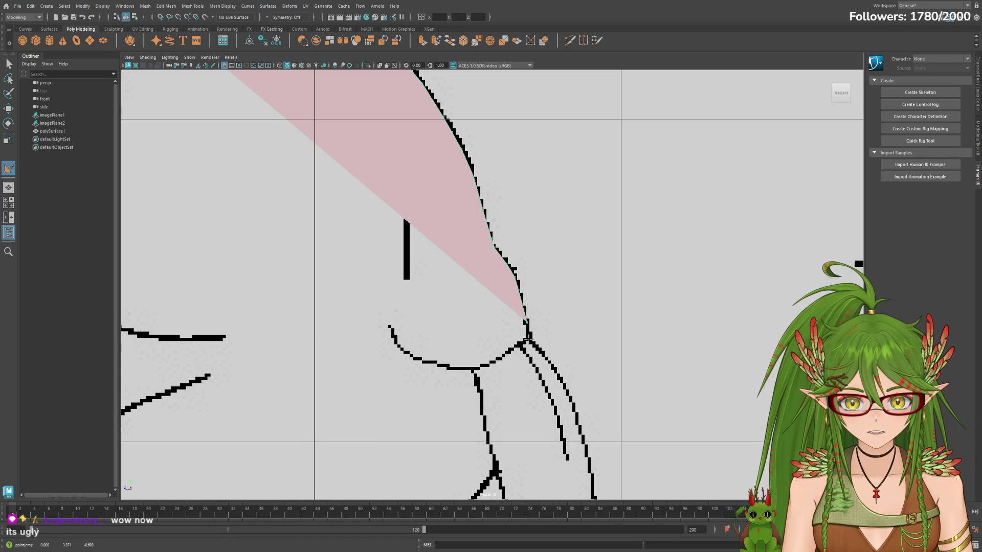
pyautogui.click(527, 338)
# Step: Continue the outline down the leg's outer edge to the rounded bottom of the curve
pyautogui.keyDown('alt'); pyautogui.moveTo(570, 344); pyautogui.dragTo(486, 256, button='middle'); pyautogui.keyUp('alt')
pyautogui.click(479, 256)
pyautogui.click(504, 289)
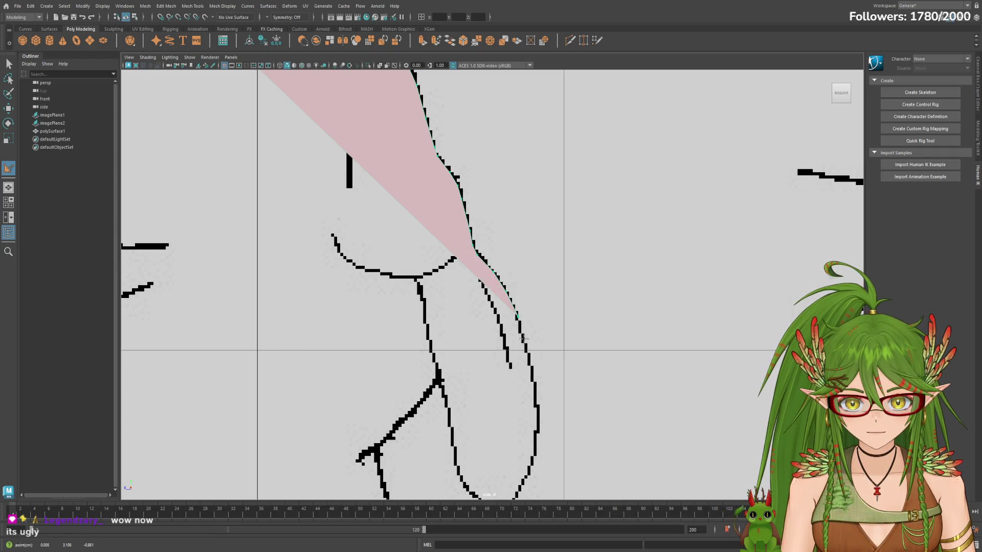
pyautogui.click(526, 345)
pyautogui.click(531, 373)
pyautogui.keyDown('alt'); pyautogui.moveTo(537, 387); pyautogui.dragTo(513, 296, button='middle'); pyautogui.keyUp('alt')
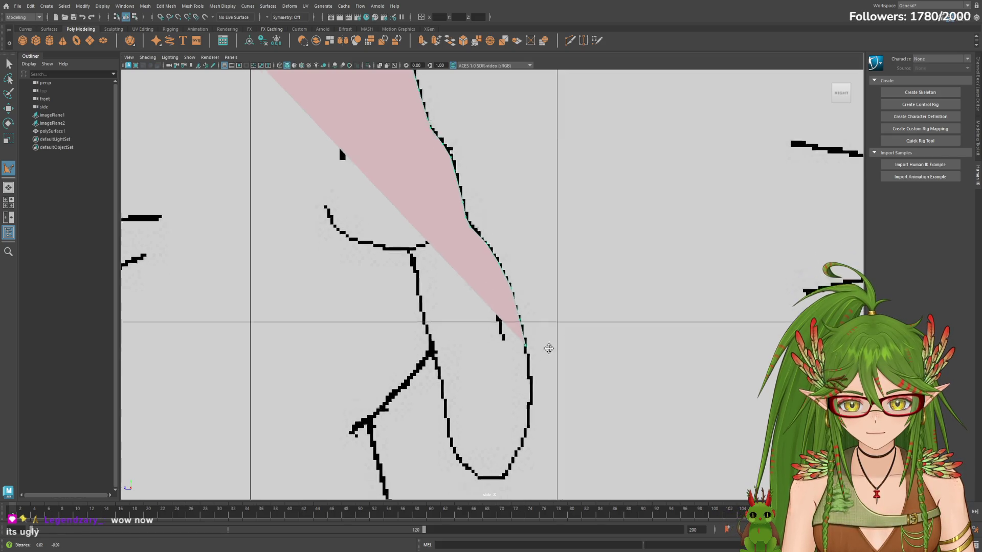
pyautogui.click(509, 303)
pyautogui.click(511, 325)
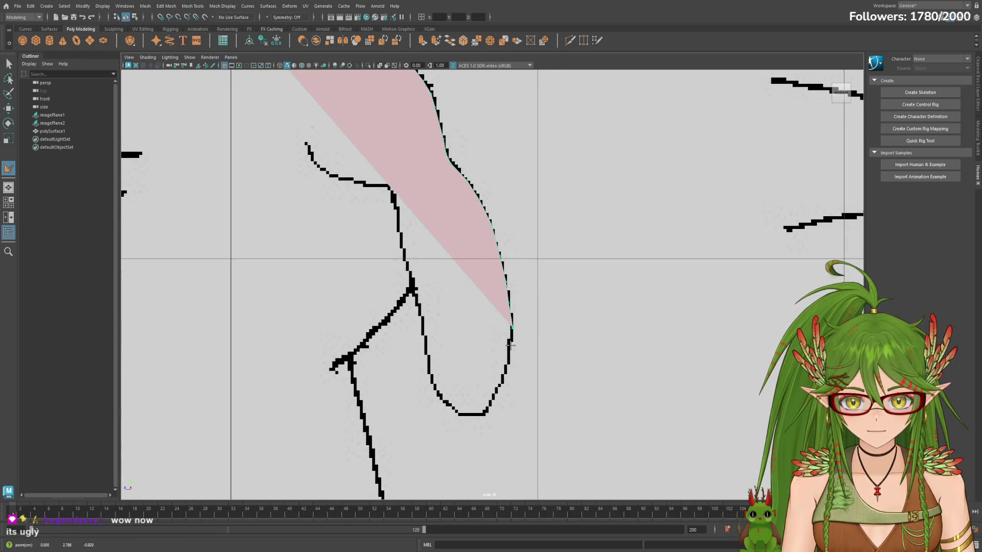
pyautogui.click(512, 345)
pyautogui.click(507, 366)
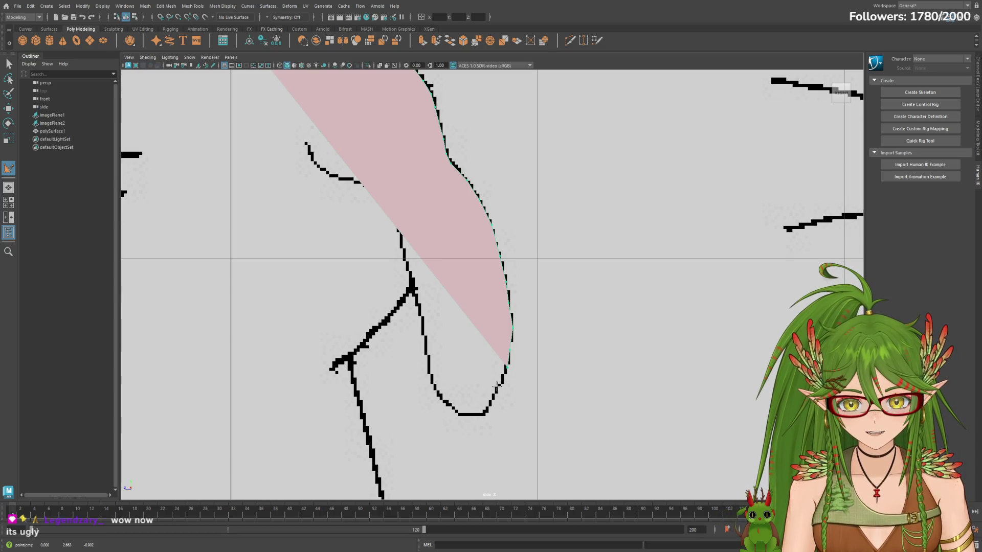
pyautogui.click(500, 383)
pyautogui.click(489, 404)
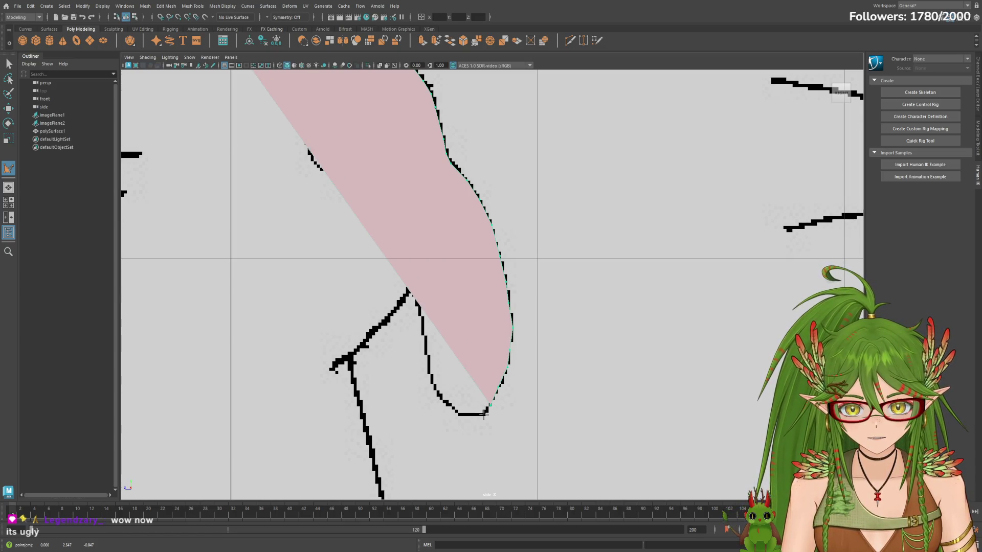
pyautogui.click(483, 414)
pyautogui.click(460, 414)
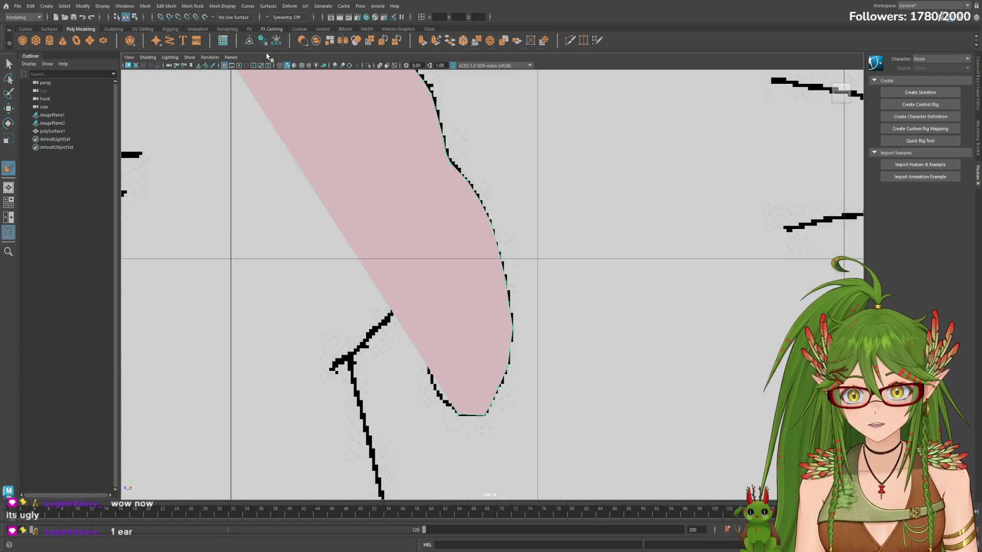
# Step: Finish the traced back polygon and pan the side view down along the leg
pyautogui.press('Return')
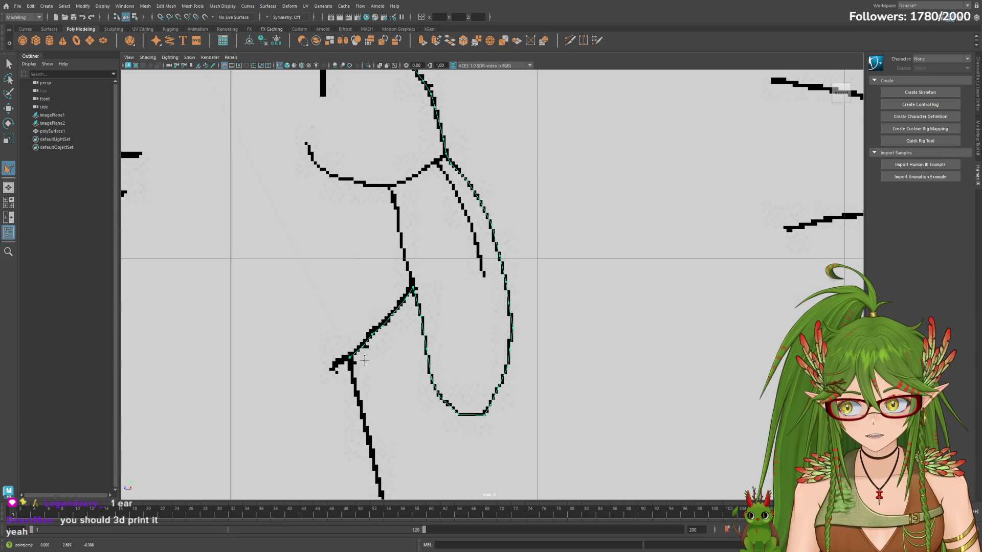
pyautogui.keyDown('alt'); pyautogui.moveTo(357, 358); pyautogui.dragTo(381, 295, button='middle'); pyautogui.keyUp('alt')
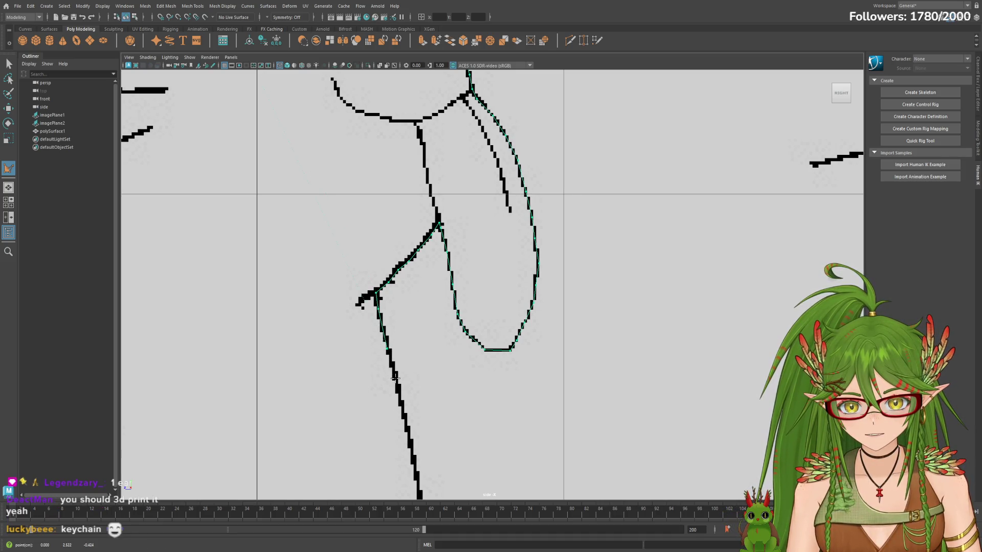
pyautogui.keyDown('alt'); pyautogui.moveTo(455, 398); pyautogui.dragTo(430, 309, button='middle'); pyautogui.keyUp('alt')
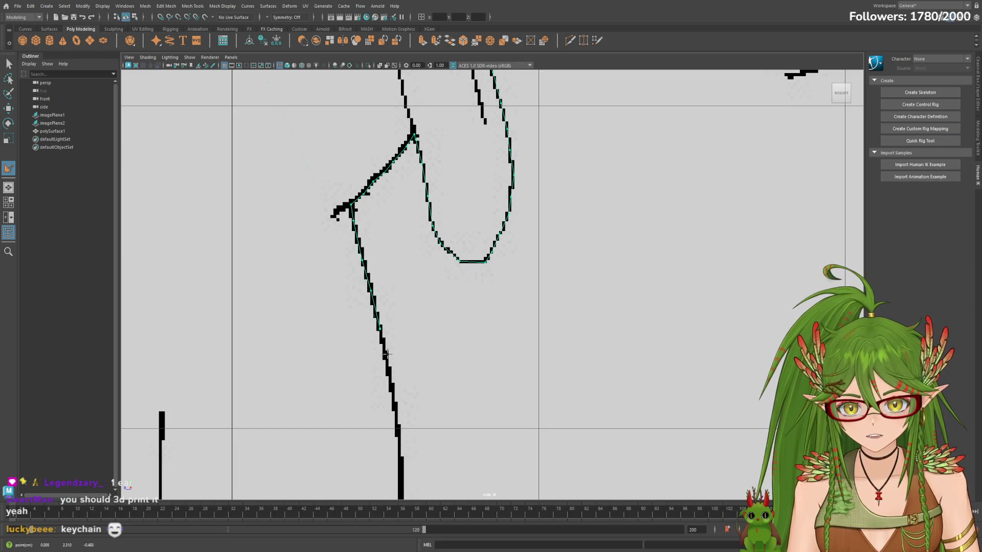
pyautogui.keyDown('alt'); pyautogui.moveTo(392, 393); pyautogui.dragTo(412, 296, button='middle'); pyautogui.keyUp('alt')
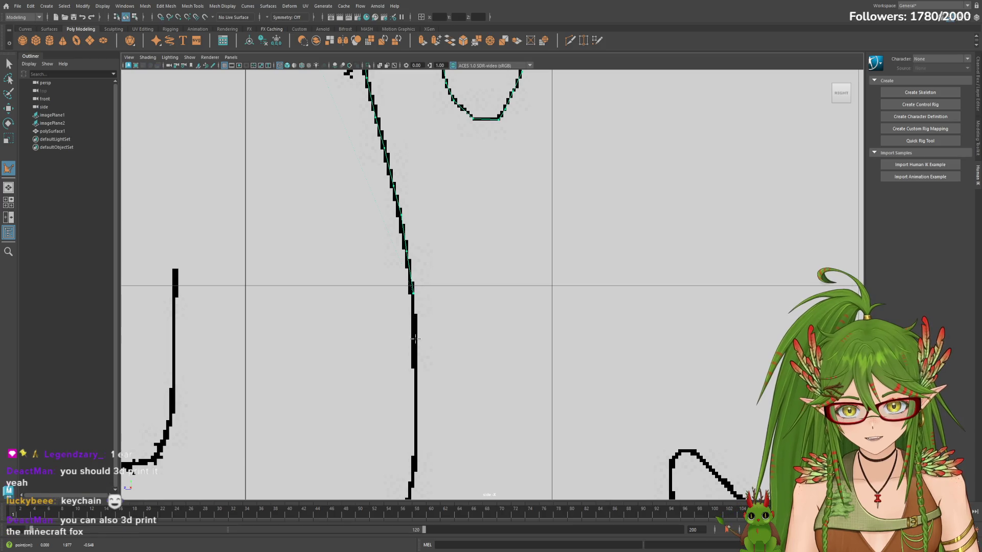
pyautogui.keyDown('alt'); pyautogui.moveTo(438, 344); pyautogui.dragTo(456, 274, button='middle'); pyautogui.keyUp('alt')
# Step: Add points down the front edge of the leg to where the leg line curves
pyautogui.click(430, 320)
pyautogui.click(429, 373)
pyautogui.keyDown('alt'); pyautogui.moveTo(484, 375); pyautogui.dragTo(537, 273, button='middle'); pyautogui.keyUp('alt')
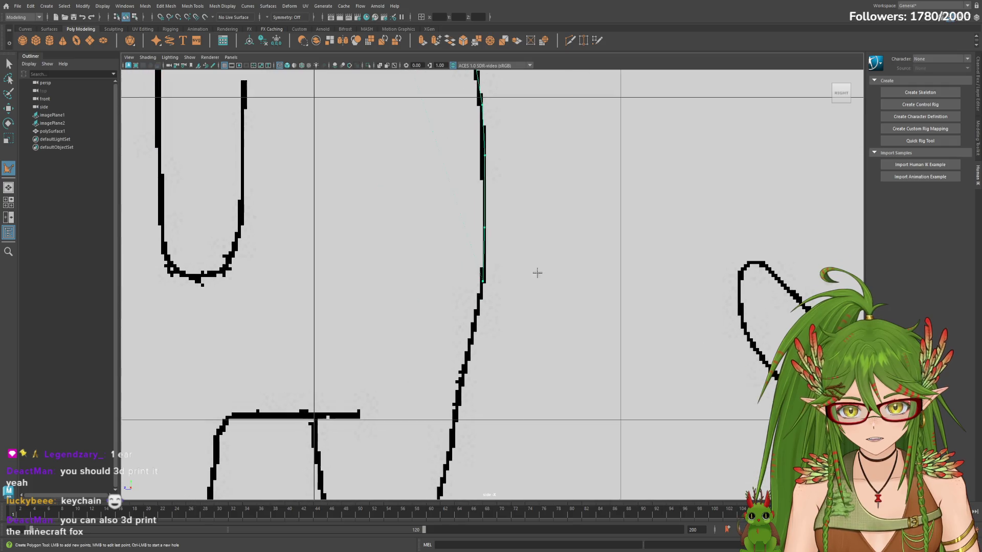
pyautogui.click(476, 313)
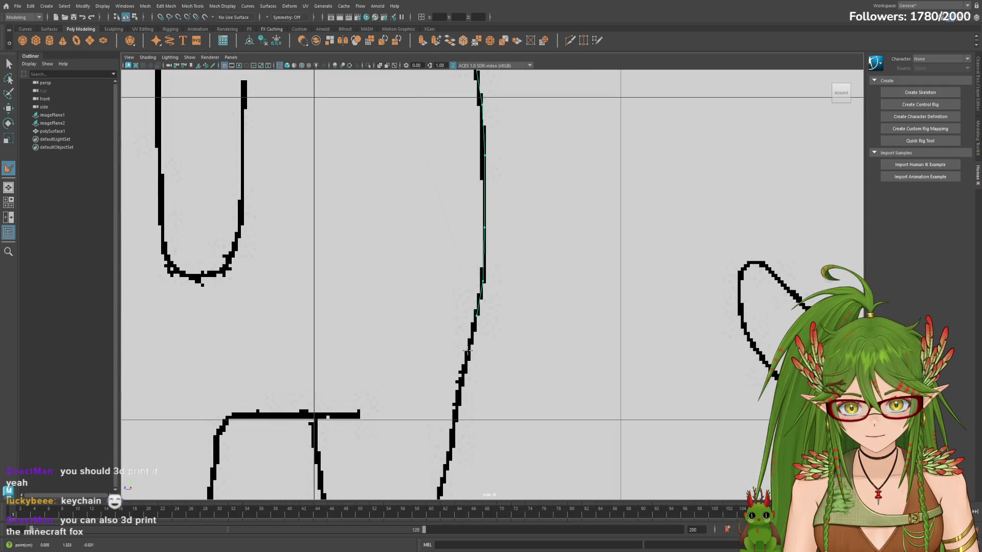
pyautogui.click(466, 354)
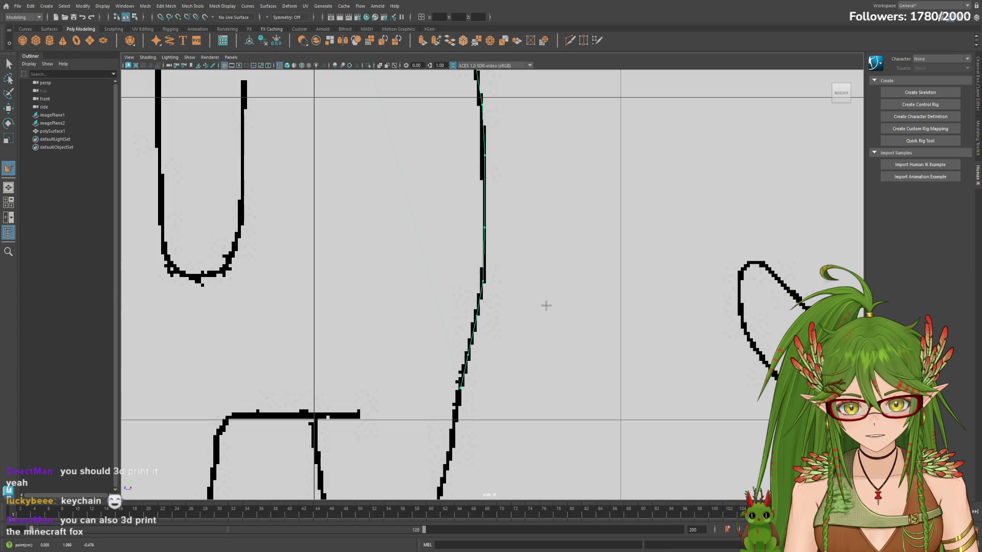
pyautogui.keyDown('alt'); pyautogui.moveTo(548, 302); pyautogui.dragTo(602, 233, button='middle'); pyautogui.keyUp('alt')
pyautogui.click(510, 375)
pyautogui.keyDown('alt'); pyautogui.moveTo(530, 393); pyautogui.dragTo(547, 328, button='middle'); pyautogui.keyUp('alt')
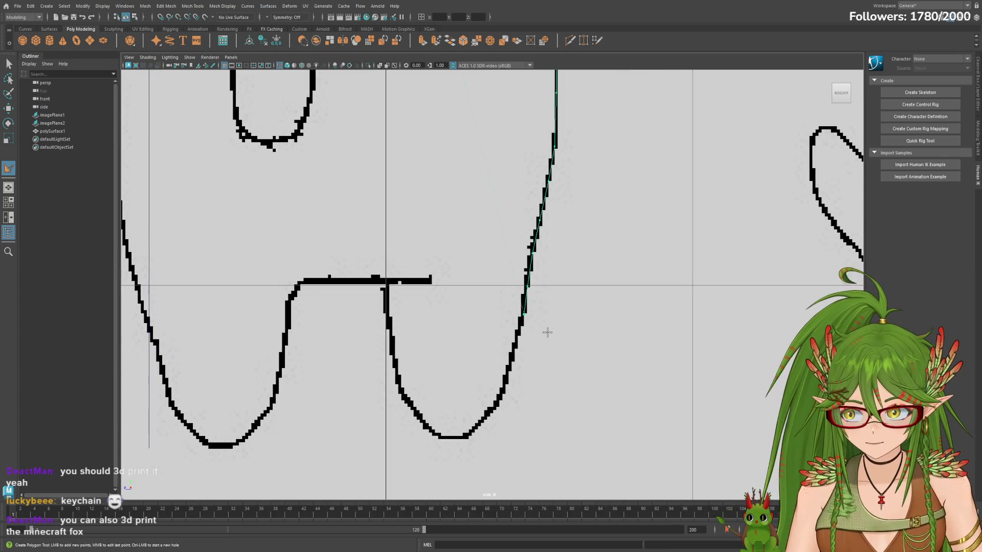
# Step: Trace points around the right leg curve, up its left side and across the horizontal line
pyautogui.click(516, 343)
pyautogui.click(510, 369)
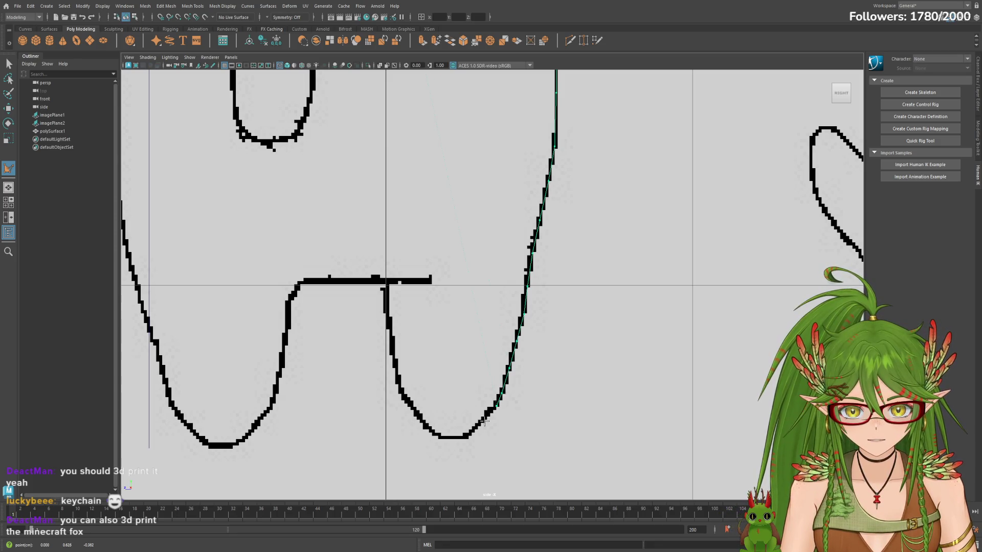
pyautogui.click(466, 436)
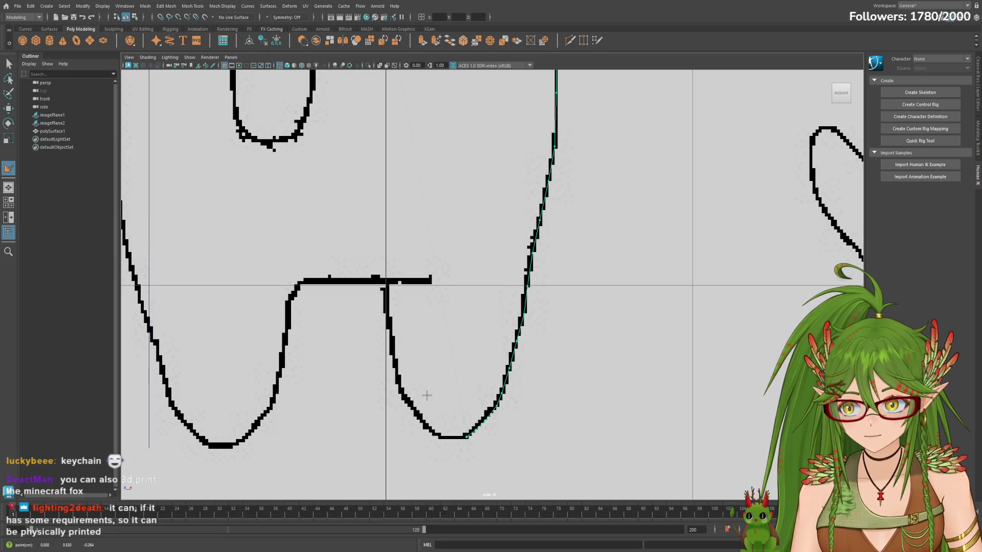
pyautogui.keyDown('alt'); pyautogui.moveTo(422, 407); pyautogui.dragTo(474, 373, button='middle'); pyautogui.keyUp('alt')
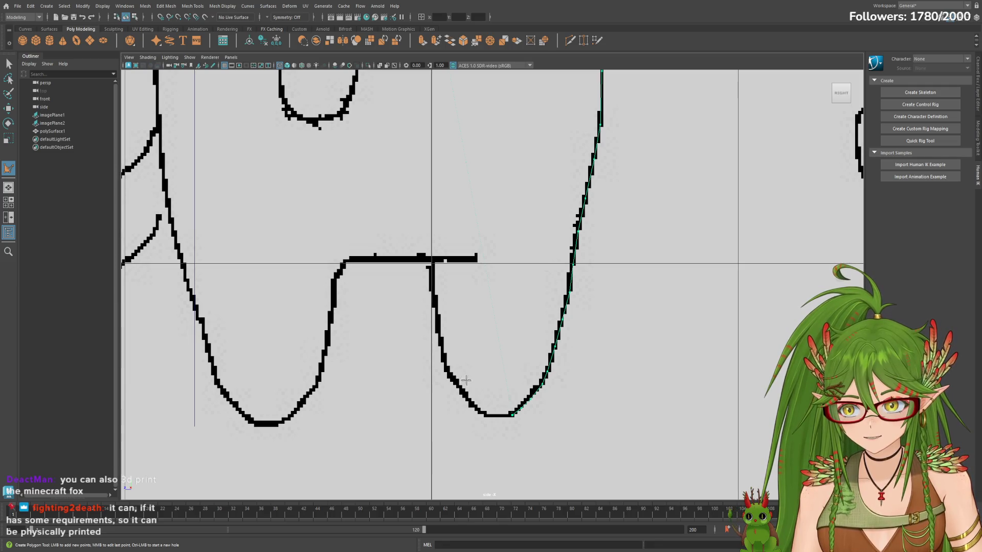
pyautogui.click(484, 415)
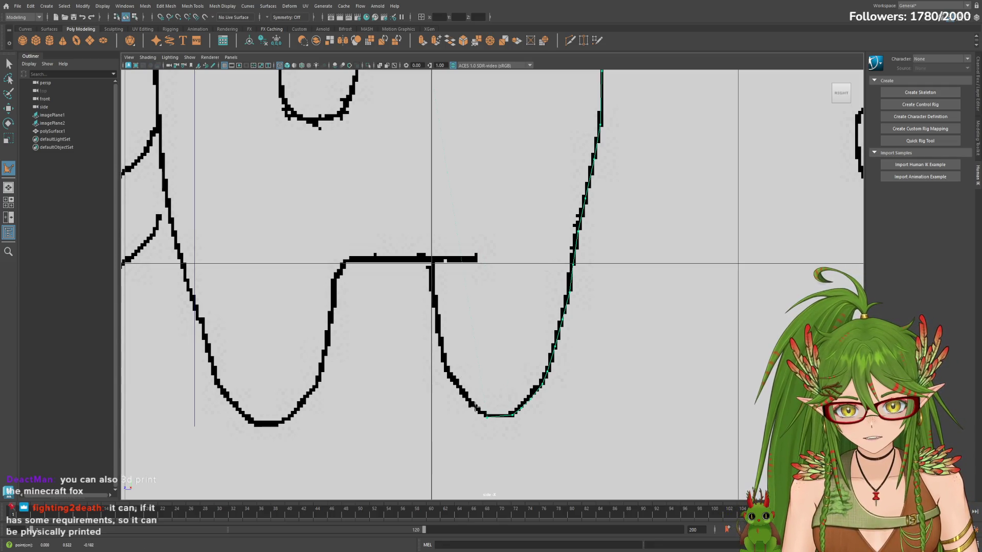
pyautogui.click(457, 386)
pyautogui.click(444, 362)
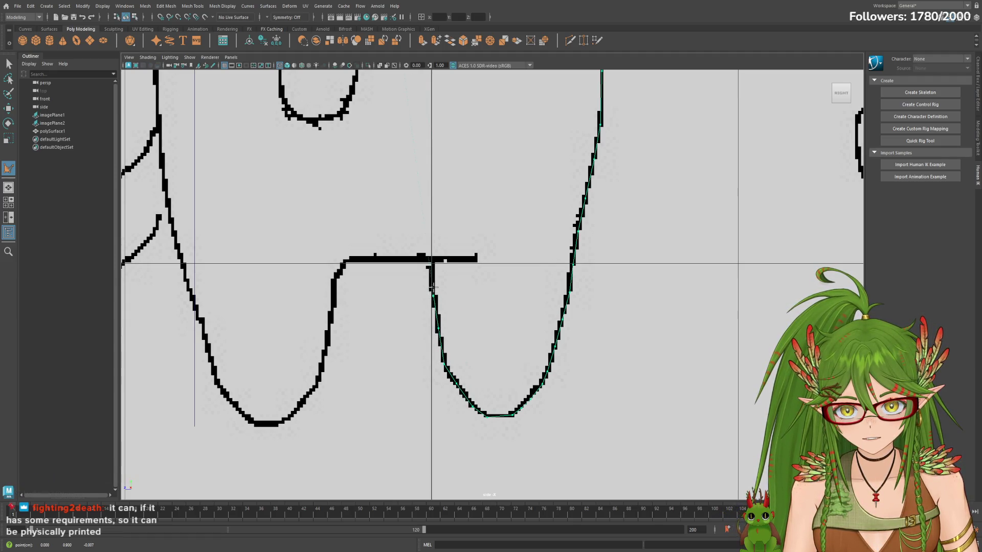
pyautogui.click(431, 261)
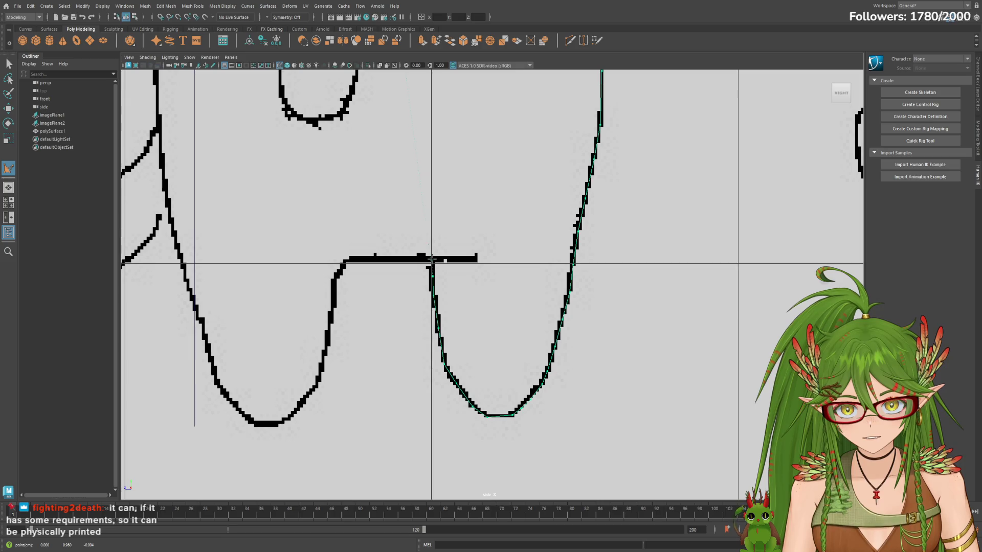
pyautogui.click(350, 260)
# Step: Trace points down the left leg, around its bottom and back up the left curve
pyautogui.keyDown('alt'); pyautogui.moveTo(372, 309); pyautogui.dragTo(439, 315, button='middle'); pyautogui.keyUp('alt')
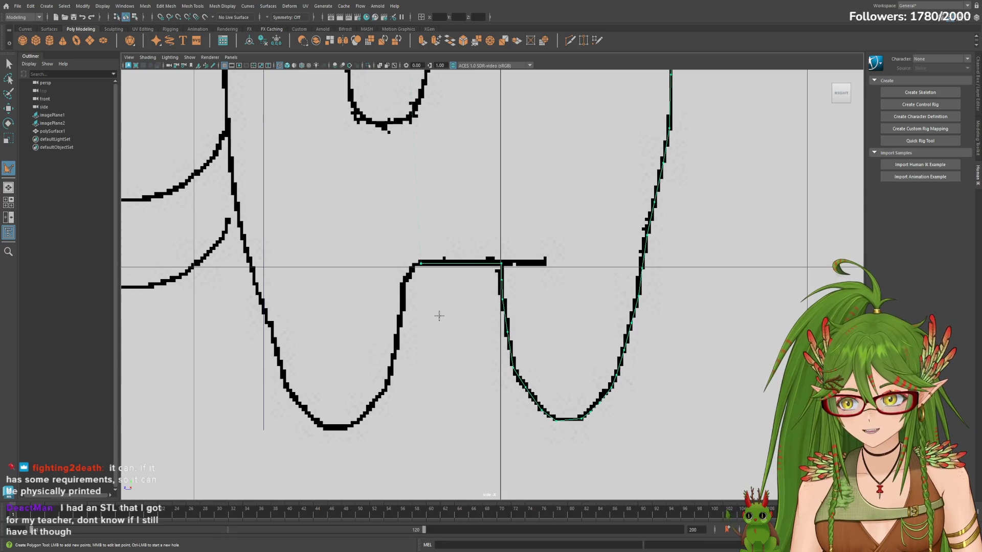
pyautogui.click(409, 277)
pyautogui.click(400, 311)
pyautogui.click(396, 350)
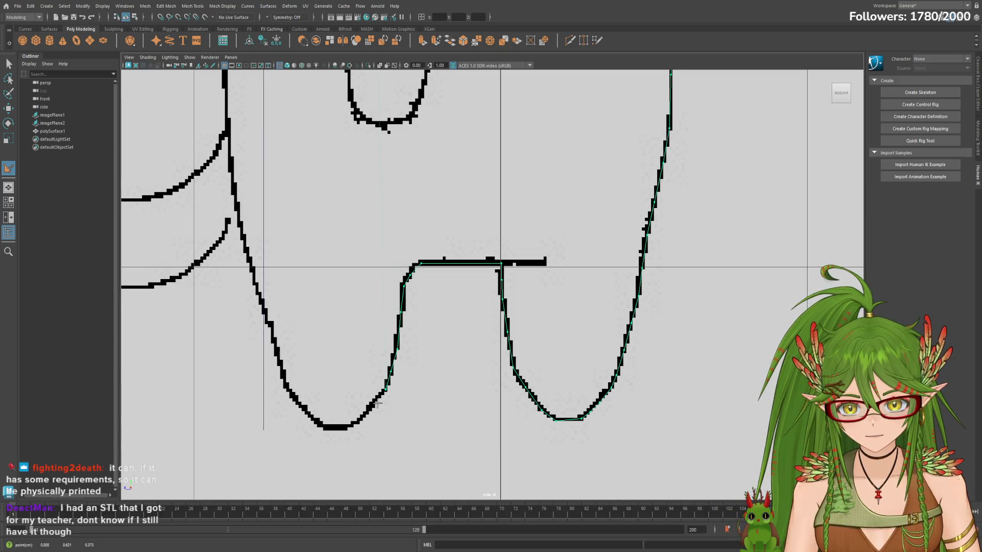
pyautogui.click(323, 427)
pyautogui.keyDown('alt'); pyautogui.moveTo(328, 377); pyautogui.dragTo(432, 394, button='middle'); pyautogui.keyUp('alt')
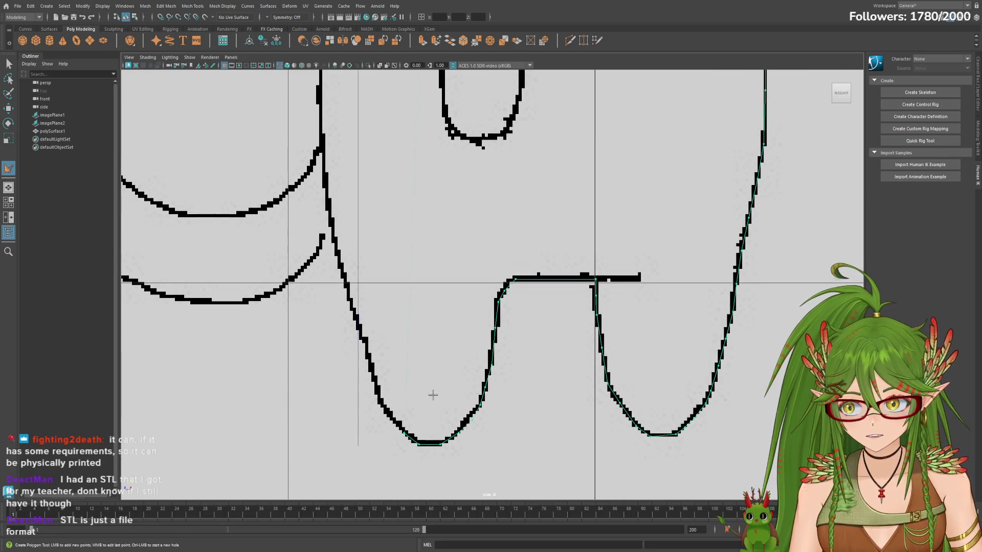
pyautogui.click(381, 399)
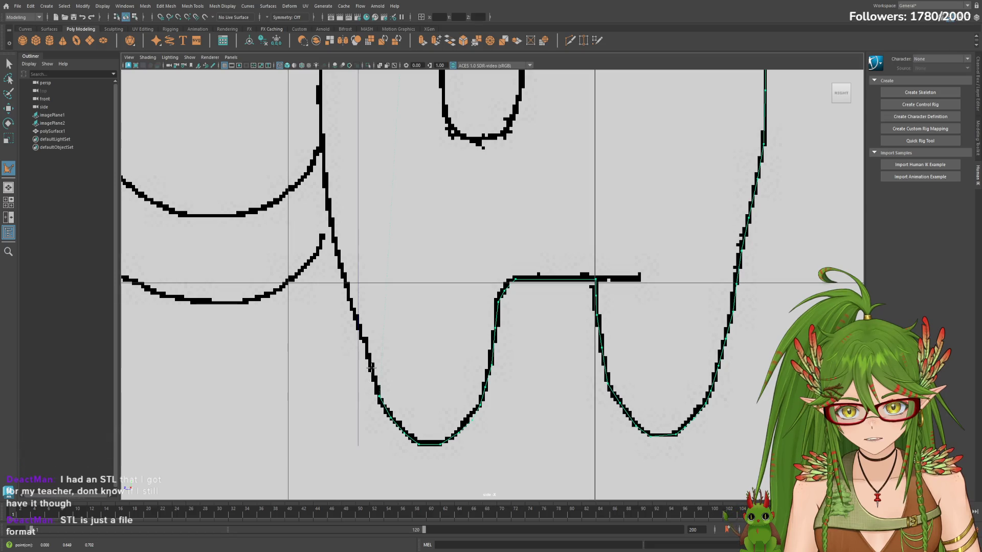
pyautogui.click(358, 329)
# Step: Add points up the body outline, panning the view upward as the tracing climbs
pyautogui.moveTo(377, 287)
pyautogui.keyDown('alt'); pyautogui.mouseDown(button='middle')
pyautogui.moveTo(410, 363)
pyautogui.moveTo(476, 380)
pyautogui.mouseUp(button='middle'); pyautogui.keyUp('alt')
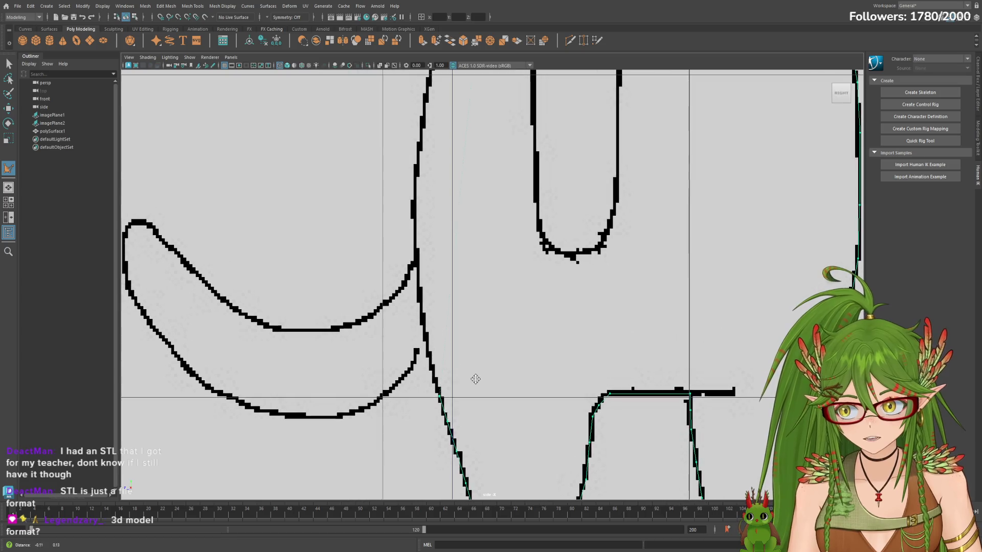
pyautogui.click(423, 325)
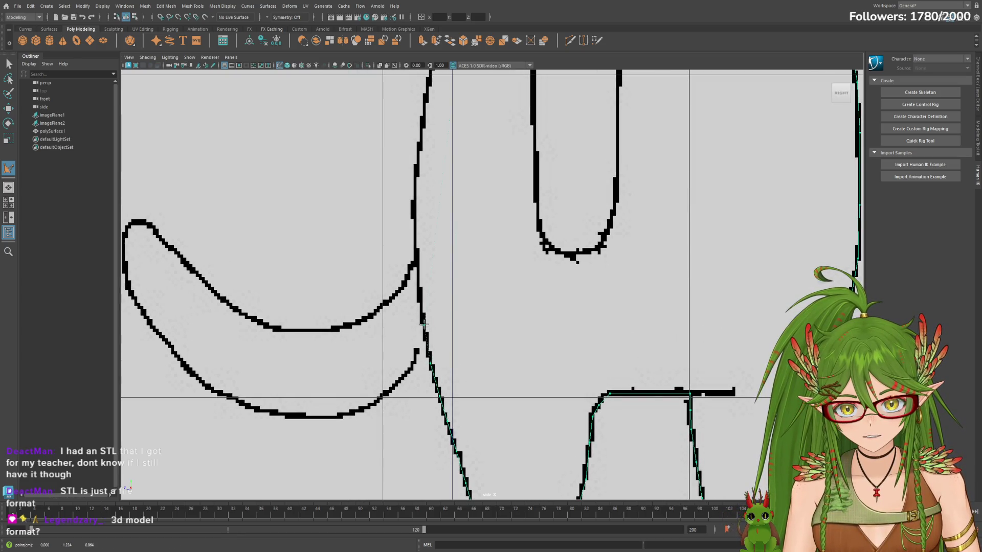
pyautogui.keyDown('alt'); pyautogui.moveTo(416, 249); pyautogui.dragTo(461, 334, button='middle'); pyautogui.keyUp('alt')
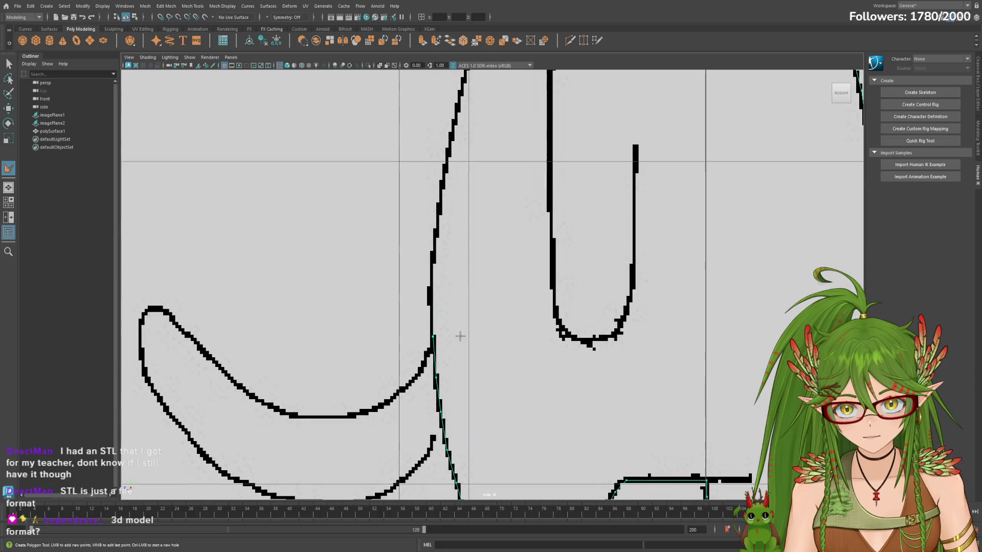
pyautogui.click(430, 289)
pyautogui.click(433, 253)
pyautogui.keyDown('alt'); pyautogui.moveTo(453, 236); pyautogui.dragTo(458, 316, button='middle'); pyautogui.keyUp('alt')
pyautogui.click(443, 299)
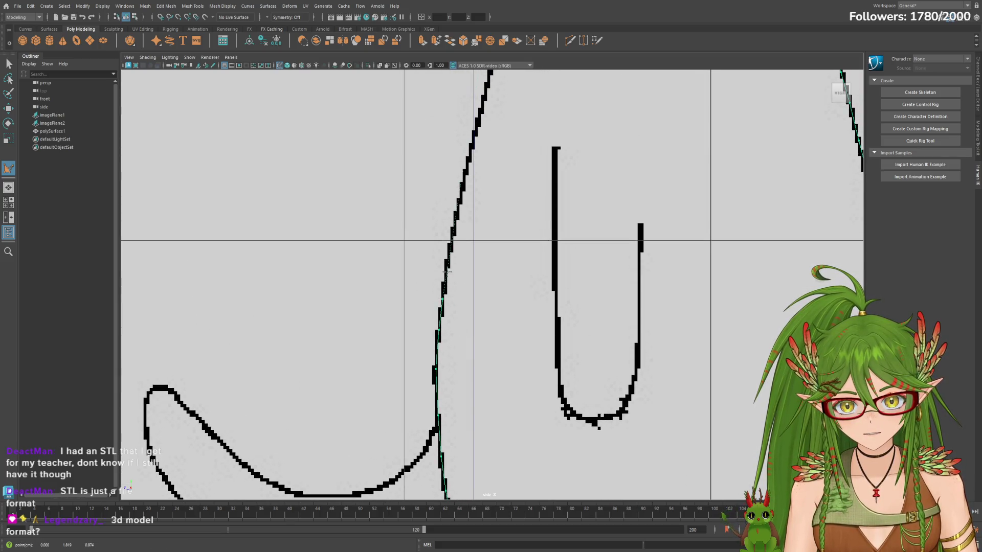
pyautogui.click(449, 248)
pyautogui.click(457, 216)
pyautogui.keyDown('alt'); pyautogui.moveTo(464, 230); pyautogui.dragTo(460, 294, button='middle'); pyautogui.keyUp('alt')
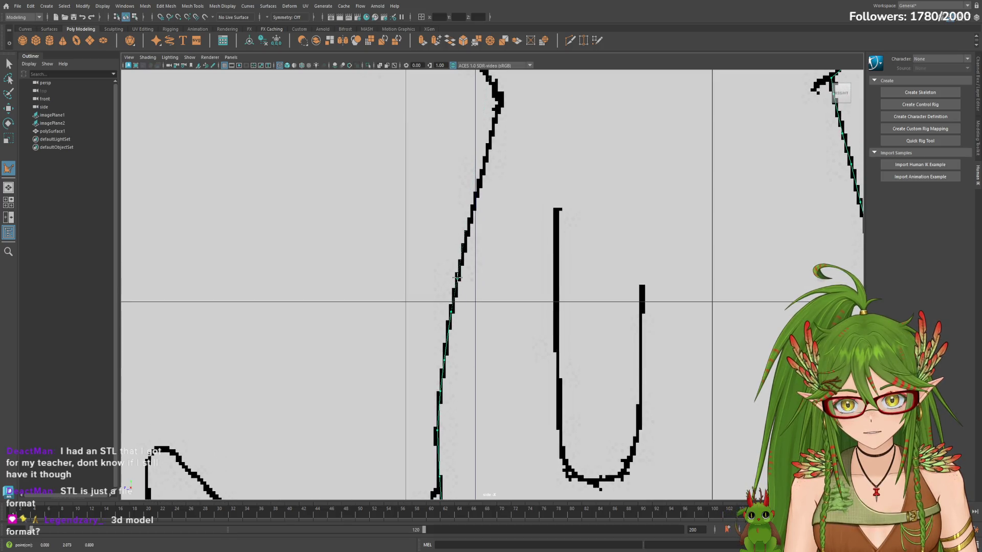
pyautogui.click(467, 241)
pyautogui.keyDown('alt'); pyautogui.moveTo(489, 230); pyautogui.dragTo(473, 335, button='middle'); pyautogui.keyUp('alt')
pyautogui.click(469, 301)
pyautogui.click(493, 196)
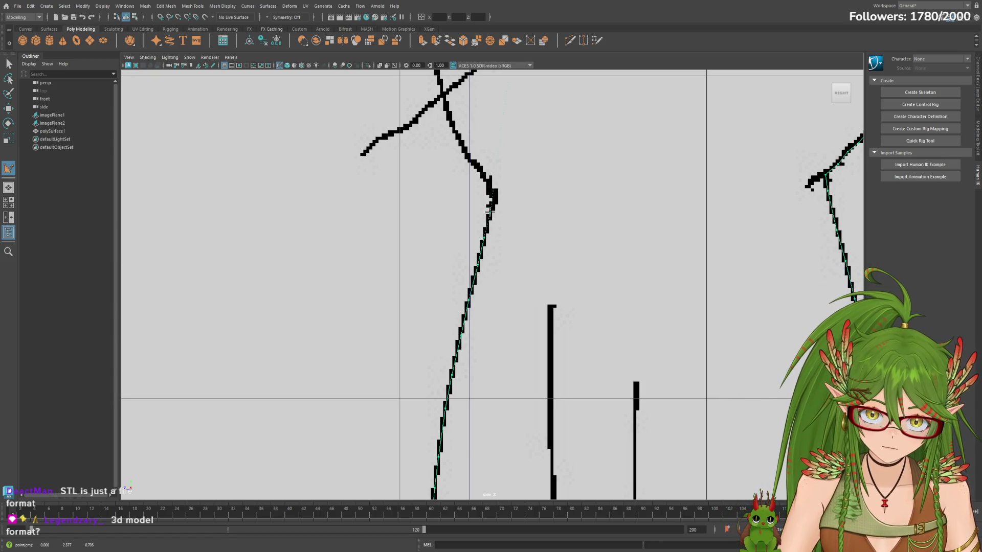
# Step: Trace up the back curve and head outline to the ears and complete the side silhouette polygon
pyautogui.keyDown('alt'); pyautogui.moveTo(492, 197); pyautogui.dragTo(513, 312, button='middle'); pyautogui.keyUp('alt')
pyautogui.click(499, 285)
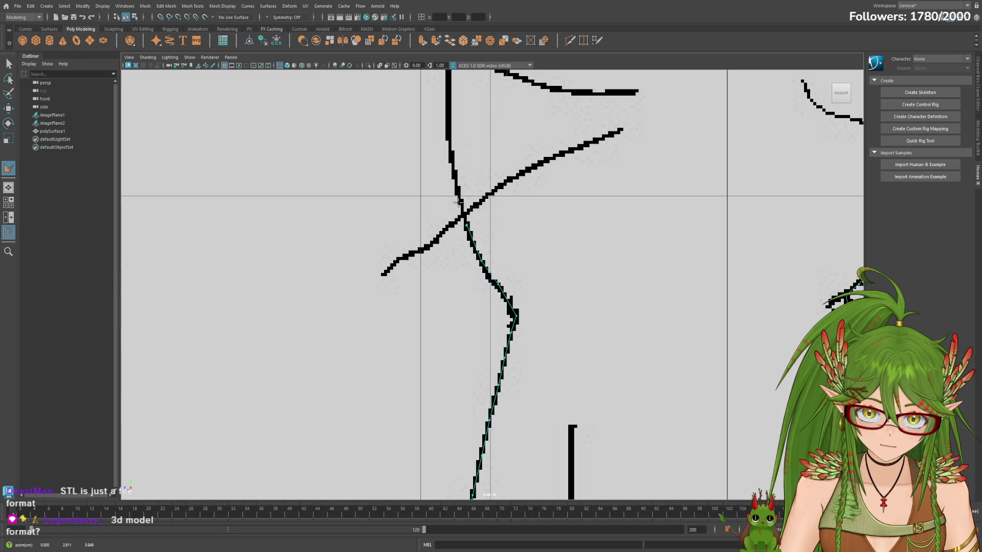
pyautogui.click(459, 198)
pyautogui.keyDown('alt'); pyautogui.moveTo(458, 196); pyautogui.dragTo(485, 318, button='middle'); pyautogui.keyUp('alt')
pyautogui.click(477, 260)
pyautogui.click(476, 191)
pyautogui.keyDown('alt'); pyautogui.moveTo(476, 192); pyautogui.dragTo(504, 320, button='middle'); pyautogui.keyUp('alt')
pyautogui.click(486, 264)
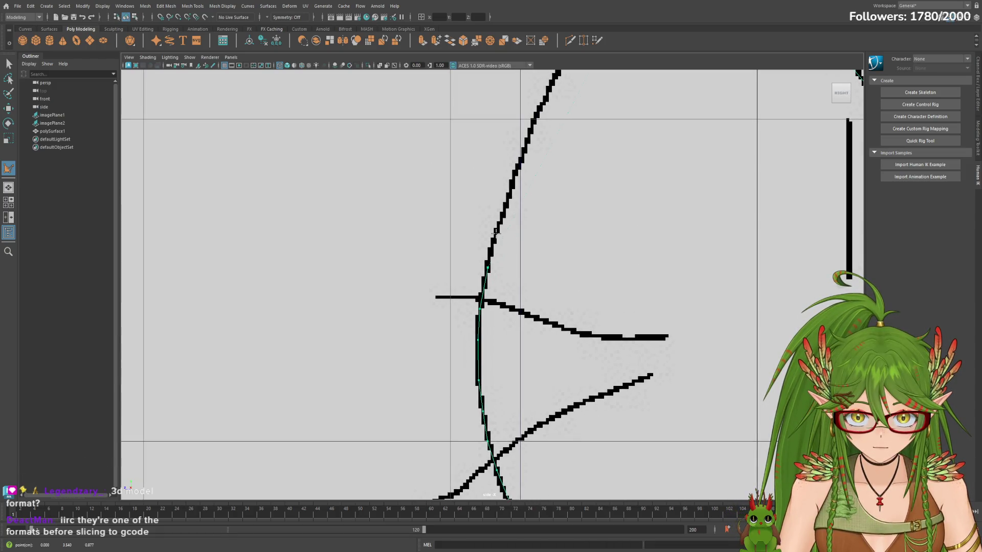
pyautogui.click(497, 221)
pyautogui.keyDown('alt'); pyautogui.moveTo(497, 221); pyautogui.dragTo(480, 321, button='middle'); pyautogui.keyUp('alt')
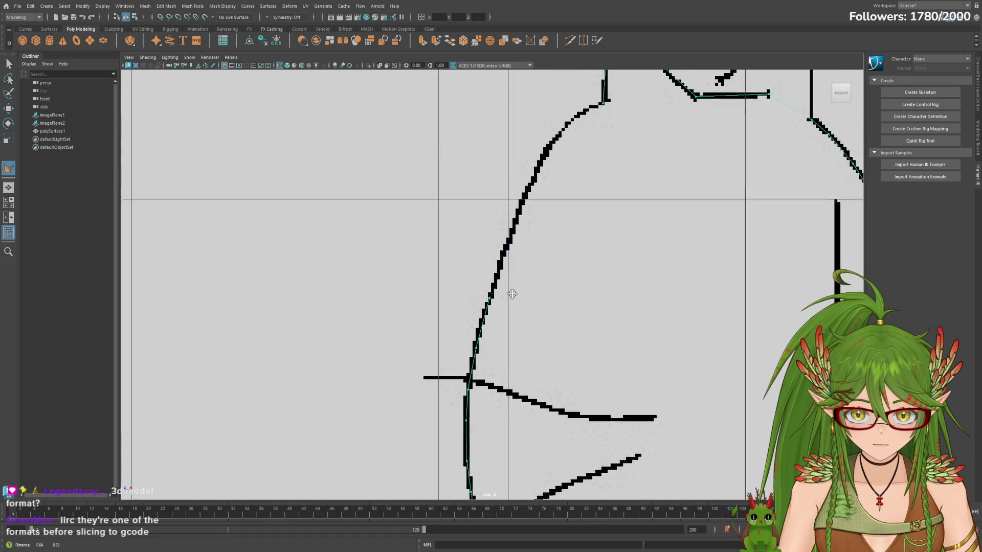
pyautogui.click(499, 264)
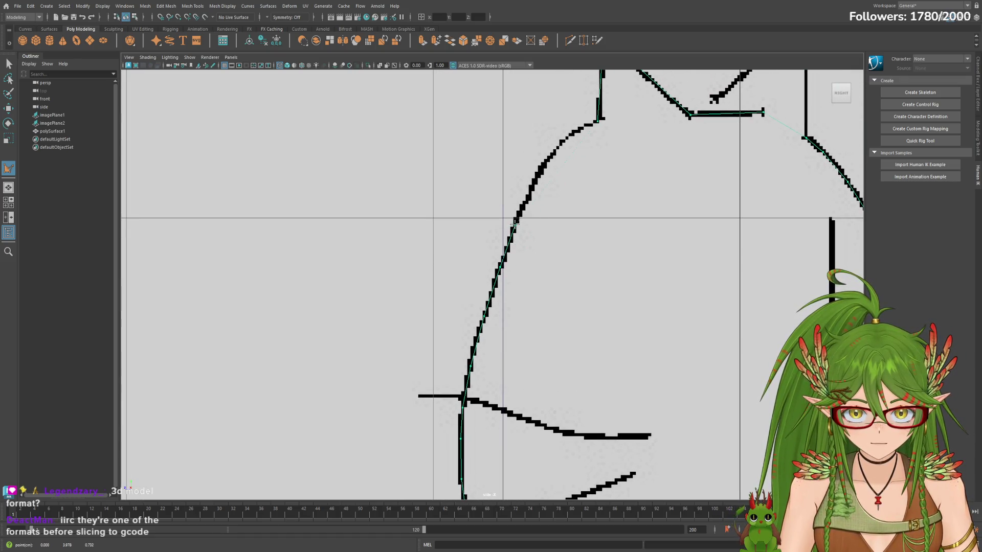
pyautogui.keyDown('alt'); pyautogui.moveTo(512, 228); pyautogui.dragTo(522, 305, button='middle'); pyautogui.keyUp('alt')
pyautogui.click(515, 286)
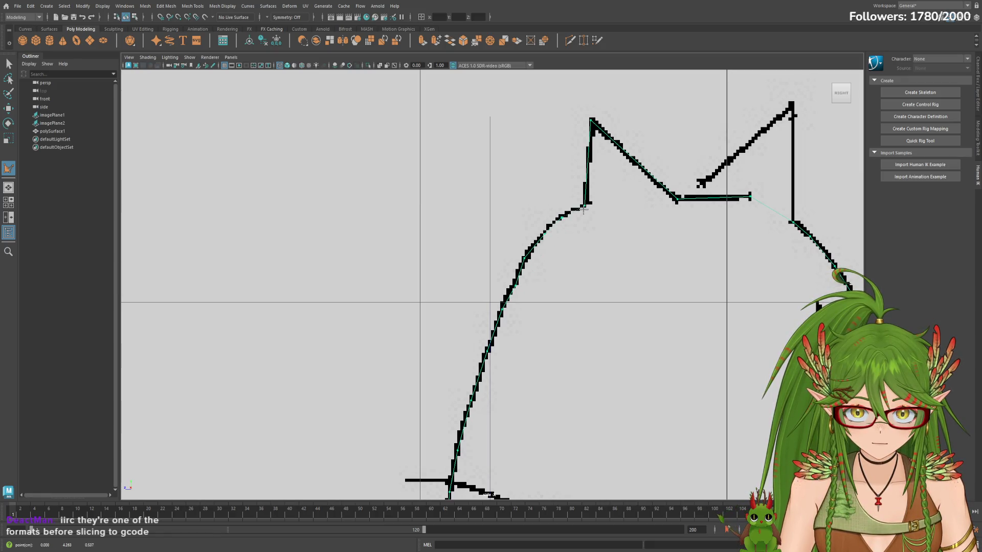
pyautogui.press('q')
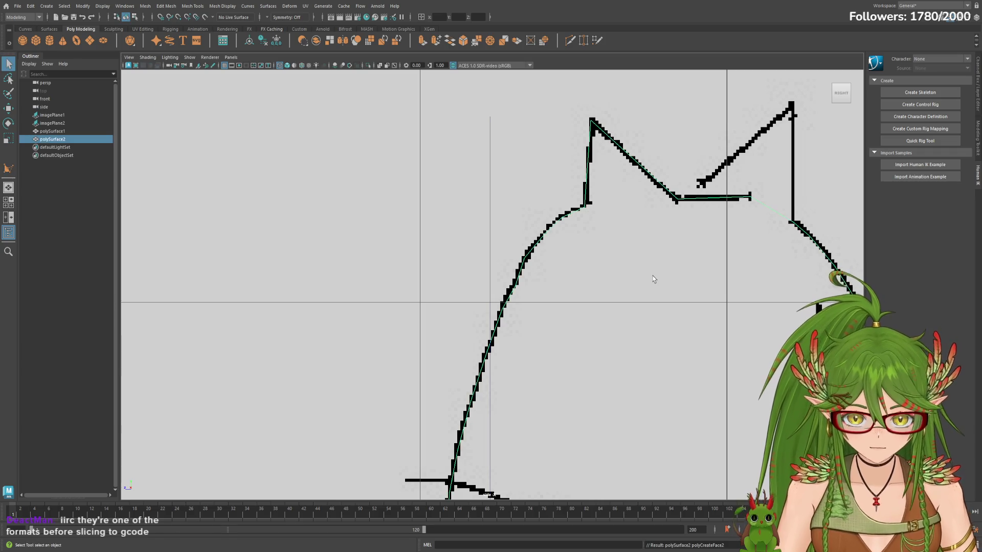
pyautogui.scroll(-5, 648, 362)
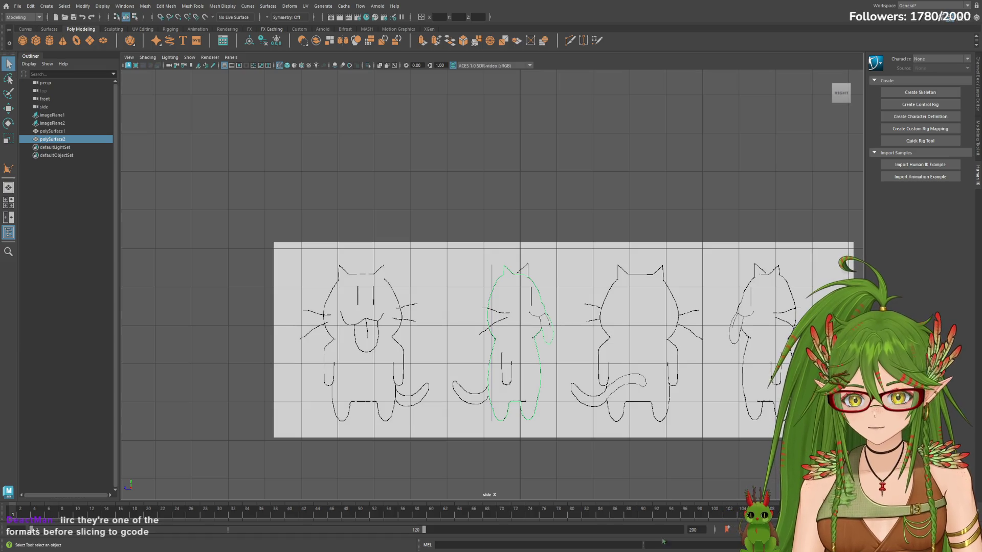
# Step: Return to the four-view layout and select the new side silhouette polySurface2 for moving
pyautogui.click(471, 208)
pyautogui.press('space')
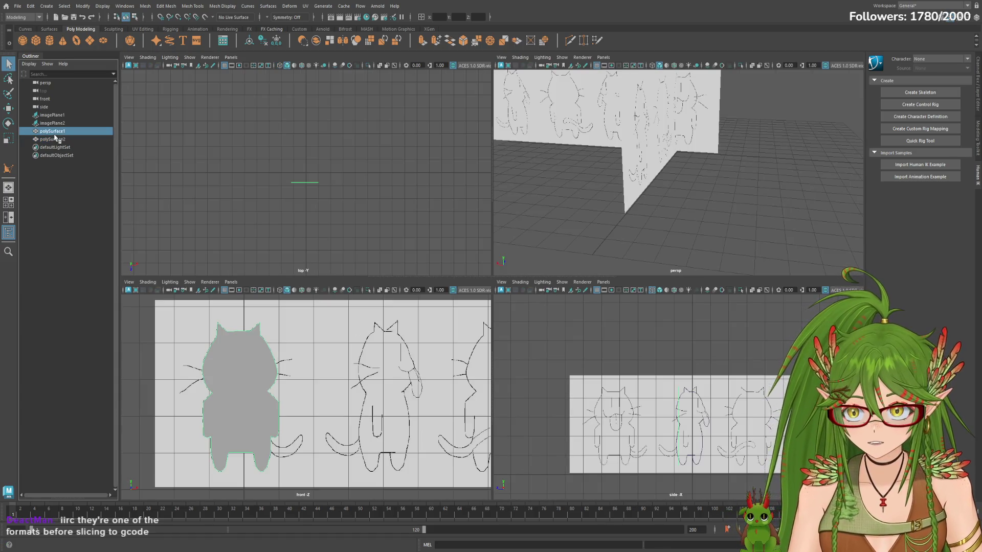
pyautogui.click(53, 146)
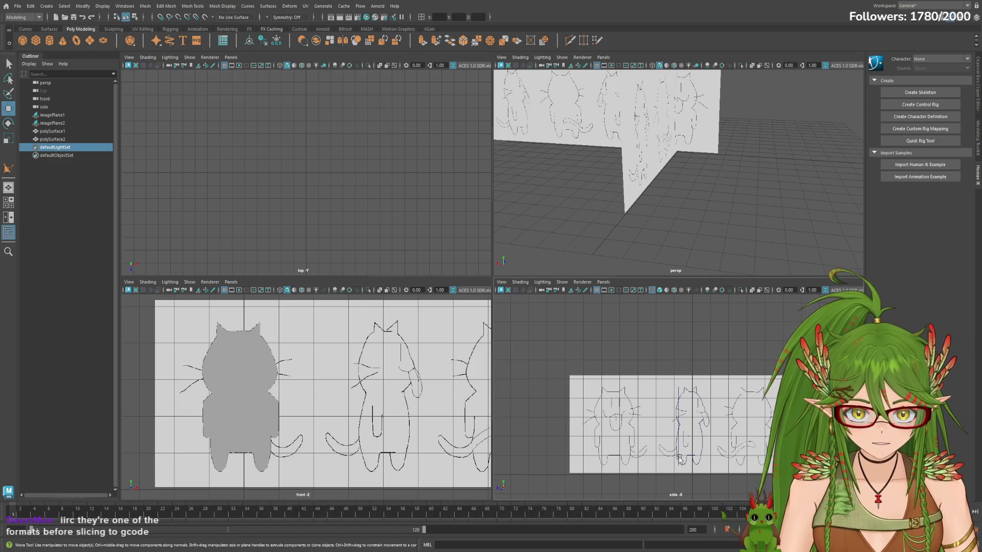
pyautogui.moveTo(158, 154); pyautogui.dragTo(338, 222)
pyautogui.press('w')
# Step: Move the side silhouette along X and Z to where the reference planes cross
pyautogui.moveTo(643, 151); pyautogui.dragTo(613, 148)
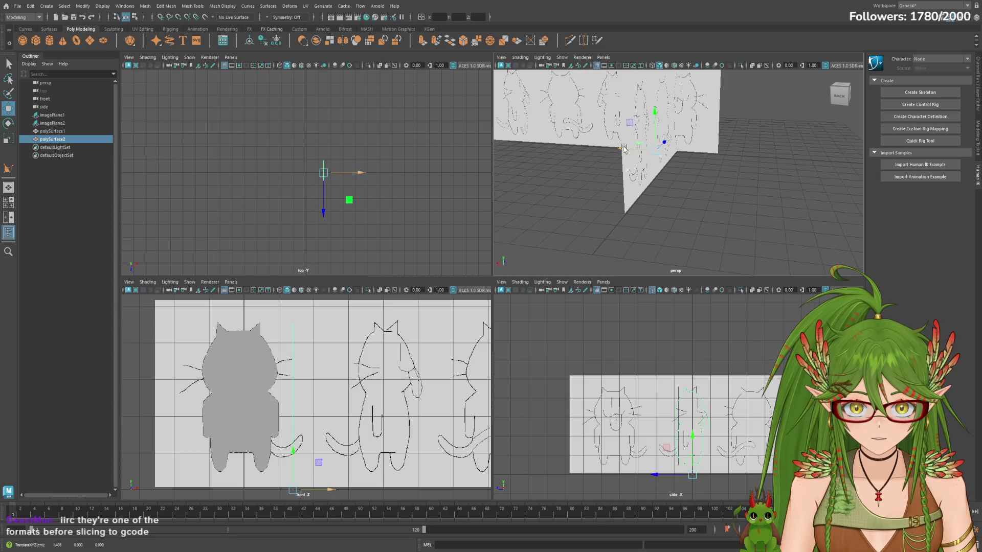
pyautogui.moveTo(303, 210); pyautogui.dragTo(307, 214)
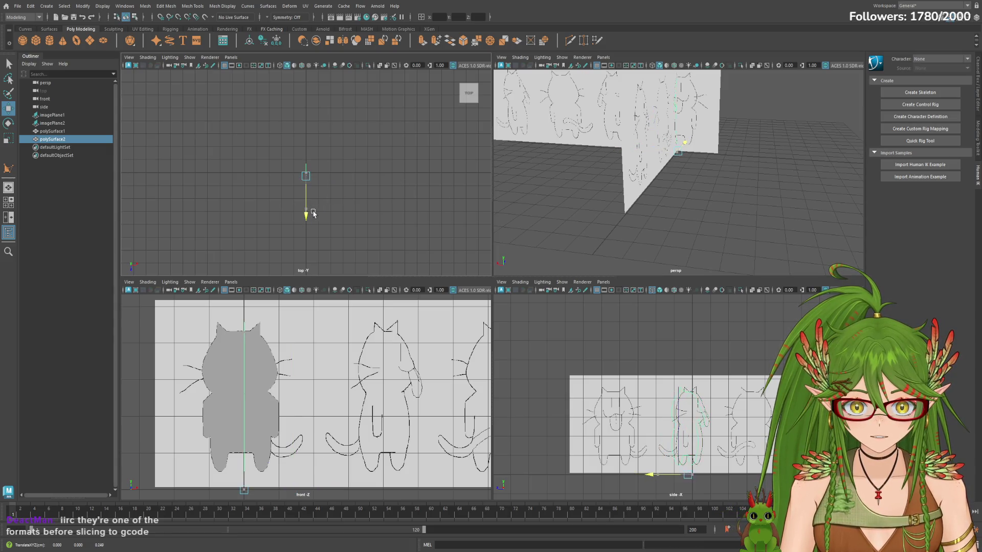
pyautogui.moveTo(643, 150)
pyautogui.keyDown('alt'); pyautogui.mouseDown()
pyautogui.moveTo(717, 151)
pyautogui.moveTo(694, 163)
pyautogui.moveTo(660, 223)
pyautogui.moveTo(568, 269)
pyautogui.mouseUp(); pyautogui.keyUp('alt')
pyautogui.click(675, 221)
# Step: Maximize the perspective view and orbit around the cat silhouettes and reference planes
pyautogui.press('space')
pyautogui.keyDown('alt'); pyautogui.moveTo(572, 276); pyautogui.dragTo(427, 275); pyautogui.keyUp('alt')
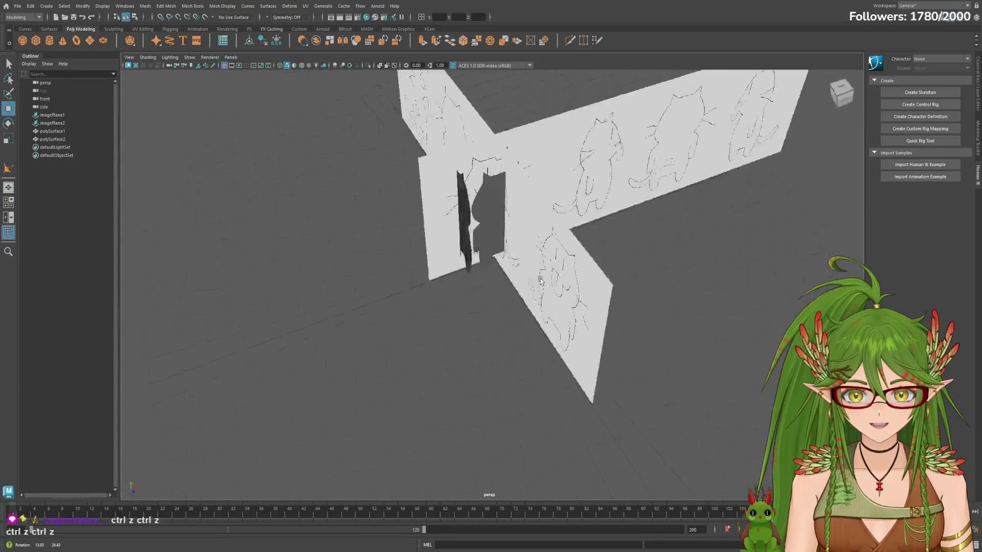
pyautogui.moveTo(428, 275)
pyautogui.keyDown('alt'); pyautogui.mouseDown()
pyautogui.moveTo(710, 256)
pyautogui.moveTo(588, 296)
pyautogui.mouseUp(); pyautogui.keyUp('alt')
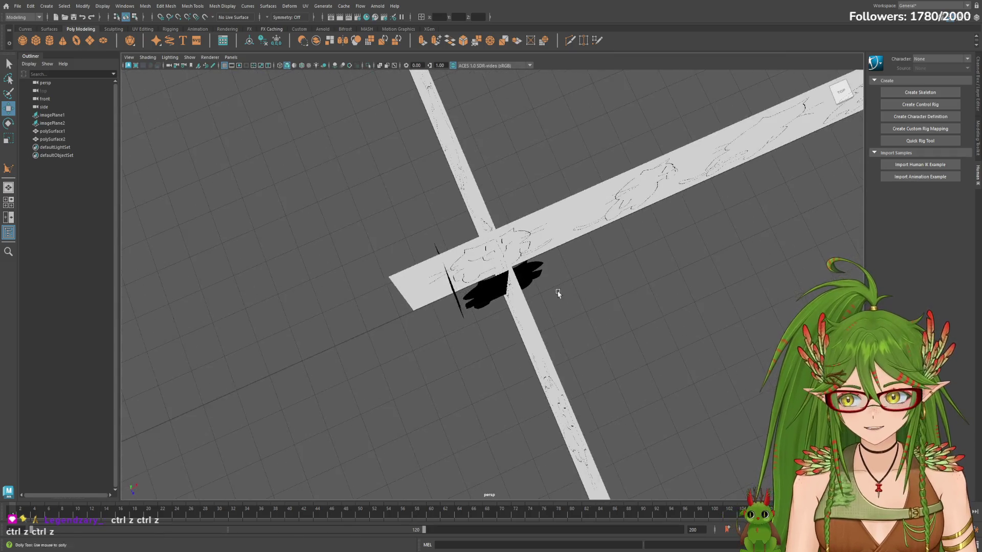
pyautogui.moveTo(589, 296)
pyautogui.keyDown('alt'); pyautogui.mouseDown()
pyautogui.moveTo(663, 290)
pyautogui.moveTo(615, 288)
pyautogui.moveTo(705, 269)
pyautogui.moveTo(659, 275)
pyautogui.moveTo(684, 287)
pyautogui.moveTo(670, 271)
pyautogui.mouseUp(); pyautogui.keyUp('alt')
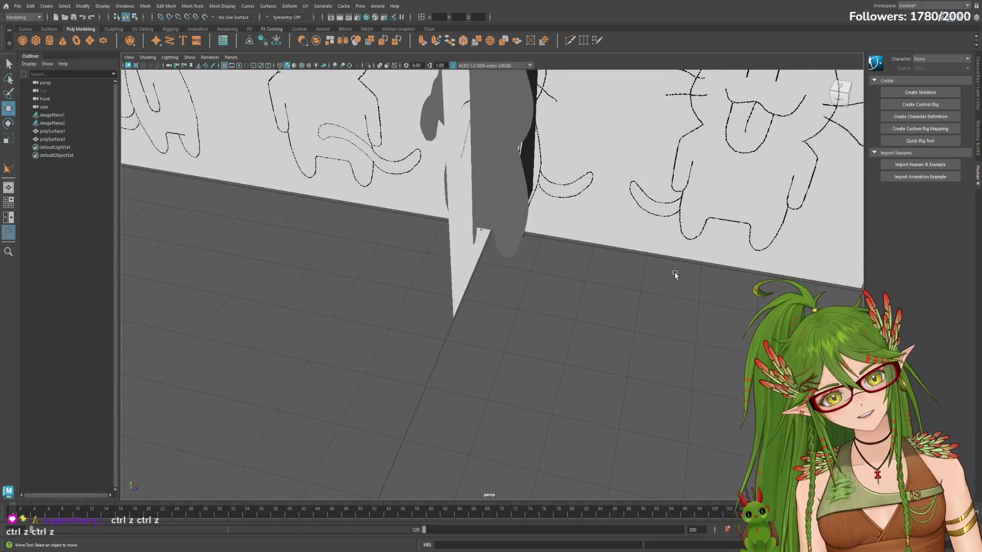
pyautogui.keyDown('alt'); pyautogui.moveTo(561, 307); pyautogui.dragTo(619, 301, button='right'); pyautogui.keyUp('alt')
pyautogui.moveTo(618, 300)
pyautogui.keyDown('alt'); pyautogui.mouseDown()
pyautogui.moveTo(665, 286)
pyautogui.moveTo(613, 286)
pyautogui.moveTo(662, 281)
pyautogui.moveTo(613, 289)
pyautogui.moveTo(606, 266)
pyautogui.moveTo(463, 289)
pyautogui.moveTo(581, 272)
pyautogui.moveTo(572, 253)
pyautogui.moveTo(583, 253)
pyautogui.moveTo(478, 323)
pyautogui.moveTo(487, 309)
pyautogui.mouseUp(); pyautogui.keyUp('alt')
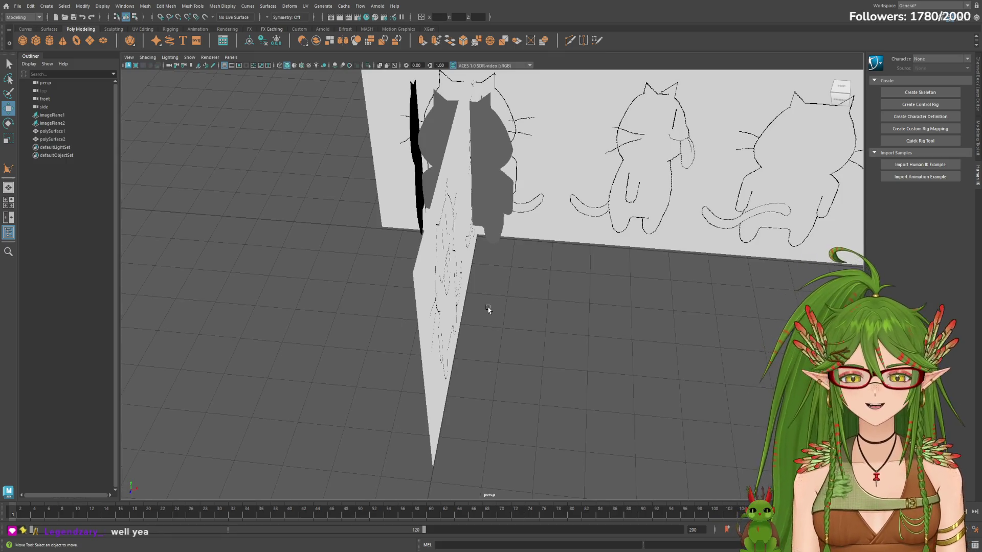
pyautogui.moveTo(488, 310)
pyautogui.keyDown('alt'); pyautogui.mouseDown()
pyautogui.moveTo(634, 312)
pyautogui.moveTo(641, 297)
pyautogui.moveTo(707, 277)
pyautogui.moveTo(675, 278)
pyautogui.moveTo(707, 280)
pyautogui.moveTo(544, 292)
pyautogui.moveTo(323, 276)
pyautogui.moveTo(337, 279)
pyautogui.moveTo(340, 297)
pyautogui.moveTo(527, 72)
pyautogui.moveTo(410, 298)
pyautogui.moveTo(394, 298)
pyautogui.mouseUp(); pyautogui.keyUp('alt')
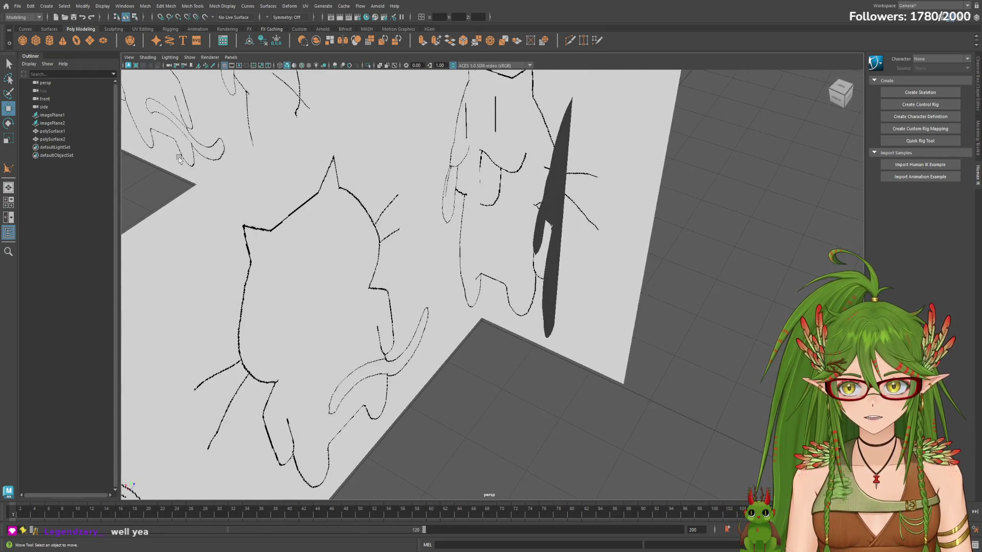
# Step: Select imagePlane2 and imagePlane1 in the Outliner and orbit around the selected planes
pyautogui.click(54, 122)
pyautogui.keyDown('alt'); pyautogui.moveTo(130, 138); pyautogui.dragTo(156, 151); pyautogui.keyUp('alt')
pyautogui.moveTo(653, 299)
pyautogui.keyDown('alt'); pyautogui.mouseDown()
pyautogui.moveTo(491, 289)
pyautogui.moveTo(568, 254)
pyautogui.moveTo(544, 269)
pyautogui.moveTo(545, 236)
pyautogui.moveTo(573, 234)
pyautogui.moveTo(550, 355)
pyautogui.moveTo(565, 379)
pyautogui.moveTo(473, 388)
pyautogui.moveTo(340, 377)
pyautogui.mouseUp(); pyautogui.keyUp('alt')
pyautogui.moveTo(598, 350)
pyautogui.keyDown('alt'); pyautogui.mouseDown()
pyautogui.moveTo(511, 361)
pyautogui.moveTo(256, 344)
pyautogui.mouseUp(); pyautogui.keyUp('alt')
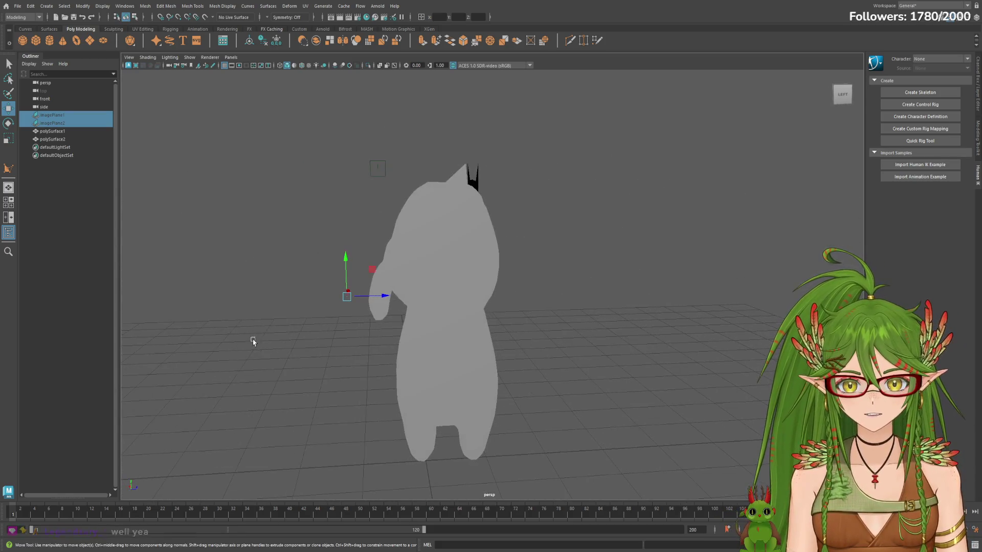
# Step: Select the front silhouette polySurface1 and inspect its face-creation history in the Channel Box
pyautogui.click(51, 139)
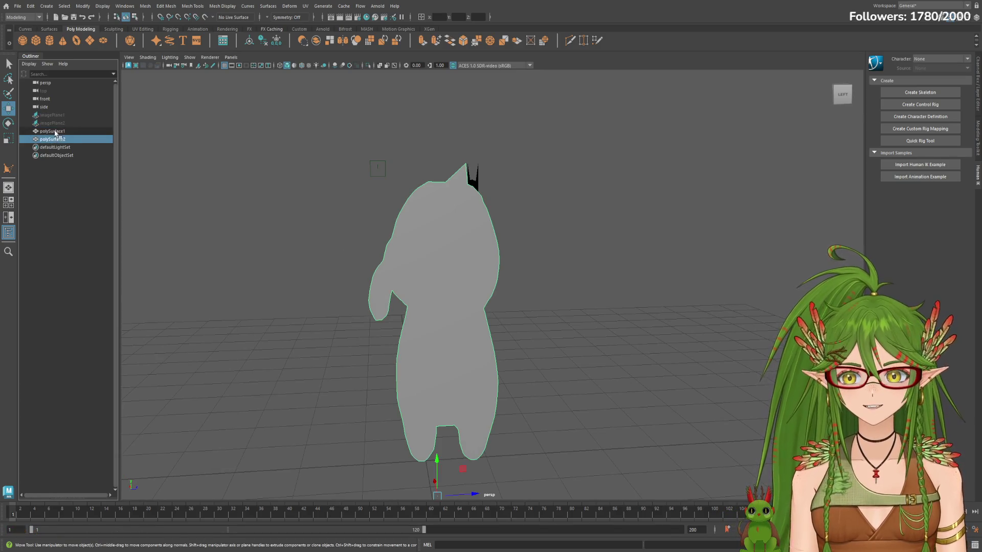
pyautogui.click(61, 132)
pyautogui.click(54, 138)
pyautogui.moveTo(430, 250)
pyautogui.keyDown('alt'); pyautogui.mouseDown()
pyautogui.moveTo(511, 252)
pyautogui.moveTo(467, 256)
pyautogui.moveTo(675, 236)
pyautogui.moveTo(530, 242)
pyautogui.moveTo(584, 237)
pyautogui.mouseUp(); pyautogui.keyUp('alt')
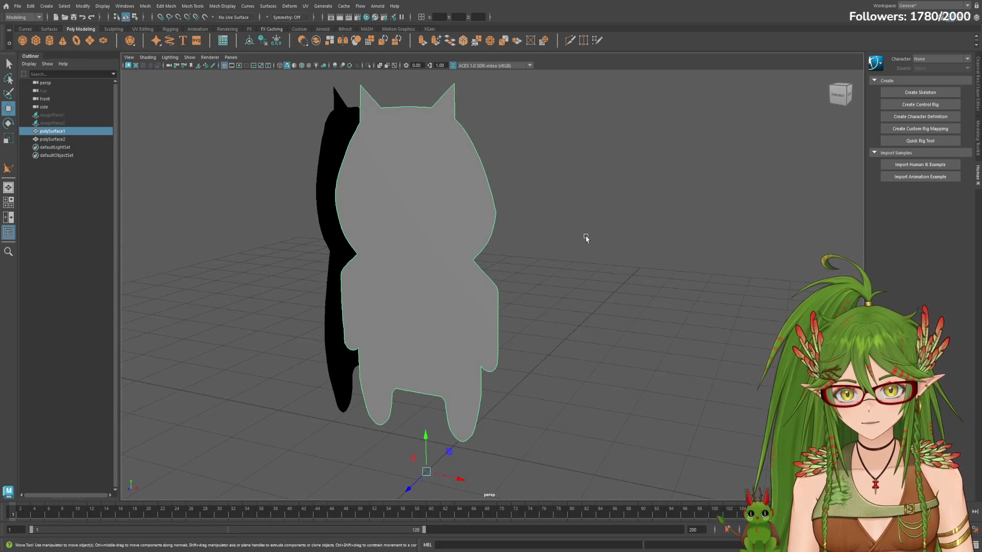
pyautogui.click(975, 19)
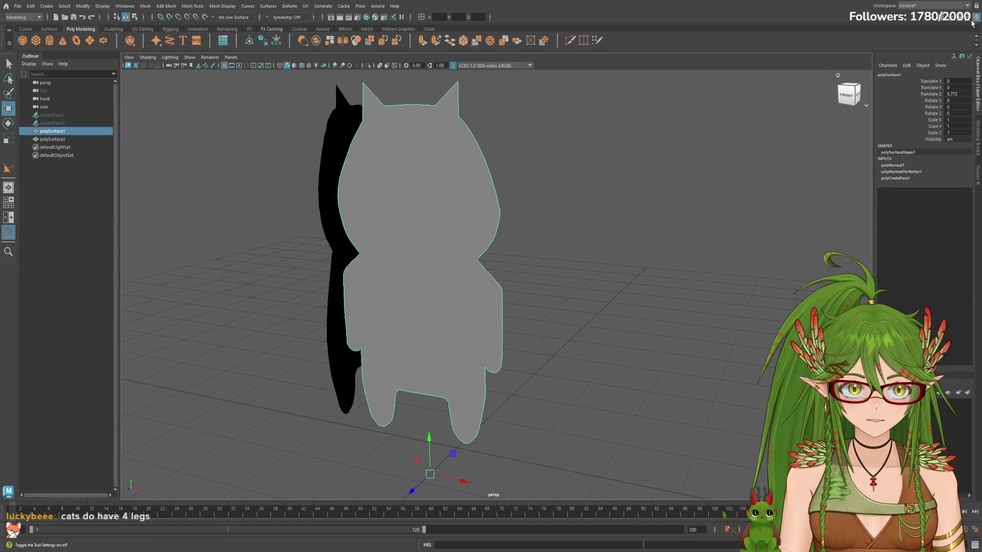
pyautogui.click(899, 178)
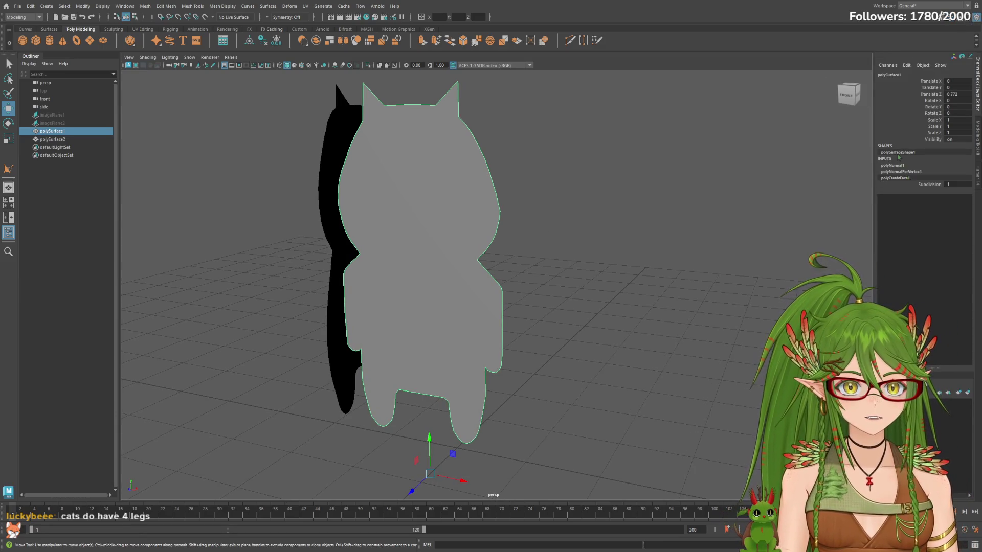
# Step: Delete the construction history of both silhouette meshes, then keep polySurface1 selected
pyautogui.click(56, 139)
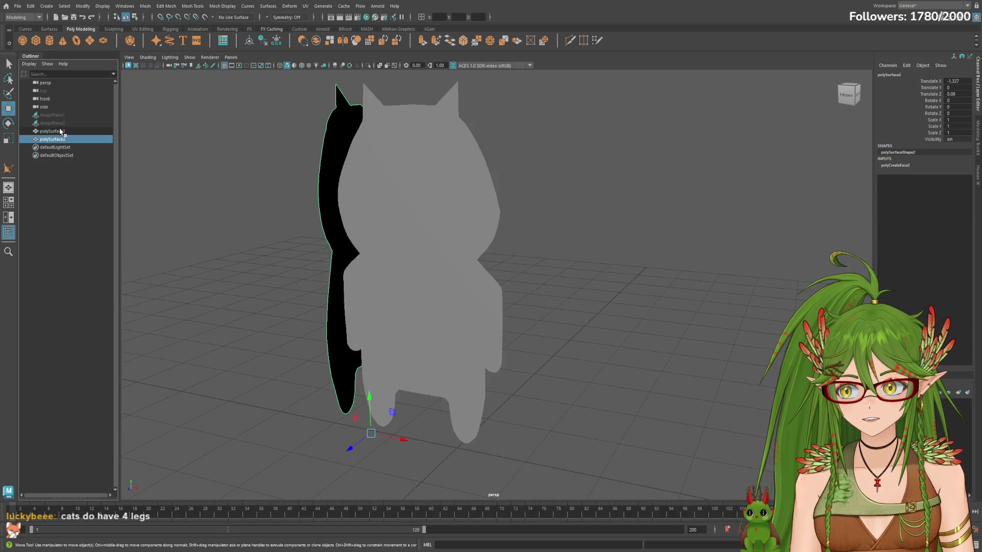
pyautogui.keyDown('shift'); pyautogui.click(61, 132); pyautogui.keyUp('shift')
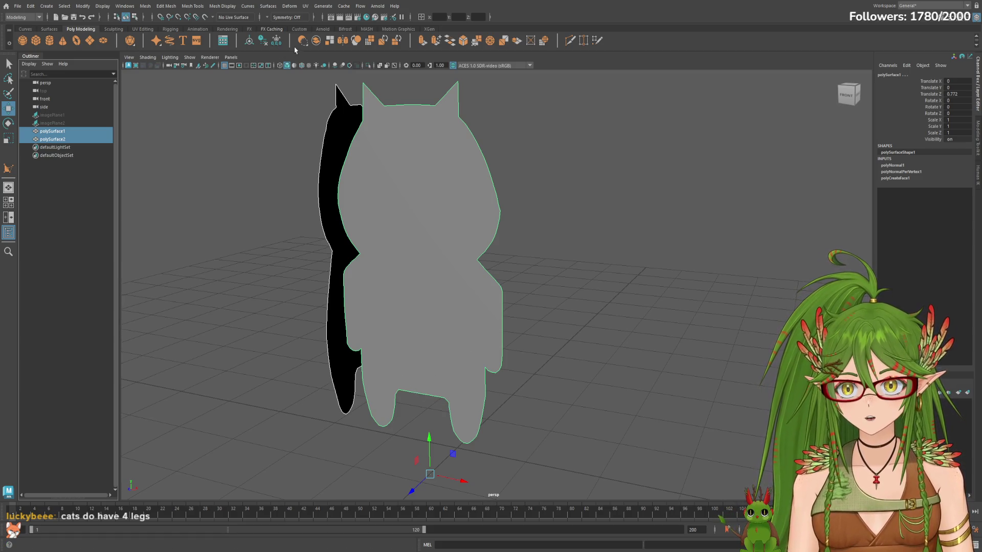
pyautogui.click(263, 40)
pyautogui.click(94, 141)
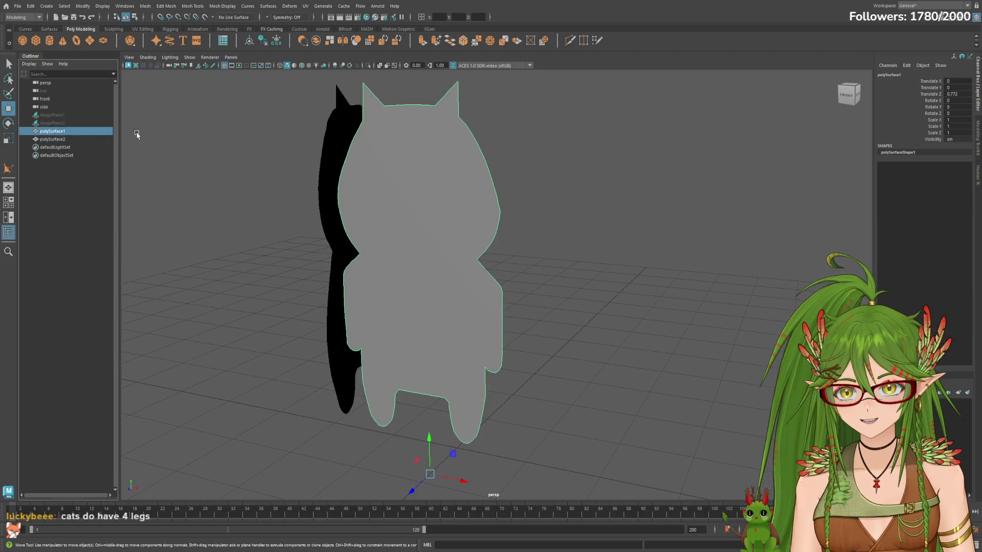
pyautogui.keyDown('alt'); pyautogui.moveTo(680, 222); pyautogui.dragTo(599, 237); pyautogui.keyUp('alt')
# Step: Poke at the polySurfaceShape1 name and attributes in the Channel Box without changing anything
pyautogui.doubleClick(905, 152)
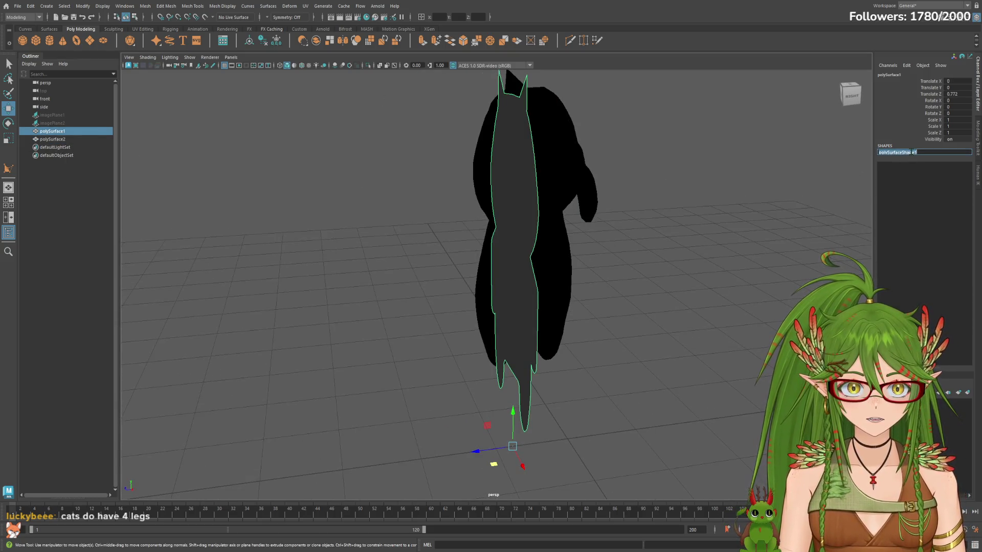
pyautogui.click(887, 89)
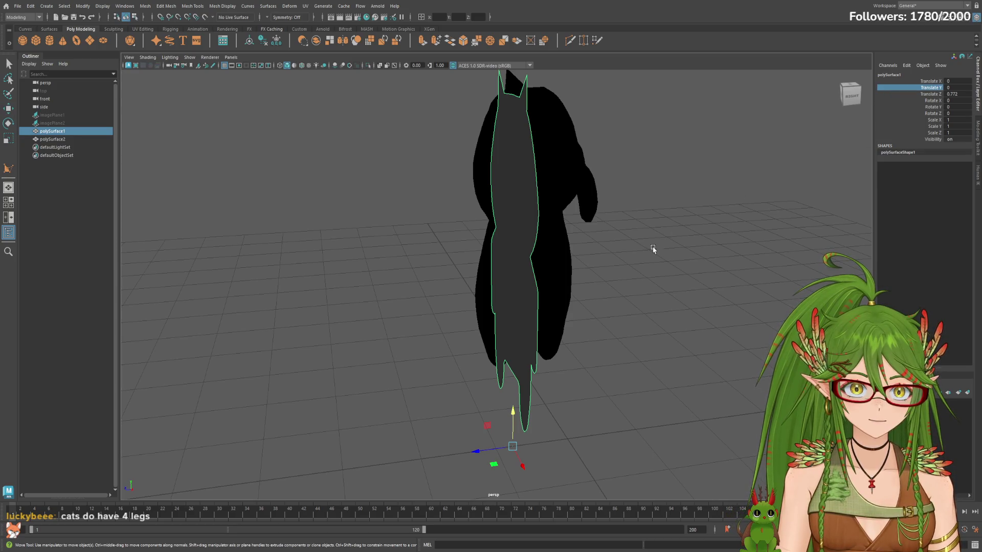
pyautogui.keyDown('alt'); pyautogui.moveTo(655, 246); pyautogui.dragTo(712, 243); pyautogui.keyUp('alt')
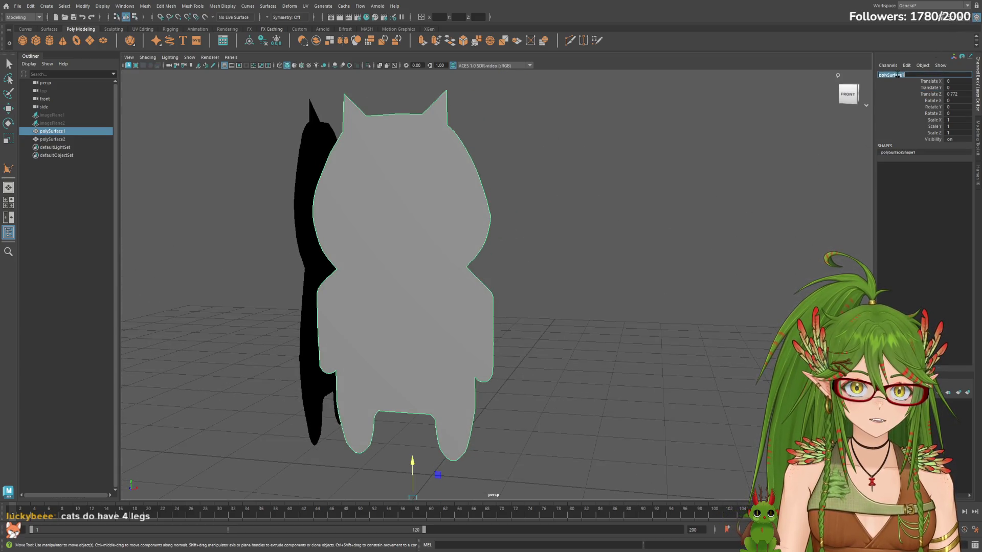
pyautogui.click(889, 74)
pyautogui.doubleClick(901, 152)
pyautogui.click(882, 140)
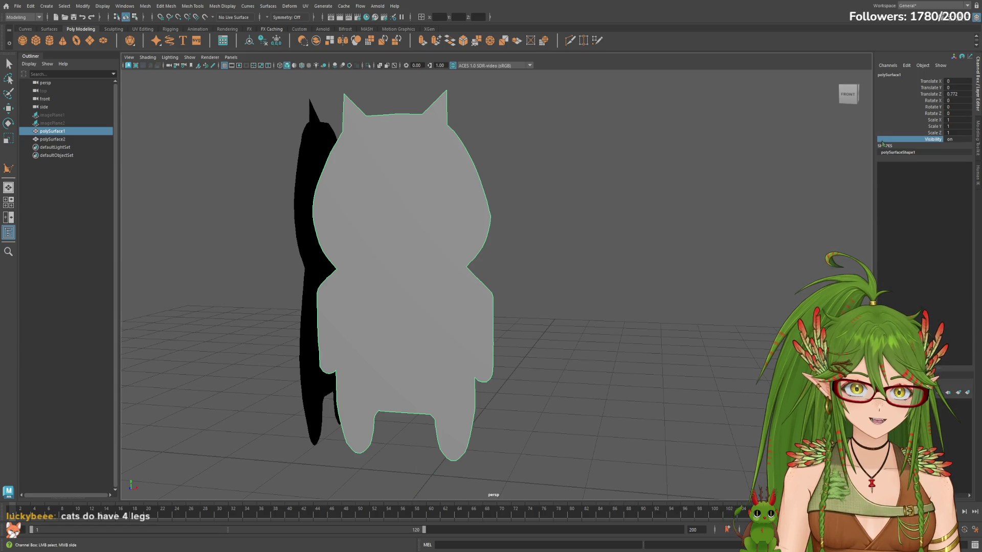
pyautogui.click(969, 21)
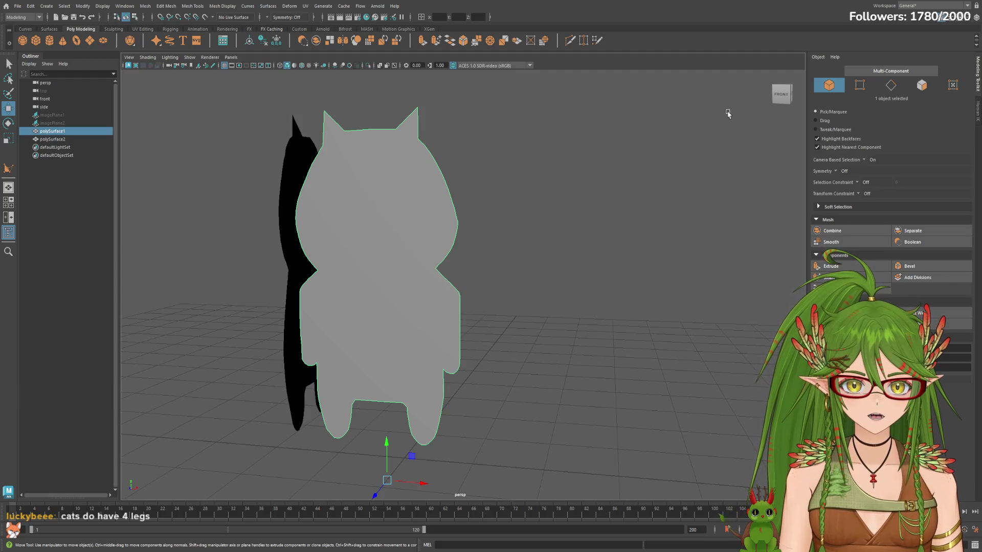
pyautogui.click(971, 18)
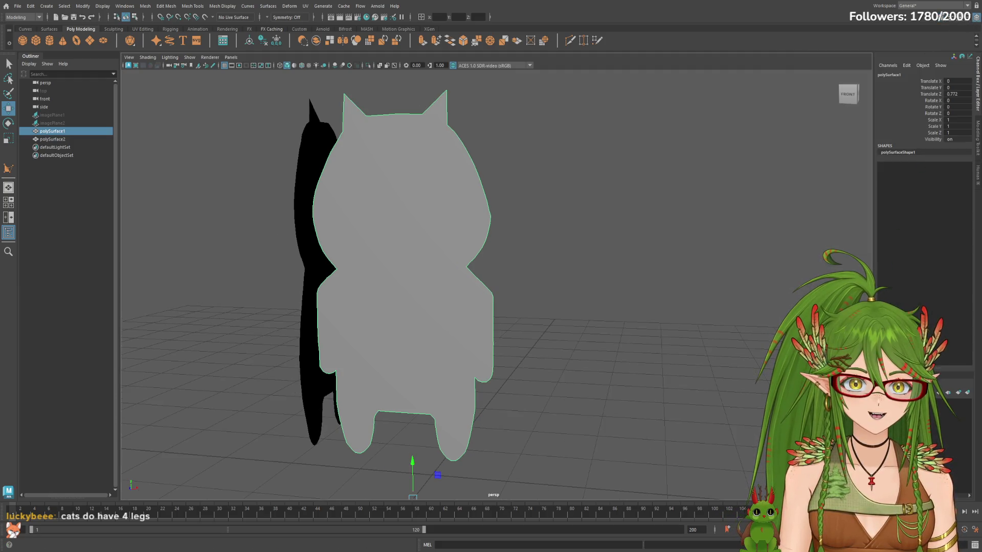
pyautogui.doubleClick(904, 153)
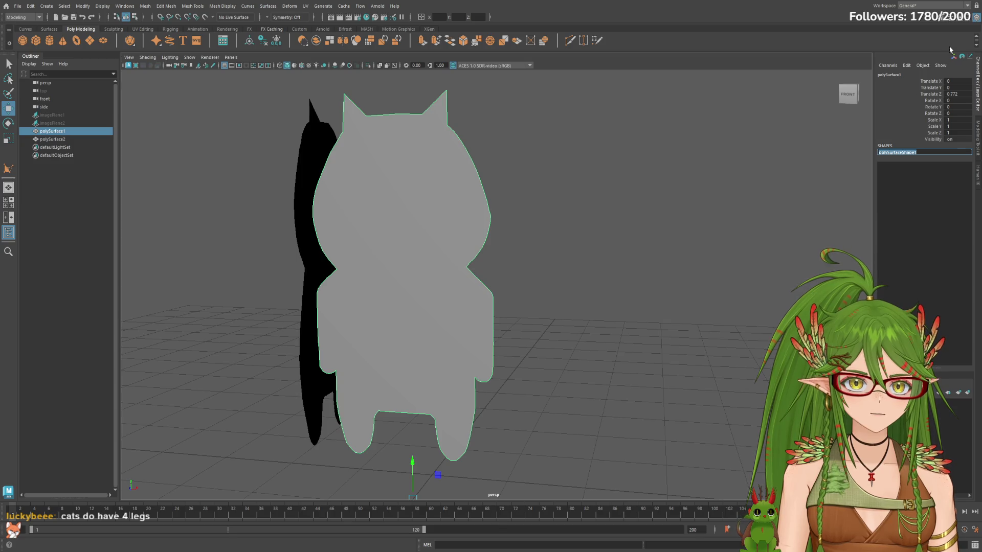
pyautogui.press('Return')
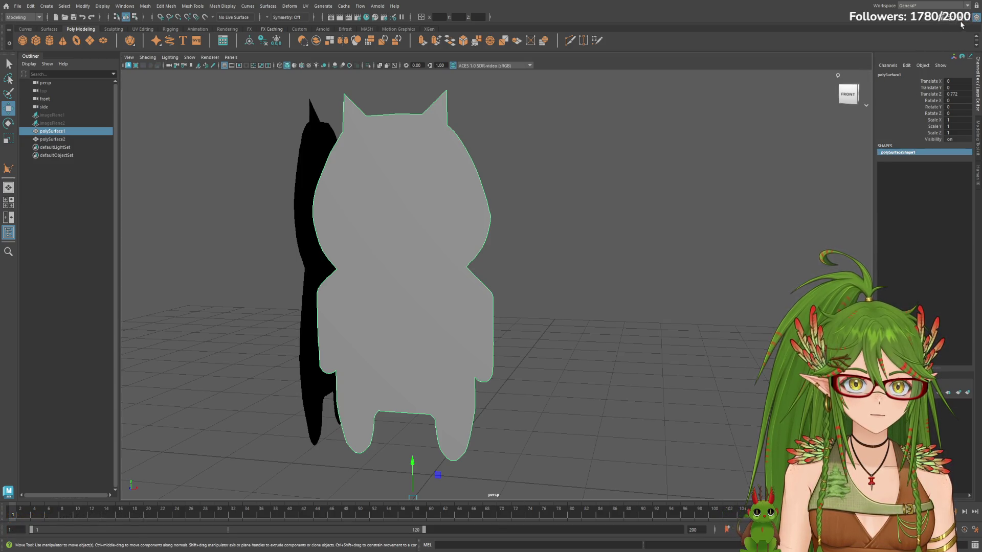
pyautogui.click(961, 23)
pyautogui.click(961, 23)
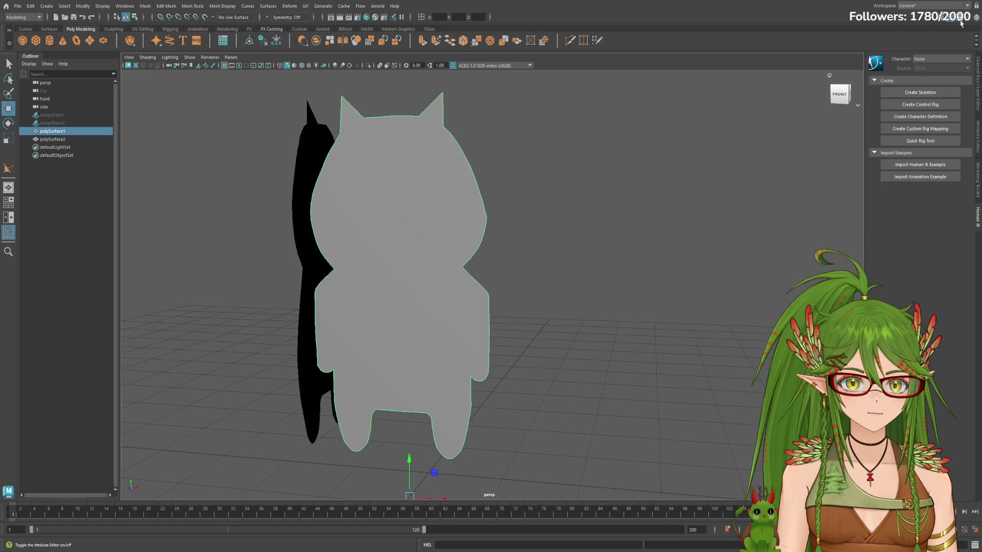
pyautogui.click(975, 21)
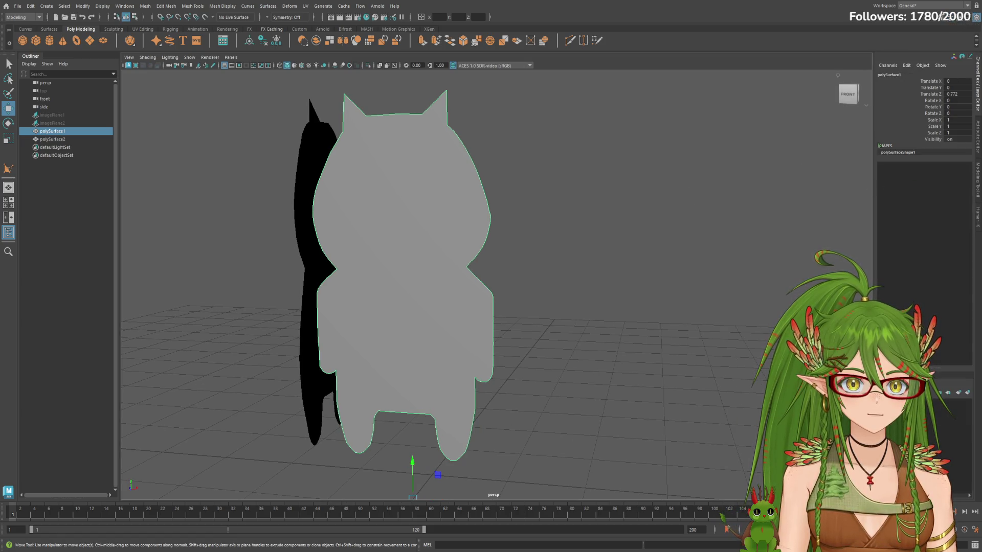
pyautogui.moveTo(785, 159)
pyautogui.keyDown('alt'); pyautogui.mouseDown()
pyautogui.moveTo(693, 207)
pyautogui.moveTo(565, 212)
pyautogui.moveTo(639, 217)
pyautogui.moveTo(700, 206)
pyautogui.moveTo(691, 208)
pyautogui.mouseUp(); pyautogui.keyUp('alt')
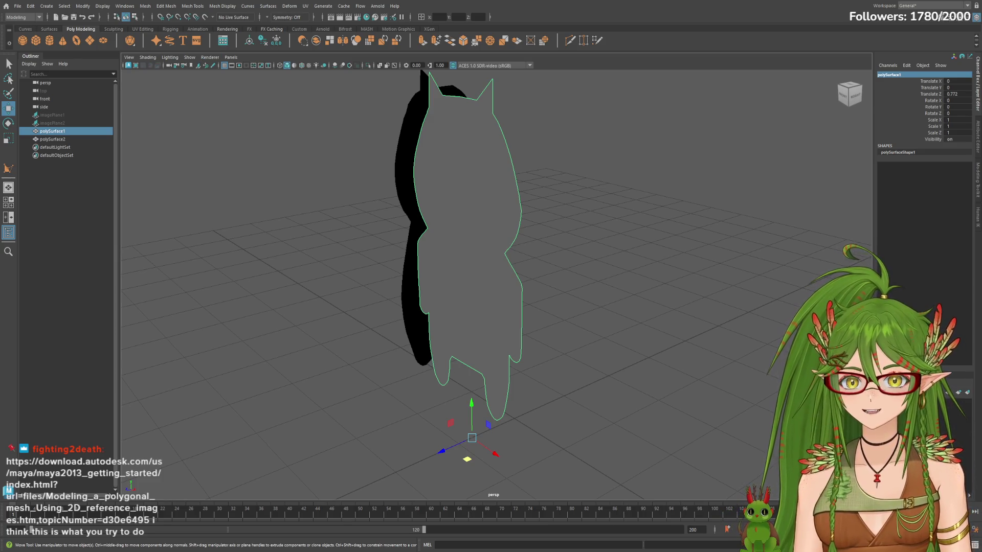
pyautogui.keyDown('alt'); pyautogui.moveTo(613, 207); pyautogui.dragTo(605, 208); pyautogui.keyUp('alt')
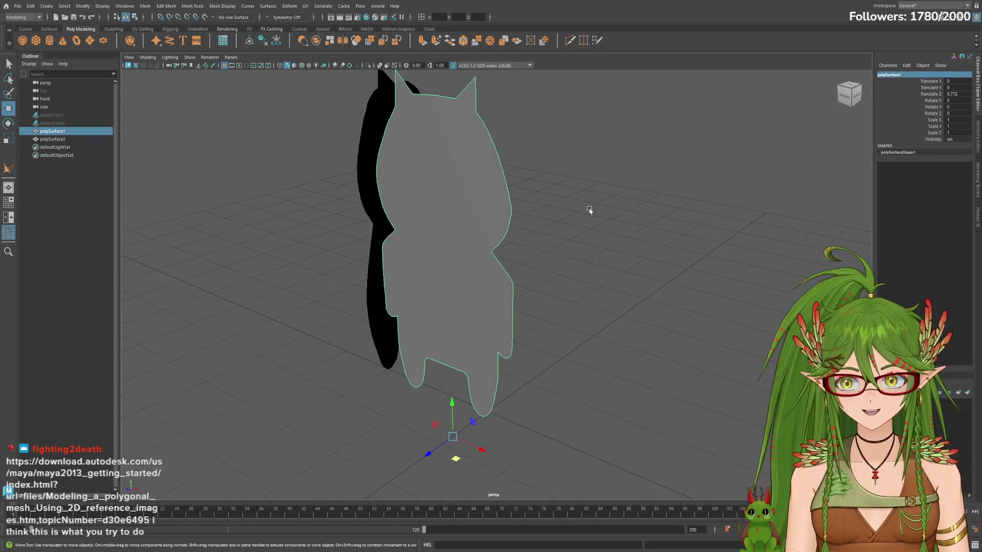
pyautogui.keyDown('ctrl'); pyautogui.click(461, 236); pyautogui.keyUp('ctrl')
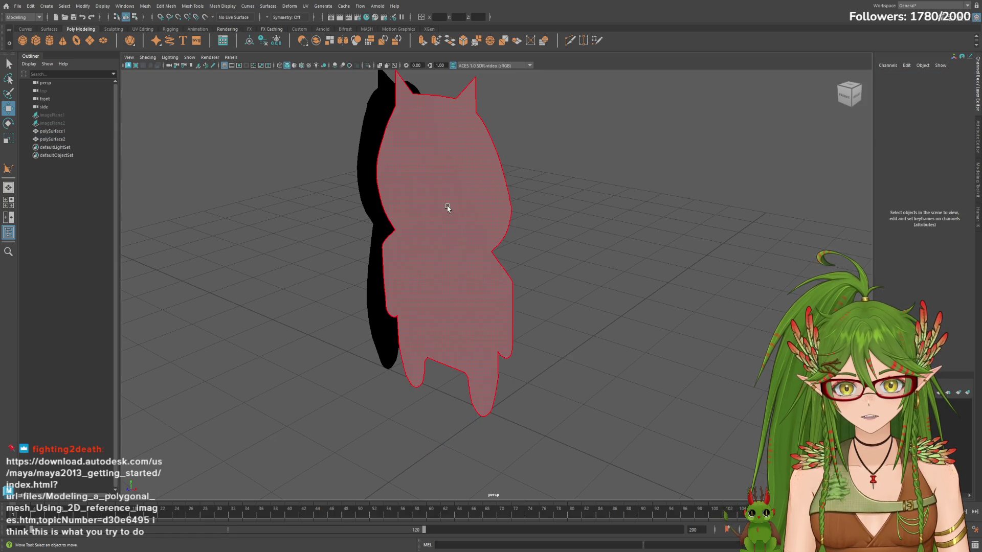
pyautogui.click(448, 207)
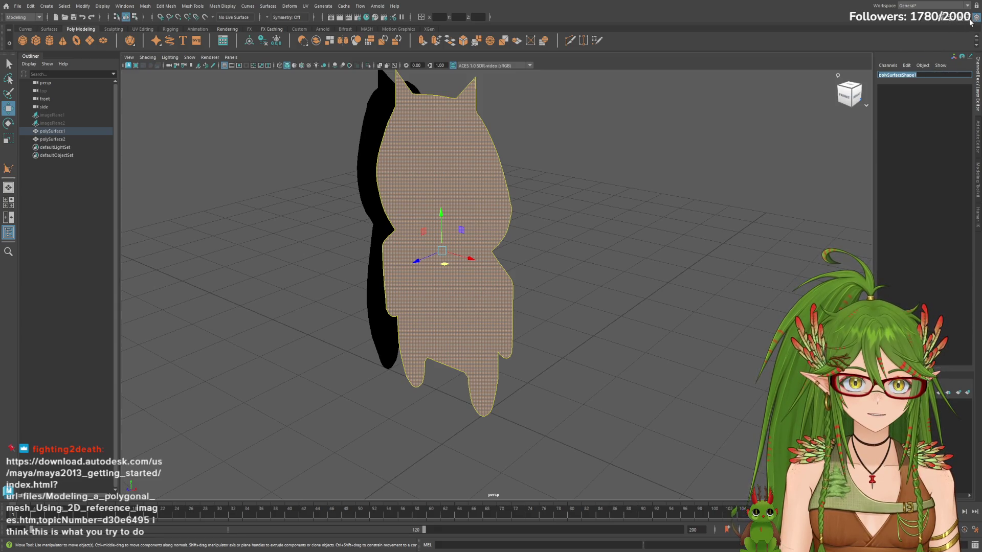
pyautogui.keyDown('ctrl'); pyautogui.click(460, 241); pyautogui.keyUp('ctrl')
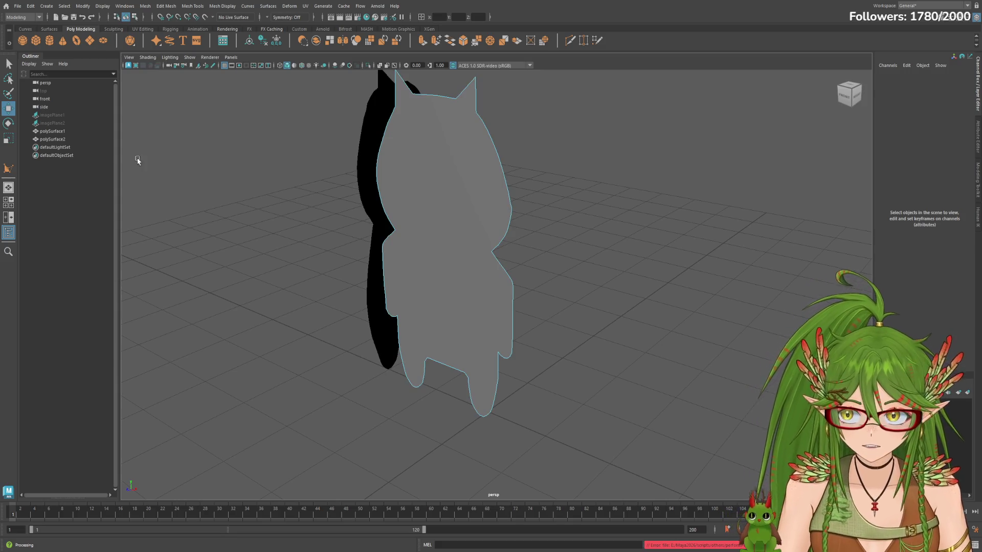
pyautogui.click(53, 131)
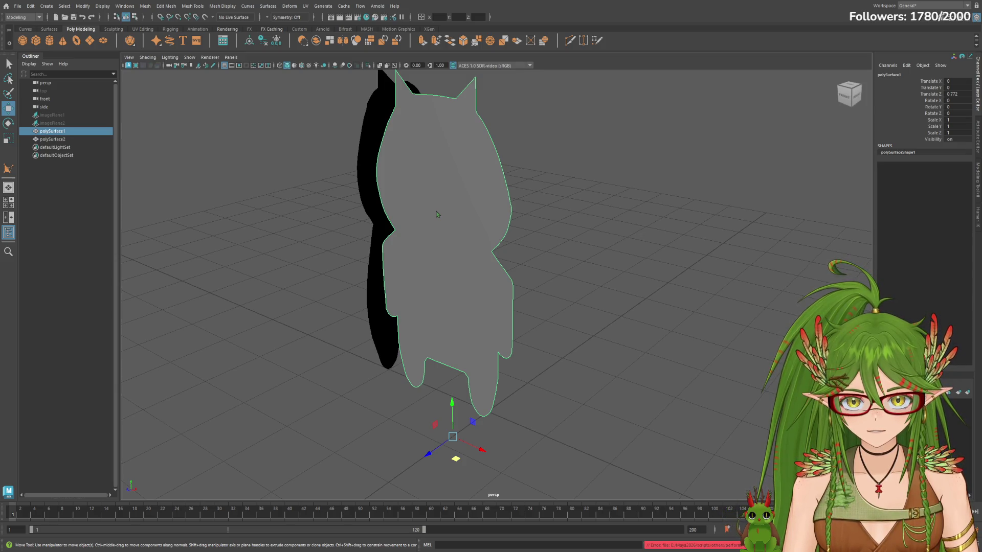
pyautogui.click(581, 226)
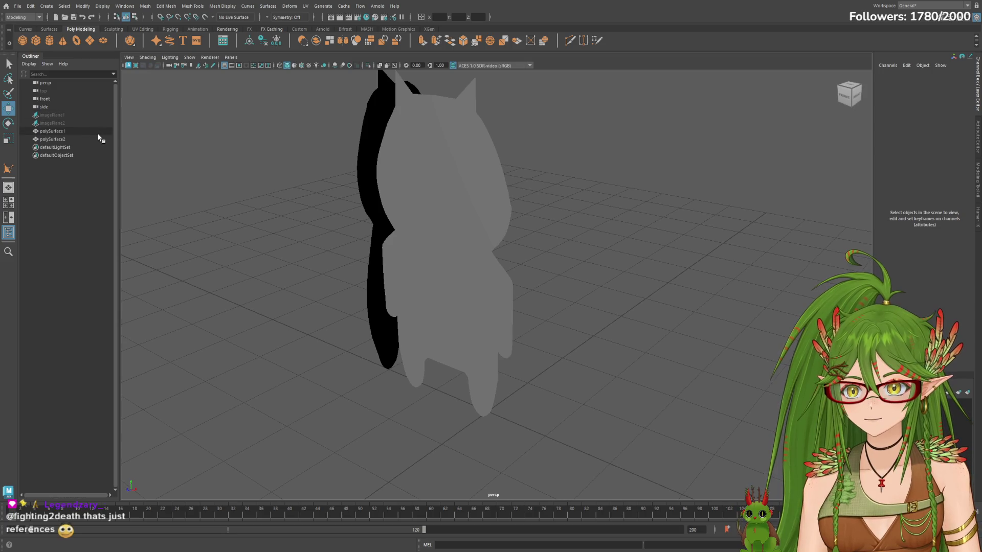
pyautogui.click(64, 132)
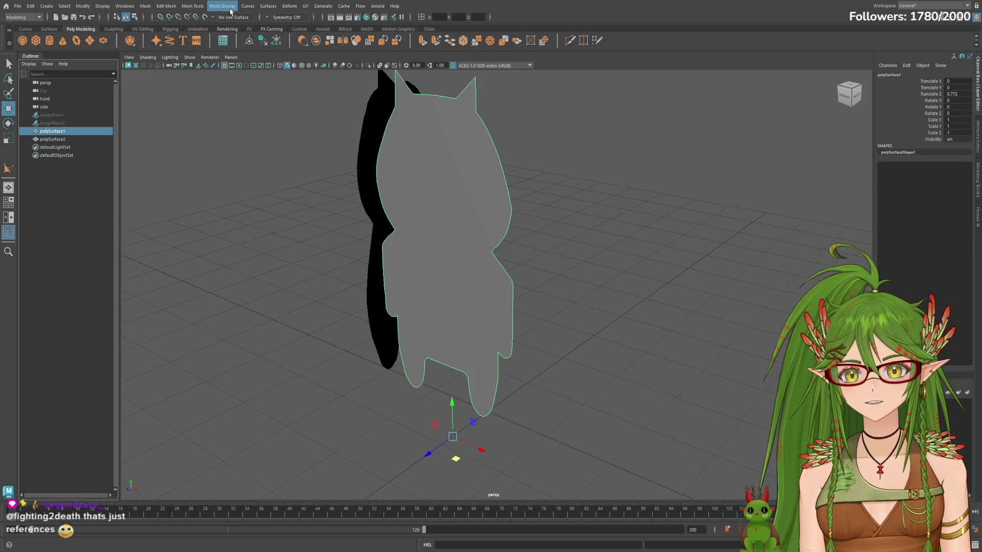
pyautogui.press('y')
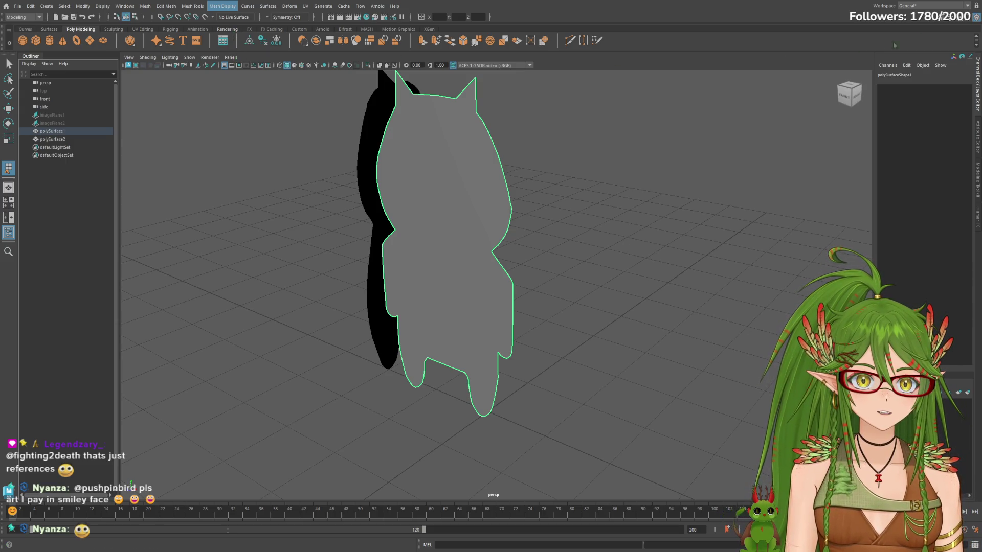
pyautogui.doubleClick(911, 75)
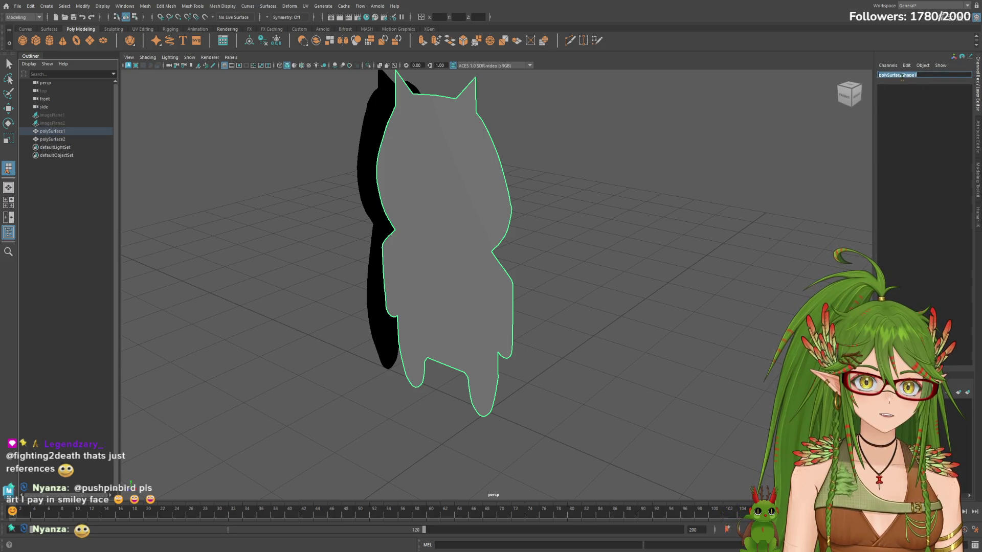
pyautogui.click(440, 156)
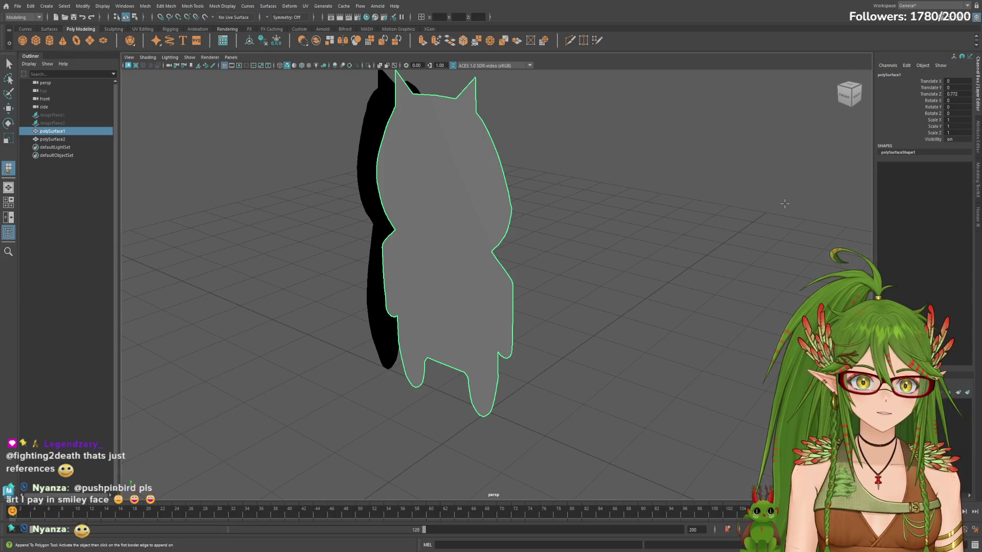
pyautogui.keyDown('alt'); pyautogui.moveTo(784, 203); pyautogui.dragTo(593, 192); pyautogui.keyUp('alt')
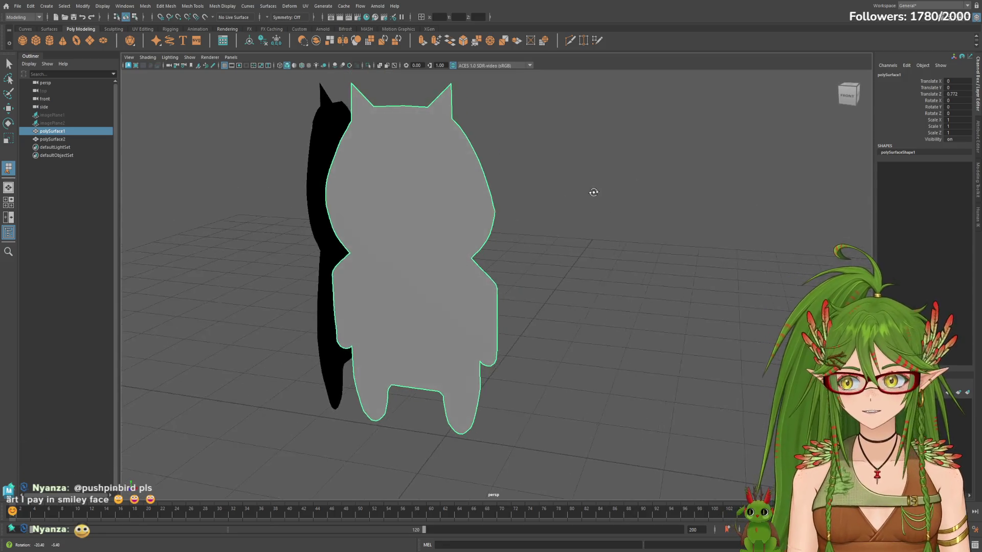
pyautogui.scroll(1, 594, 192)
pyautogui.scroll(2, 542, 213)
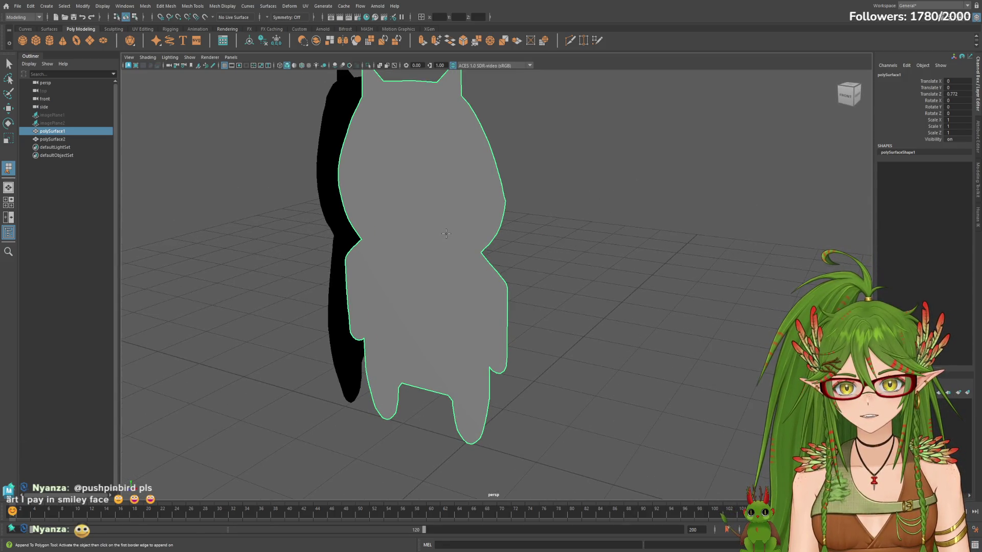
pyautogui.click(417, 206)
pyautogui.moveTo(511, 223)
pyautogui.keyDown('alt'); pyautogui.mouseDown()
pyautogui.moveTo(568, 231)
pyautogui.moveTo(519, 240)
pyautogui.mouseUp(); pyautogui.keyUp('alt')
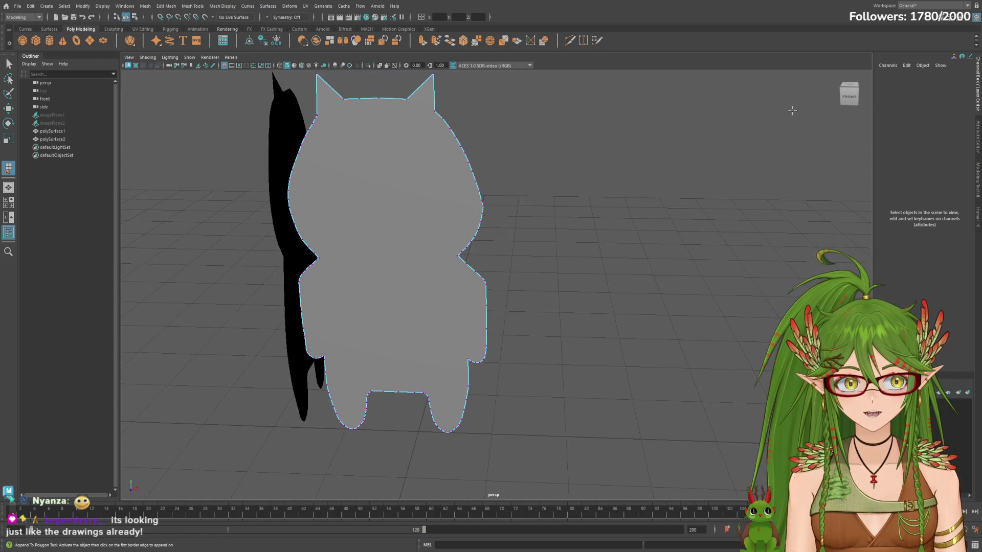
pyautogui.click(77, 131)
pyautogui.click(77, 140)
pyautogui.click(77, 139)
pyautogui.click(77, 139)
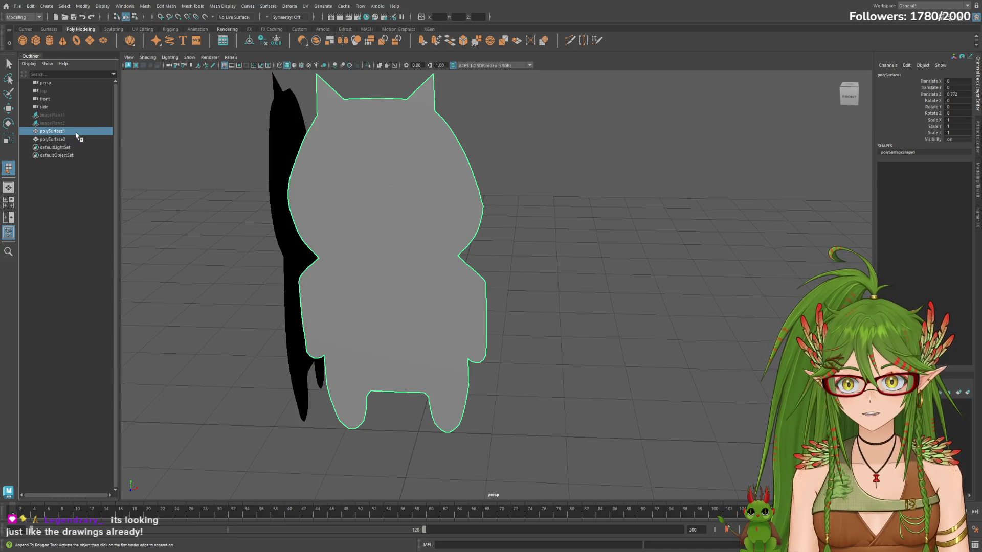
pyautogui.moveTo(509, 140)
pyautogui.keyDown('alt'); pyautogui.mouseDown()
pyautogui.moveTo(501, 148)
pyautogui.moveTo(497, 131)
pyautogui.mouseUp(); pyautogui.keyUp('alt')
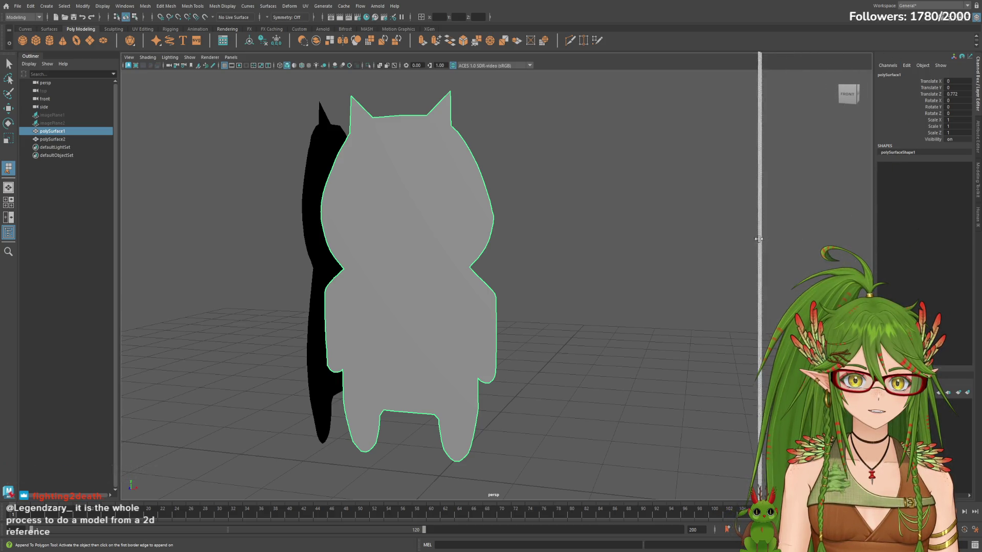
pyautogui.moveTo(874, 238); pyautogui.dragTo(845, 238)
pyautogui.hotkey('ctrl', 'z')
pyautogui.hotkey('shift', 'z')
pyautogui.hotkey('ctrl', 'z')
pyautogui.hotkey('ctrl', 'z')
pyautogui.hotkey('ctrl', 'z')
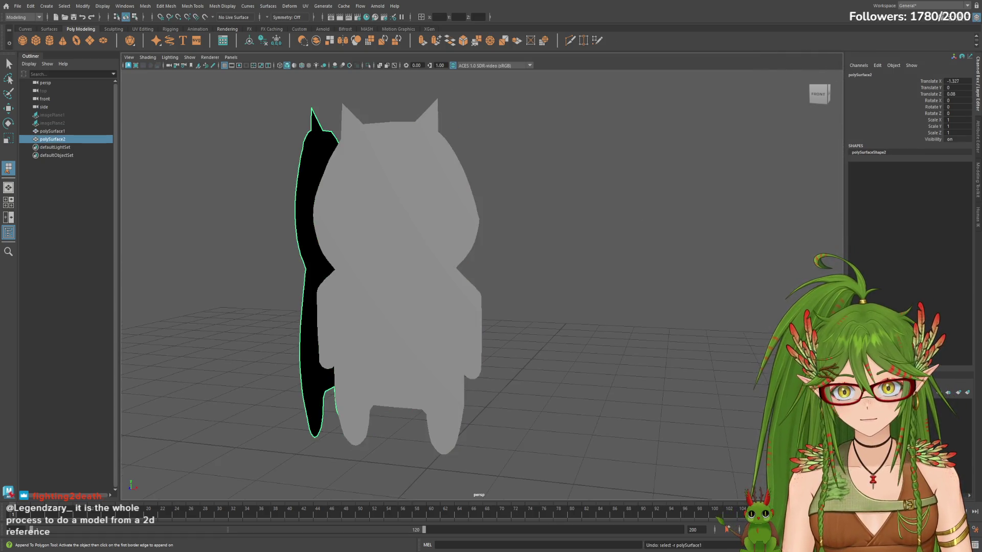
pyautogui.hotkey('ctrl', 'z')
pyautogui.hotkey('ctrl', 'z')
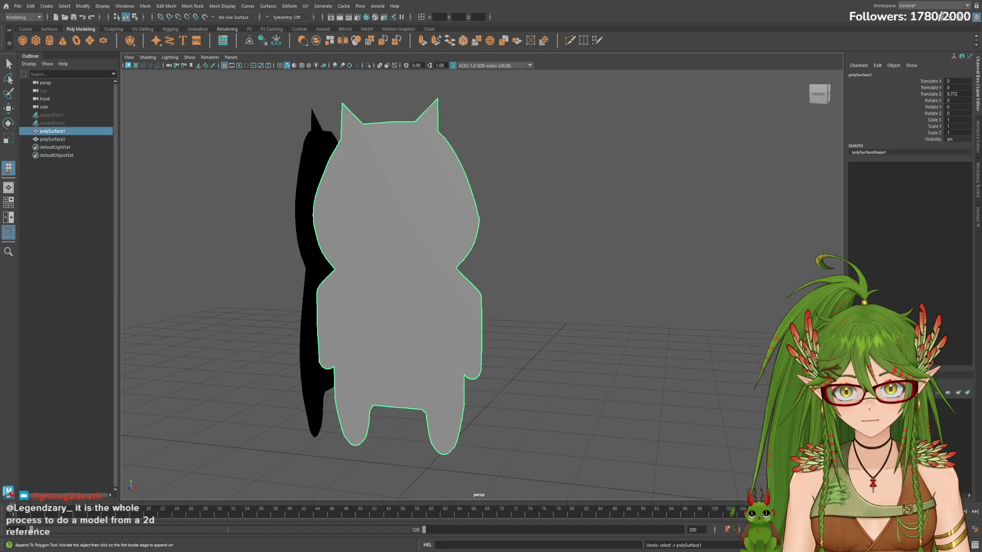
pyautogui.hotkey('ctrl', 'z')
pyautogui.hotkey('shift', 'z')
pyautogui.hotkey('shift', 'z')
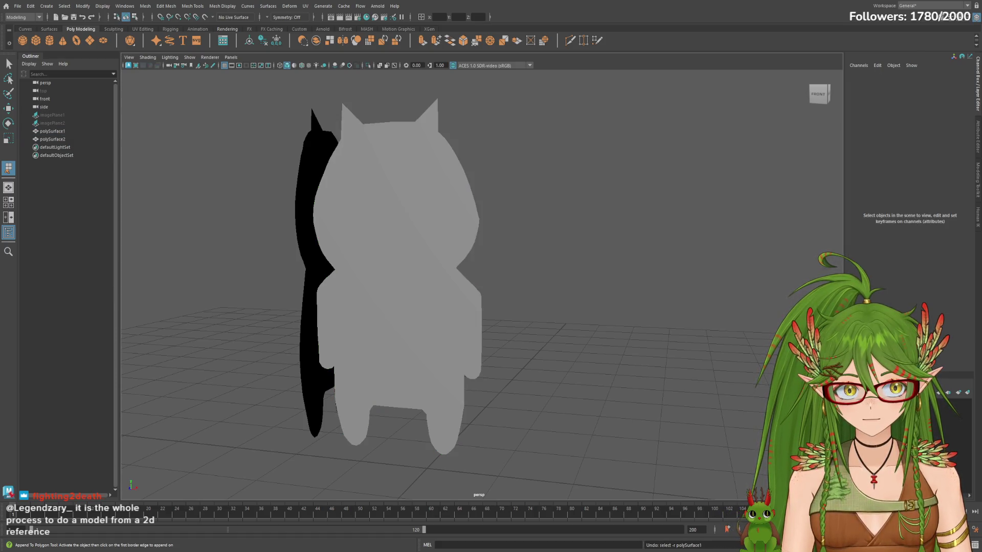
pyautogui.hotkey('ctrl', 'z')
pyautogui.hotkey('ctrl', 'z')
pyautogui.hotkey('ctrl', 'z')
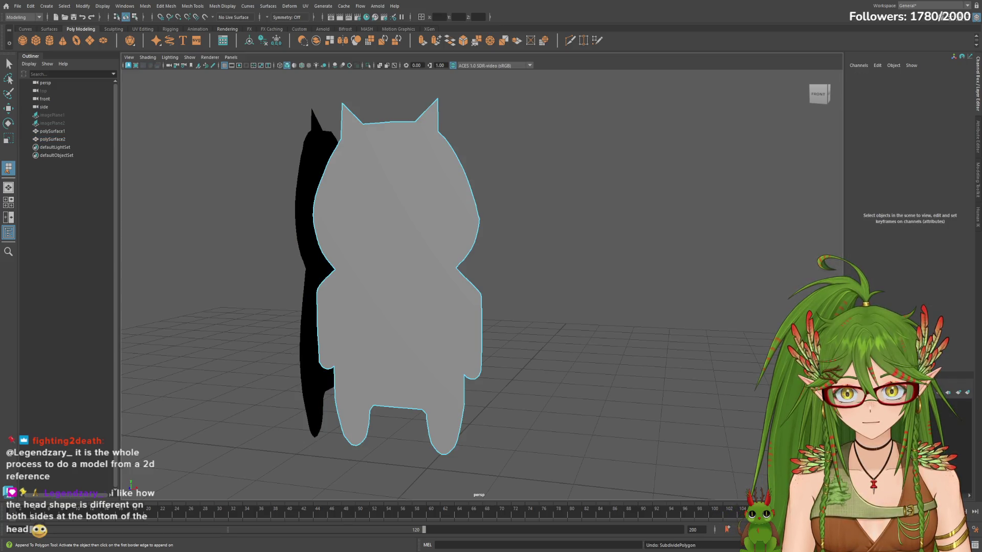
pyautogui.hotkey('ctrl', 'z')
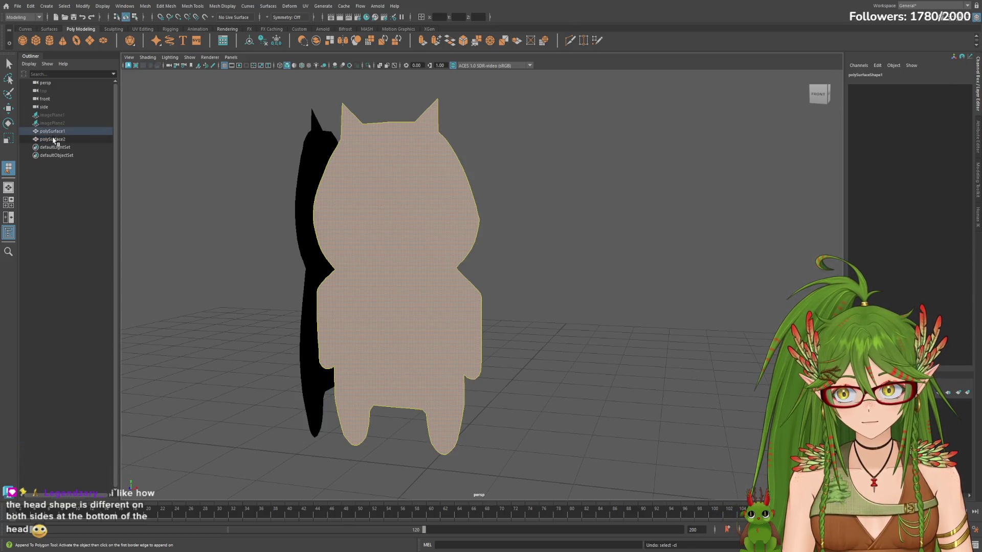
pyautogui.hotkey('ctrl', 'z')
pyautogui.hotkey('ctrl', 'z')
pyautogui.hotkey('ctrl', 'z')
pyautogui.hotkey('ctrl', 'z')
pyautogui.click(61, 140)
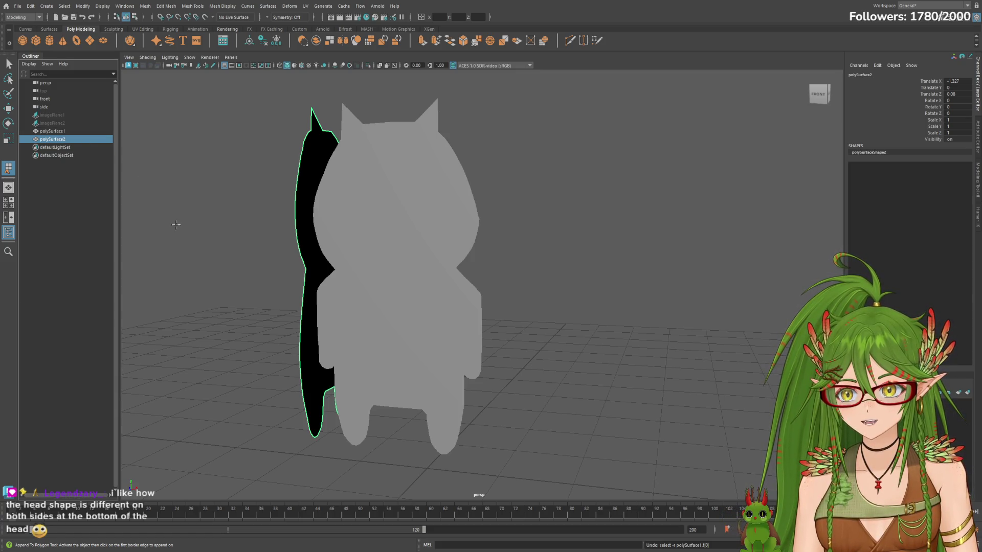
pyautogui.keyDown('alt'); pyautogui.moveTo(174, 223); pyautogui.dragTo(328, 249); pyautogui.keyUp('alt')
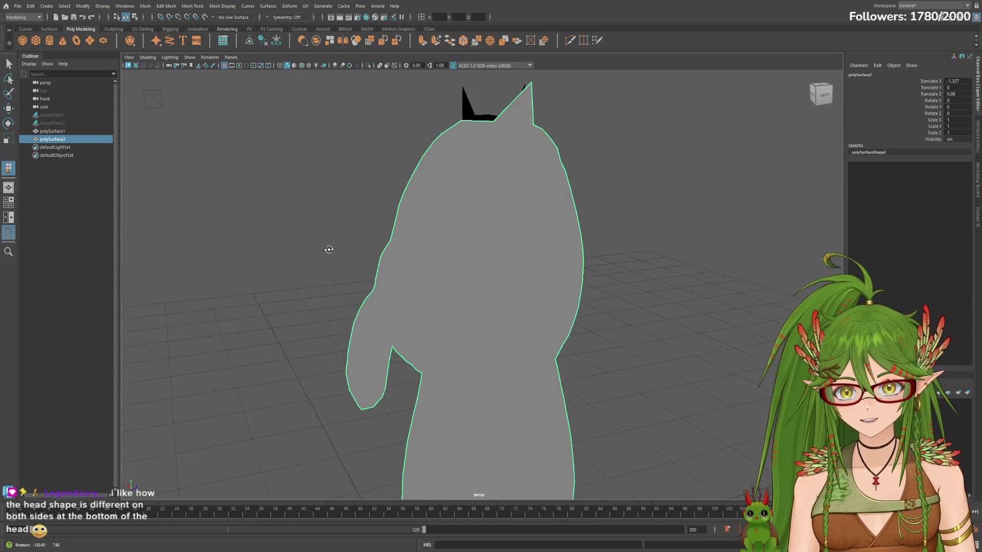
pyautogui.keyDown('alt'); pyautogui.moveTo(328, 249); pyautogui.dragTo(220, 244); pyautogui.keyUp('alt')
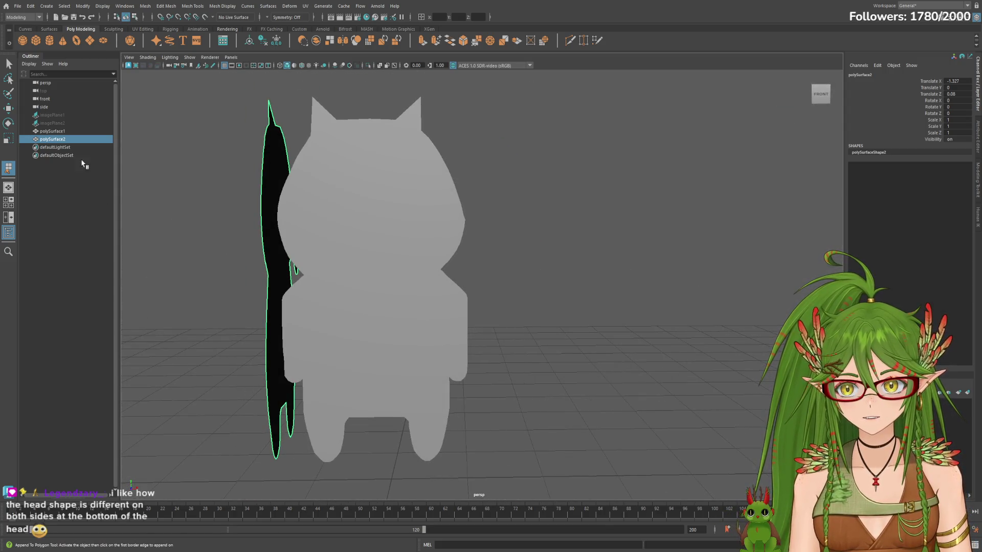
pyautogui.click(68, 132)
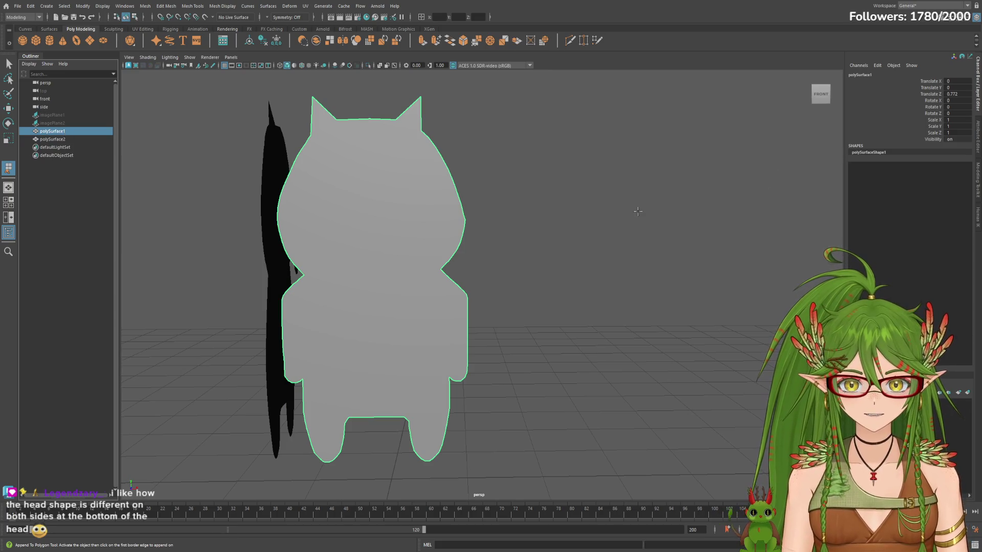
pyautogui.keyDown('alt'); pyautogui.moveTo(587, 226); pyautogui.dragTo(631, 204); pyautogui.keyUp('alt')
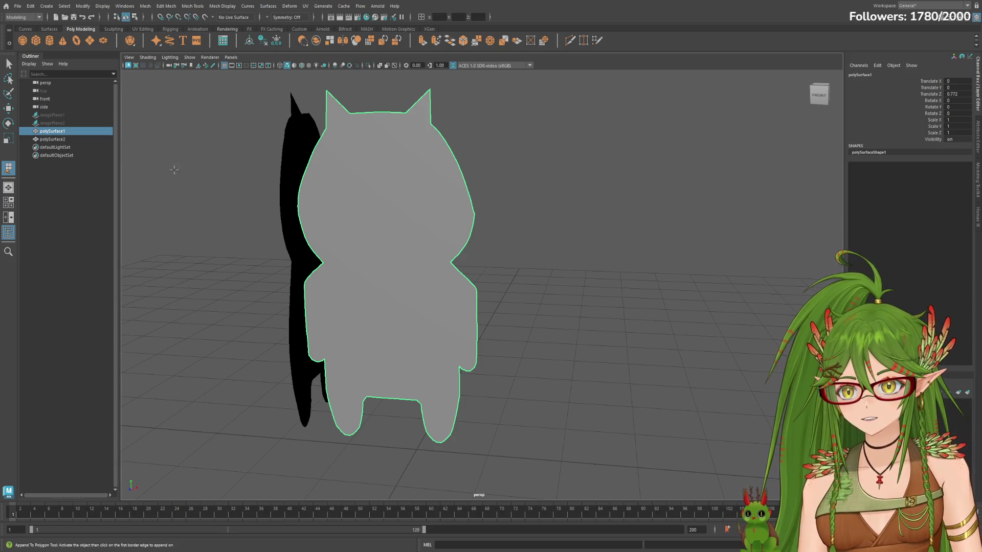
# Step: Start Append to Polygon on polySurface1 from border edges on the cat's head
pyautogui.click(48, 131)
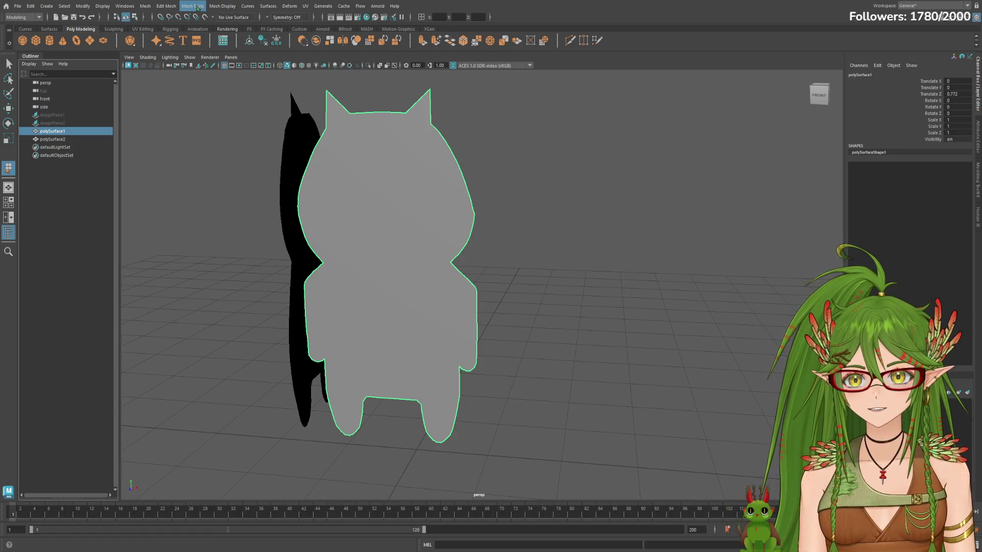
pyautogui.click(211, 46)
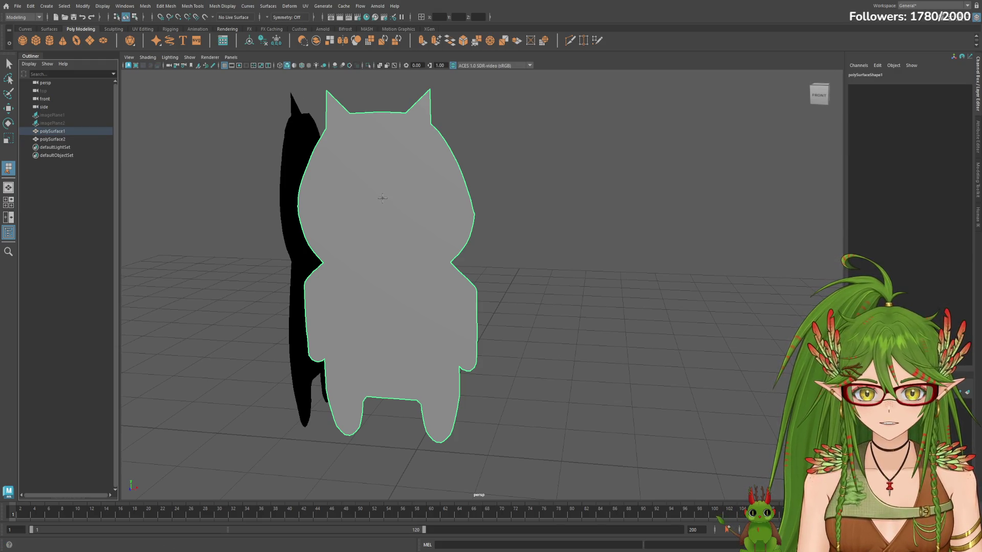
pyautogui.click(388, 115)
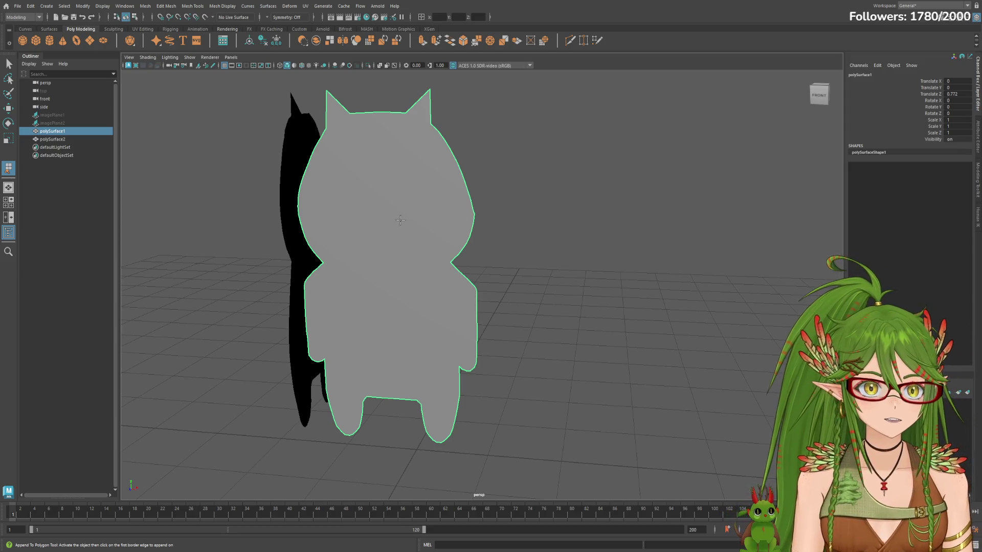
pyautogui.moveTo(390, 102)
pyautogui.mouseDown()
pyautogui.moveTo(407, 137)
pyautogui.moveTo(403, 120)
pyautogui.mouseUp()
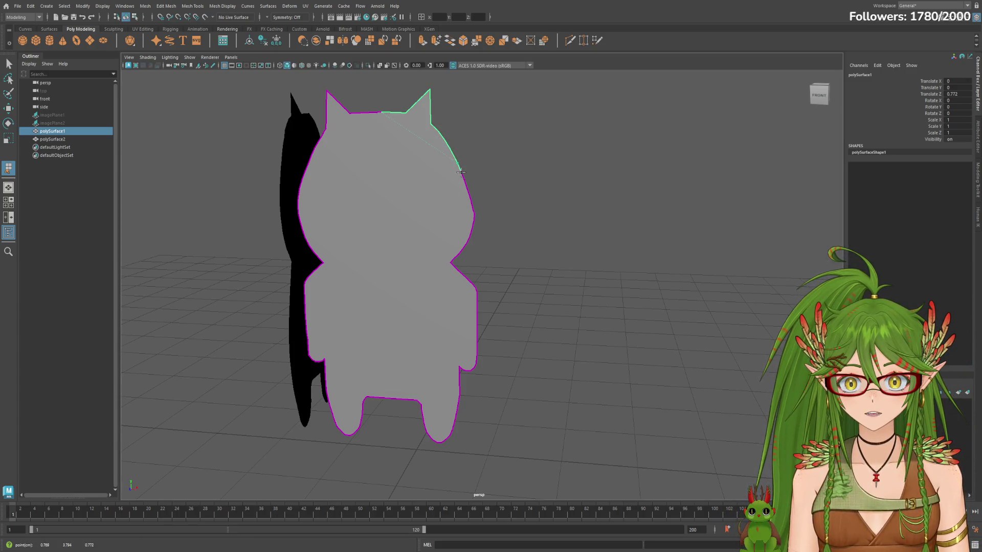
# Step: Trace the appended face down the right side, undo one point, and finish it as polyAppend1
pyautogui.moveTo(471, 207); pyautogui.dragTo(482, 299)
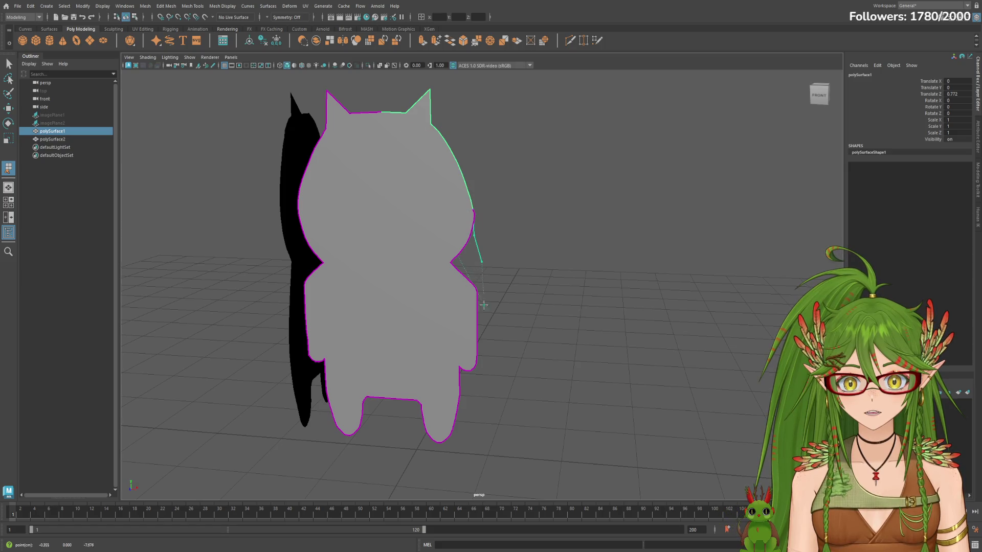
pyautogui.moveTo(457, 437); pyautogui.dragTo(468, 247)
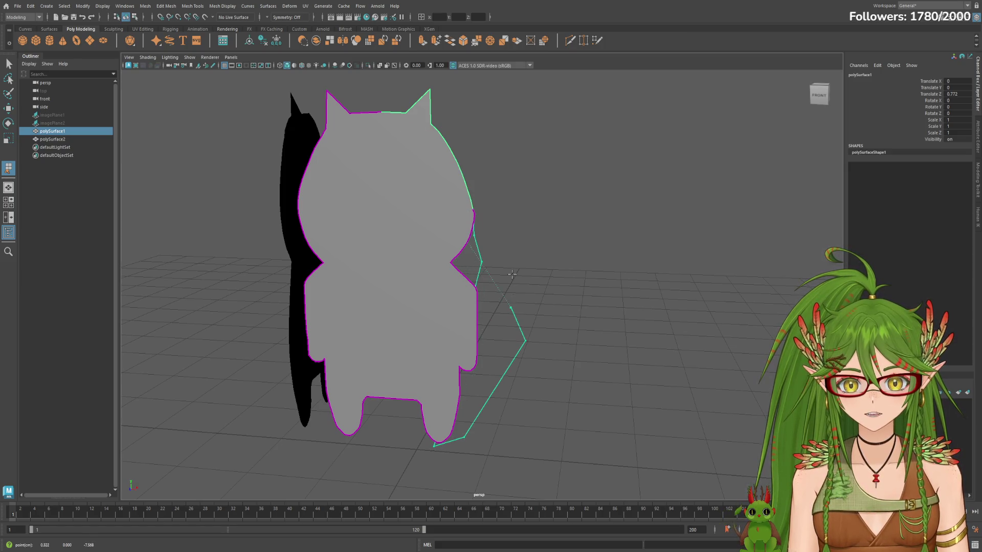
pyautogui.hotkey('ctrl', 'z')
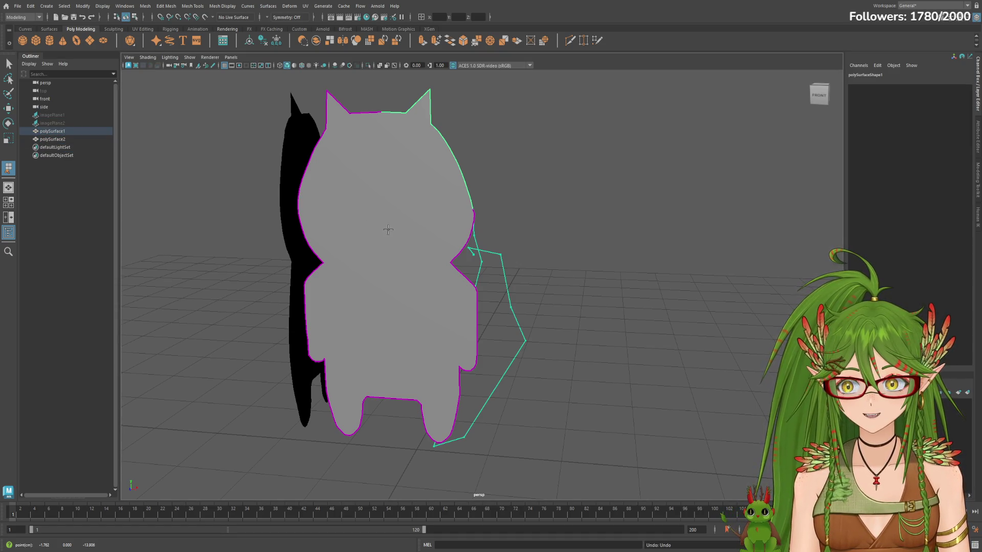
pyautogui.press('Return')
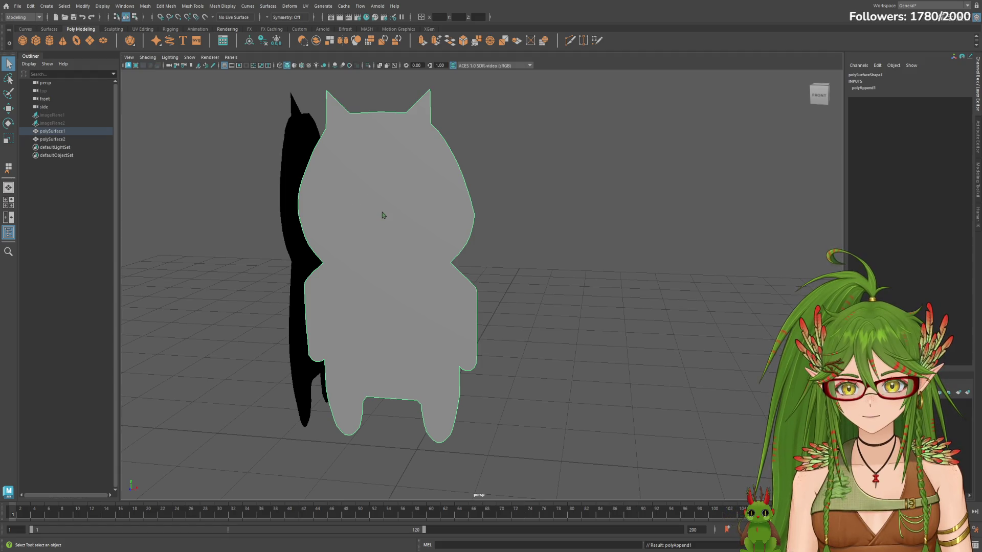
# Step: Try the move and rotate tools on the cat mesh, undoing the trial rotation and reframing the view
pyautogui.keyDown('alt'); pyautogui.moveTo(615, 273); pyautogui.dragTo(542, 274); pyautogui.keyUp('alt')
pyautogui.click(565, 245)
pyautogui.press('w')
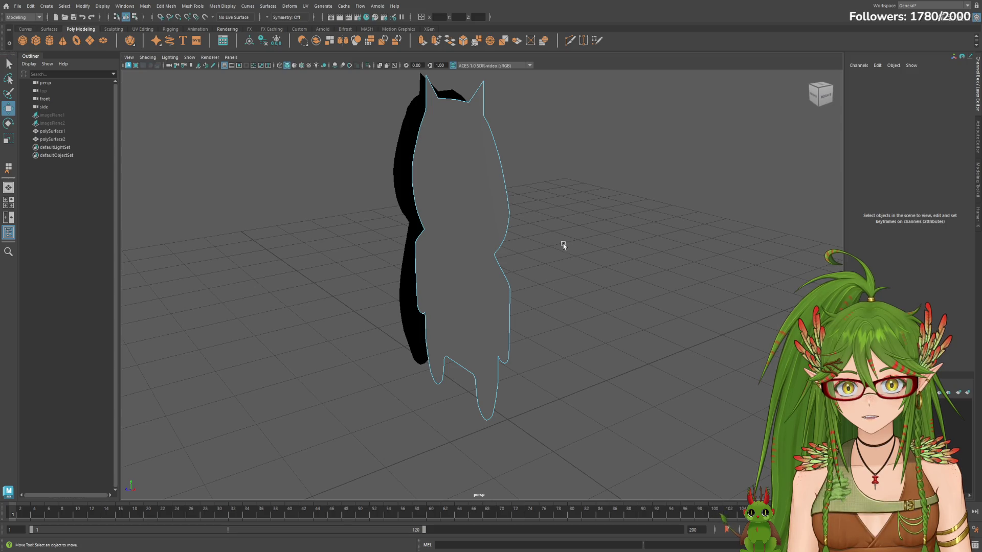
pyautogui.click(508, 248)
pyautogui.press('e')
pyautogui.moveTo(475, 255)
pyautogui.mouseDown()
pyautogui.moveTo(416, 274)
pyautogui.moveTo(612, 255)
pyautogui.mouseUp()
pyautogui.hotkey('ctrl', 'z')
pyautogui.click(386, 201)
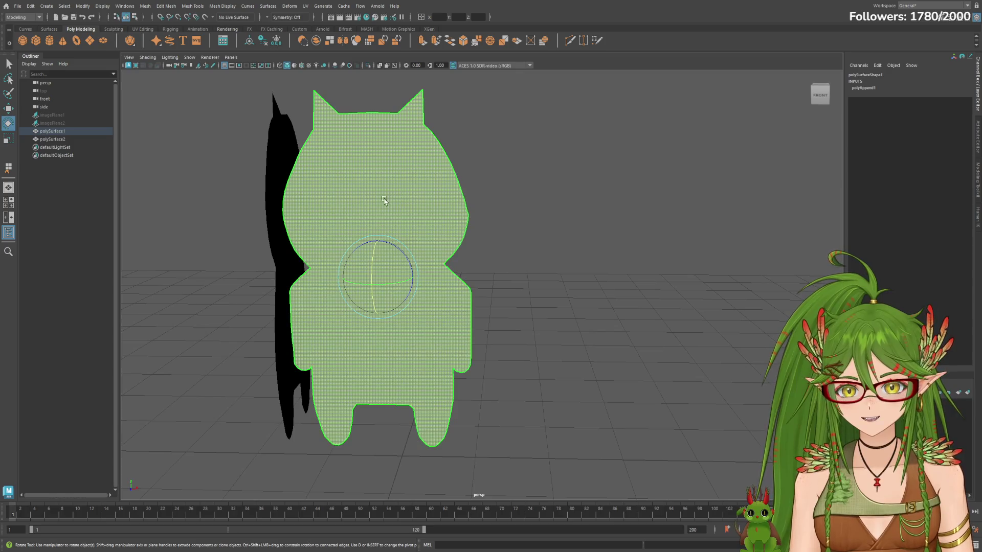
pyautogui.hotkey('ctrl', 'z')
pyautogui.moveTo(382, 191)
pyautogui.keyDown('alt'); pyautogui.mouseDown()
pyautogui.moveTo(488, 246)
pyautogui.moveTo(427, 237)
pyautogui.moveTo(406, 246)
pyautogui.moveTo(553, 242)
pyautogui.mouseUp(); pyautogui.keyUp('alt')
pyautogui.click(483, 250)
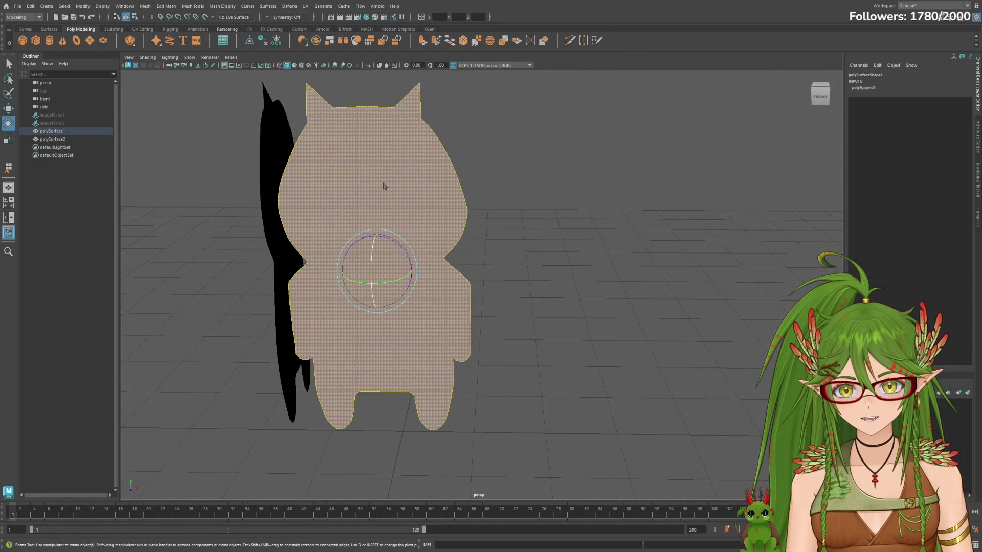
pyautogui.hotkey('ctrl', 'z')
pyautogui.keyDown('alt'); pyautogui.moveTo(463, 205); pyautogui.dragTo(585, 204, button='right'); pyautogui.keyUp('alt')
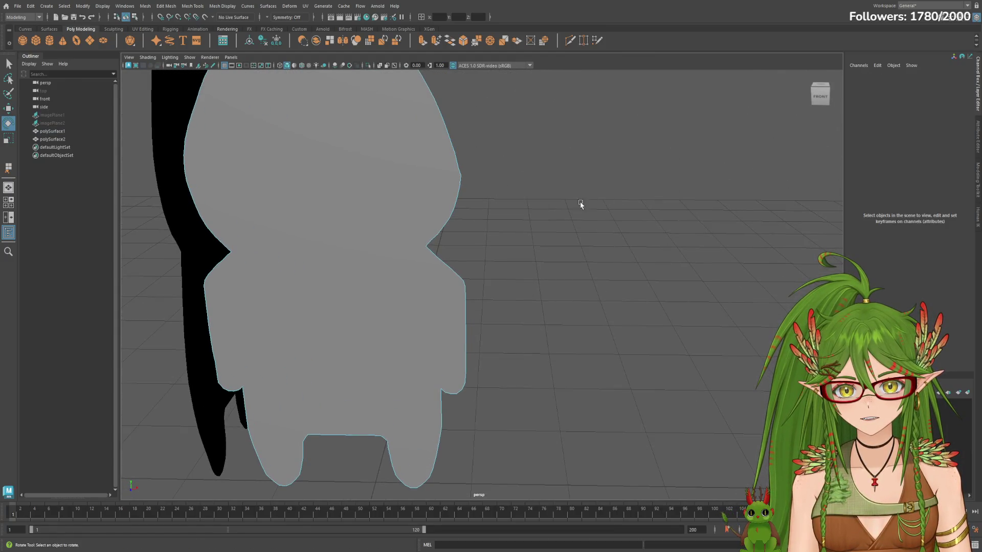
pyautogui.keyDown('alt'); pyautogui.moveTo(586, 204); pyautogui.dragTo(652, 234, button='middle'); pyautogui.keyUp('alt')
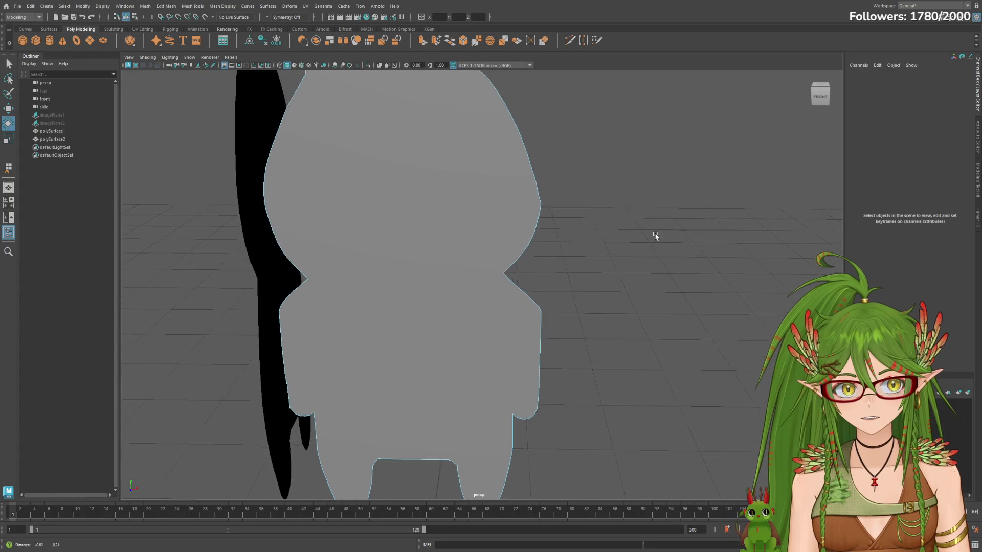
# Step: Select polySurface1, review its polyAppend1 settings, and switch it to vertex editing
pyautogui.click(74, 132)
pyautogui.click(77, 154)
pyautogui.click(62, 139)
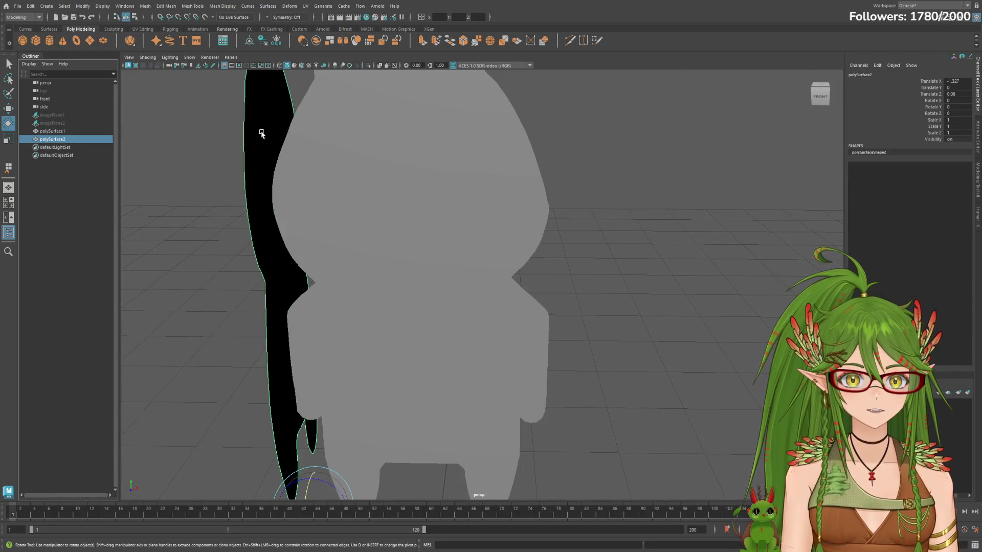
pyautogui.click(64, 132)
pyautogui.click(871, 165)
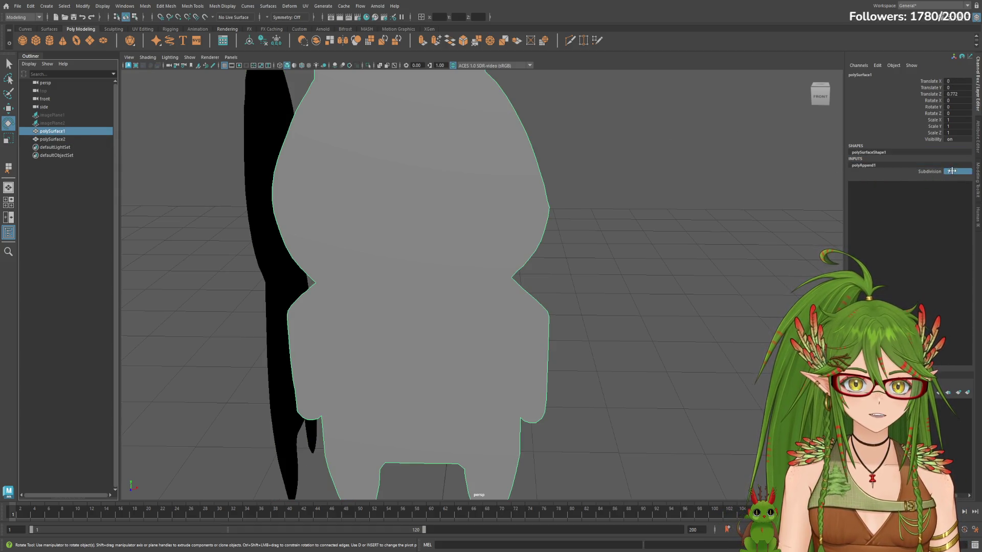
pyautogui.press('F9')
pyautogui.keyDown('alt'); pyautogui.moveTo(649, 204); pyautogui.dragTo(601, 213); pyautogui.keyUp('alt')
pyautogui.keyDown('alt'); pyautogui.moveTo(600, 213); pyautogui.dragTo(519, 212, button='right'); pyautogui.keyUp('alt')
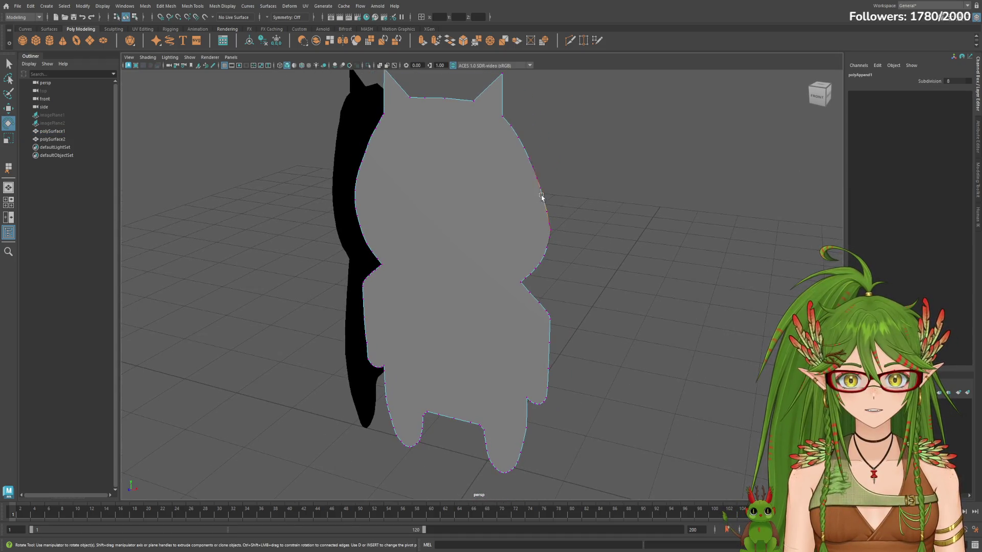
# Step: Leave Multi-Cut, select both silhouettes as objects, and undo the history deletion
pyautogui.click(570, 44)
pyautogui.press('q')
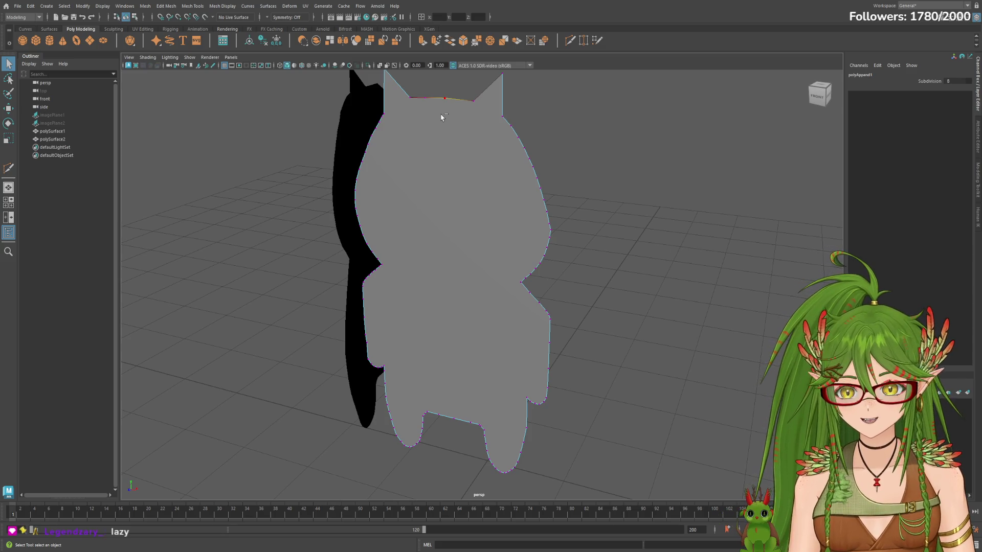
pyautogui.press('F8')
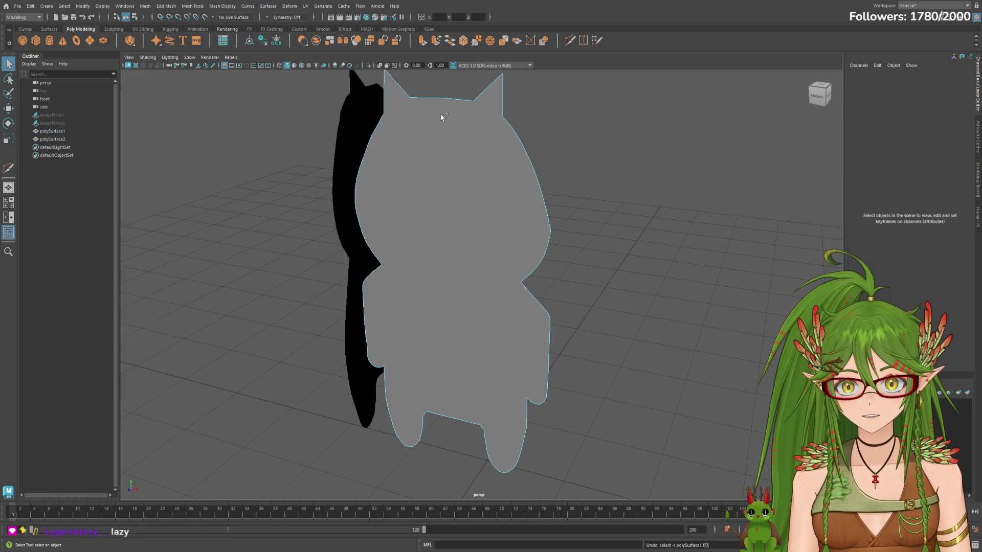
pyautogui.press('q')
pyautogui.click(441, 116)
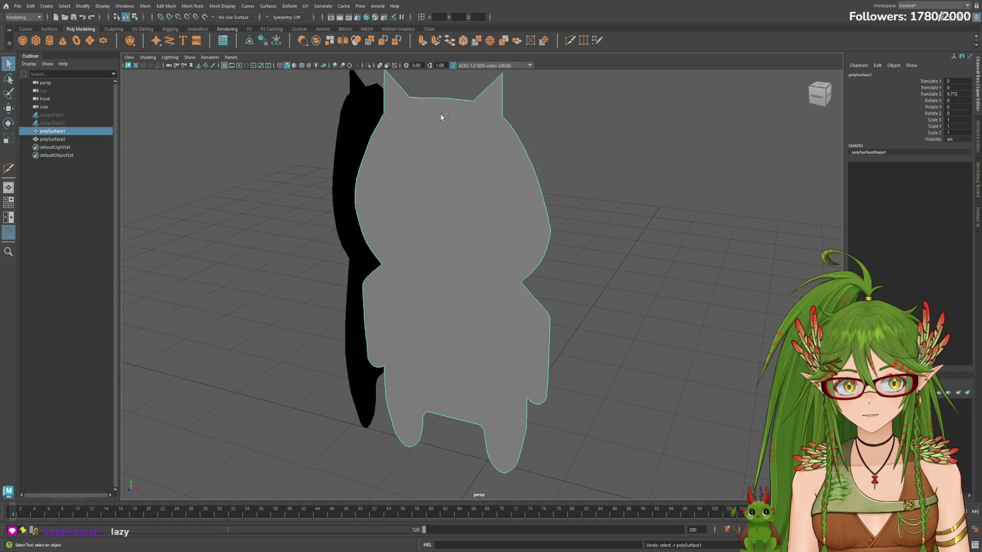
pyautogui.click(441, 117)
pyautogui.hotkey('ctrl', 'z')
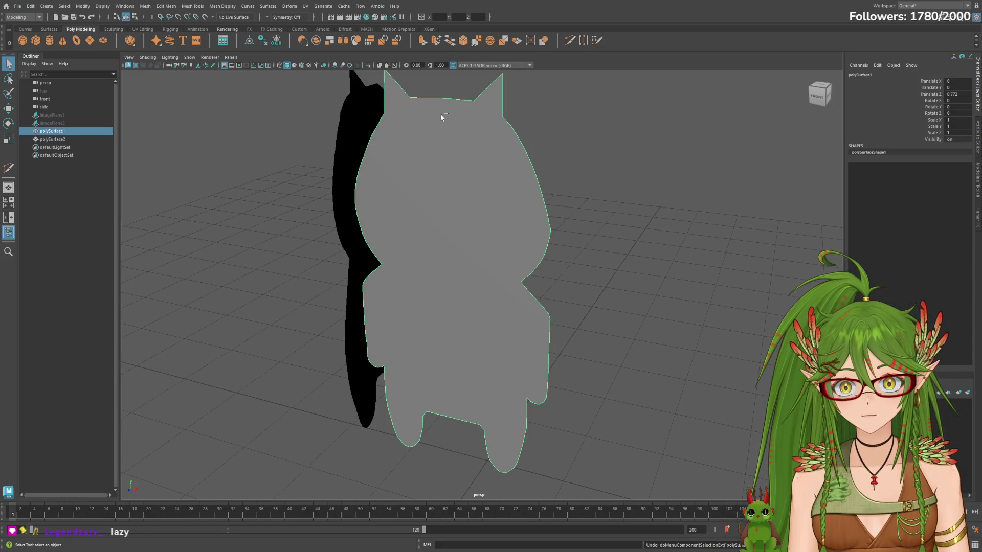
pyautogui.click(441, 117)
pyautogui.hotkey('ctrl', 'z')
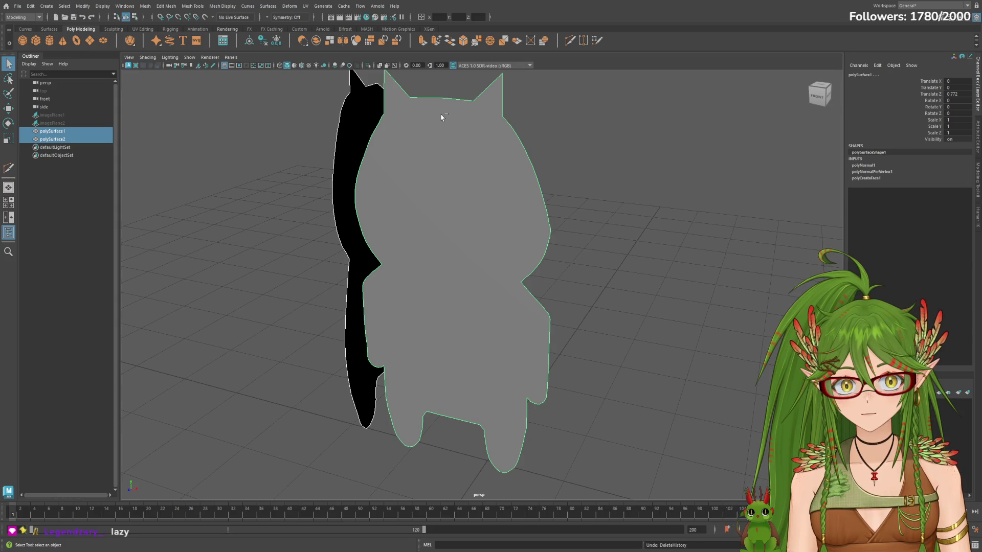
# Step: Set polyCreateFace1 Subdivision to 6 and glance at the polyNormal1 settings
pyautogui.click(877, 178)
pyautogui.click(951, 184)
pyautogui.write('6')
pyautogui.press('Return')
pyautogui.moveTo(679, 201)
pyautogui.keyDown('alt'); pyautogui.mouseDown()
pyautogui.moveTo(696, 223)
pyautogui.moveTo(701, 215)
pyautogui.mouseUp(); pyautogui.keyUp('alt')
pyautogui.click(862, 165)
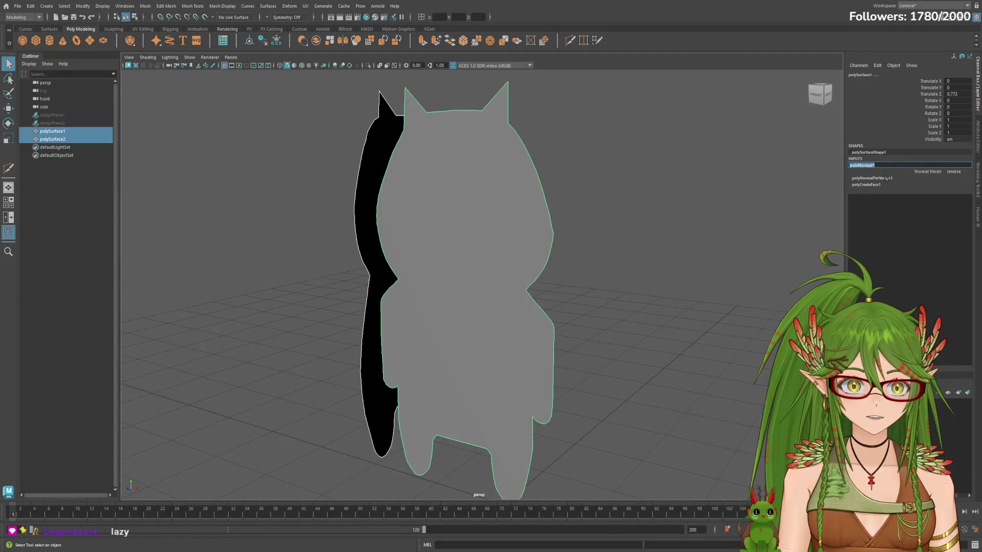
pyautogui.click(872, 141)
pyautogui.moveTo(643, 232)
pyautogui.keyDown('alt'); pyautogui.mouseDown()
pyautogui.moveTo(546, 264)
pyautogui.moveTo(483, 263)
pyautogui.moveTo(625, 274)
pyautogui.mouseUp(); pyautogui.keyUp('alt')
pyautogui.moveTo(679, 263)
pyautogui.keyDown('alt'); pyautogui.mouseDown()
pyautogui.moveTo(668, 285)
pyautogui.moveTo(230, 266)
pyautogui.moveTo(565, 273)
pyautogui.moveTo(526, 248)
pyautogui.mouseUp(); pyautogui.keyUp('alt')
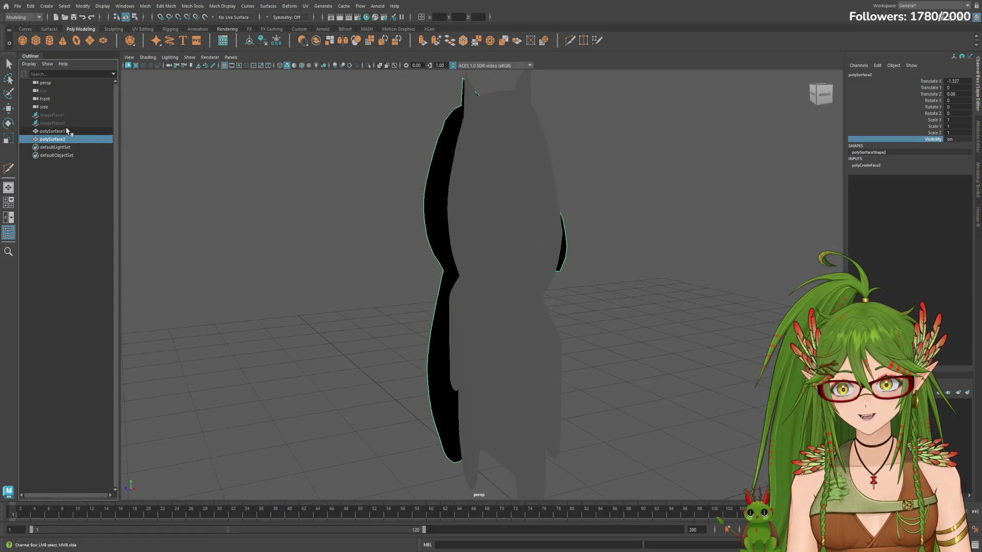
# Step: Select polySurface1, orbit to a front view, and apply Mesh > Smooth to its flat face
pyautogui.click(53, 131)
pyautogui.moveTo(649, 204)
pyautogui.keyDown('alt'); pyautogui.mouseDown()
pyautogui.moveTo(708, 245)
pyautogui.moveTo(752, 259)
pyautogui.mouseUp(); pyautogui.keyUp('alt')
pyautogui.press('q')
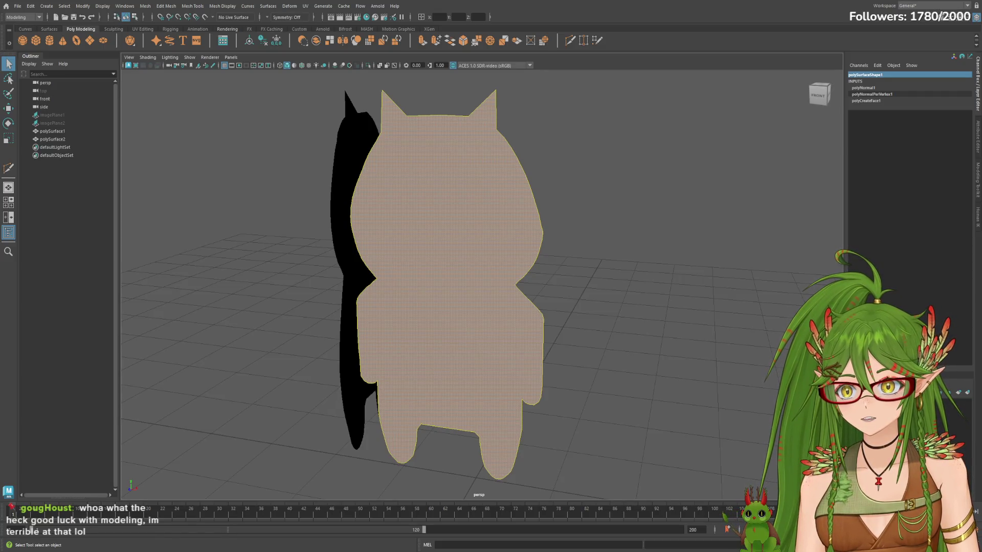
pyautogui.click(74, 131)
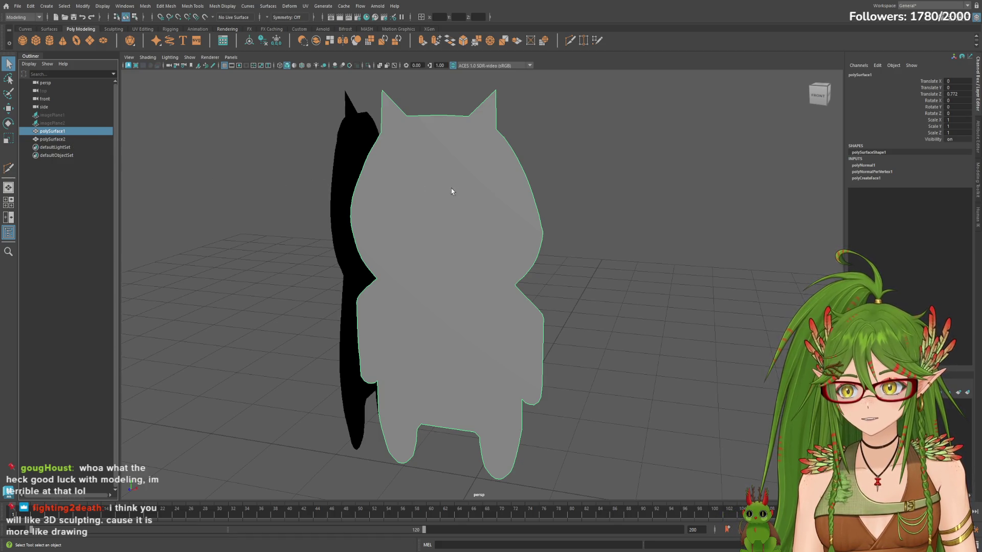
pyautogui.keyDown('alt'); pyautogui.moveTo(449, 191); pyautogui.dragTo(563, 191); pyautogui.keyUp('alt')
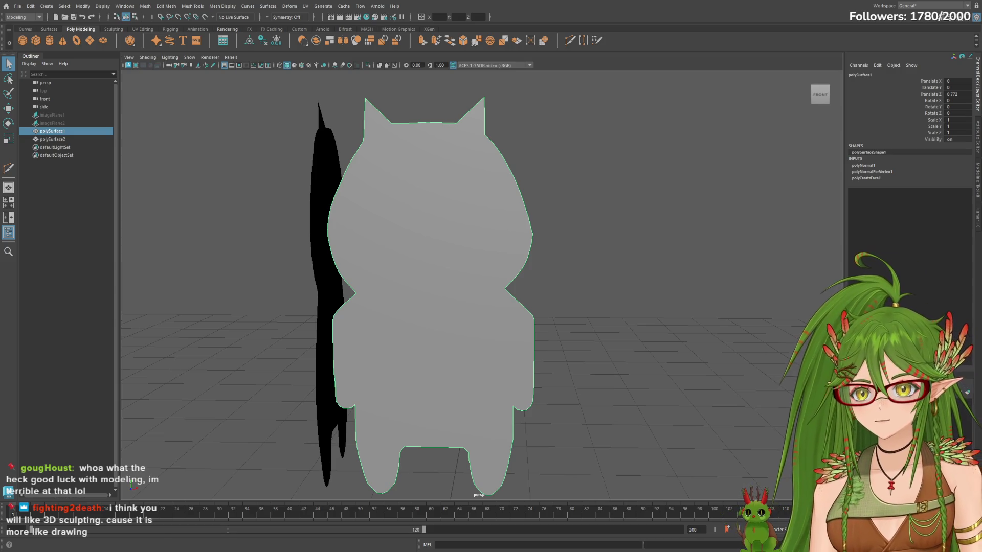
pyautogui.click(144, 6)
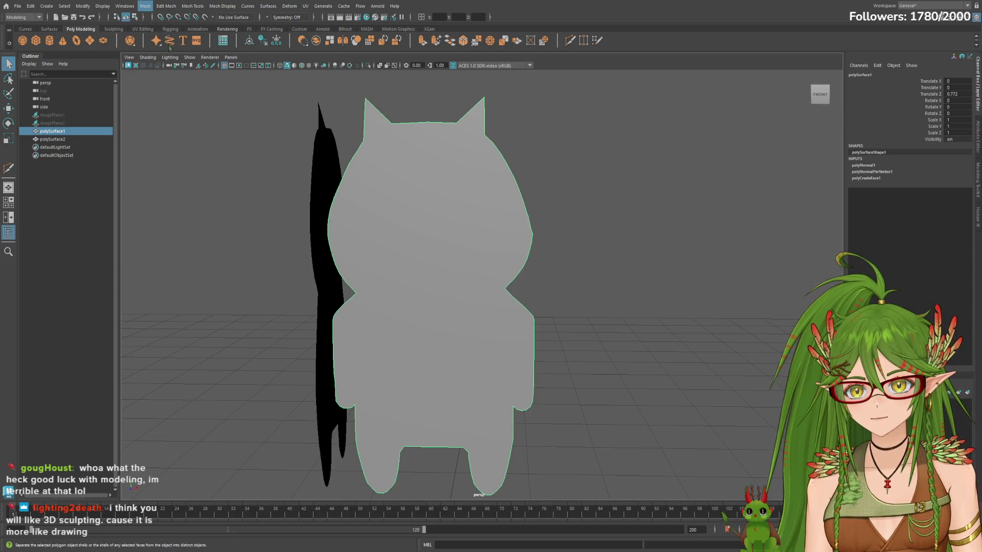
pyautogui.press('Escape')
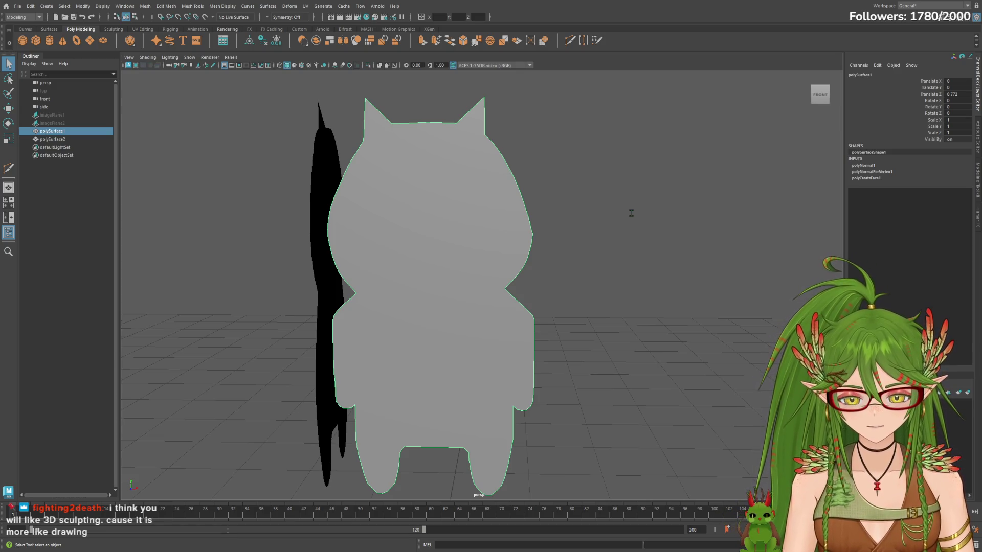
pyautogui.moveTo(516, 336)
pyautogui.keyDown('alt'); pyautogui.mouseDown()
pyautogui.moveTo(634, 363)
pyautogui.moveTo(644, 308)
pyautogui.mouseUp(); pyautogui.keyUp('alt')
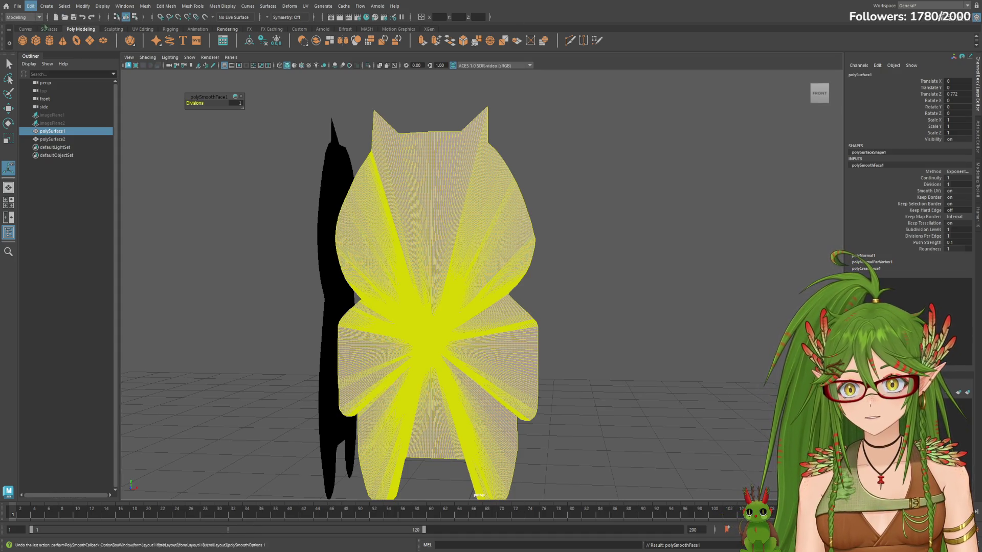
# Step: Toggle the smooth on and off to inspect the fan triangulation, ending with it undone
pyautogui.hotkey('ctrl', 'z')
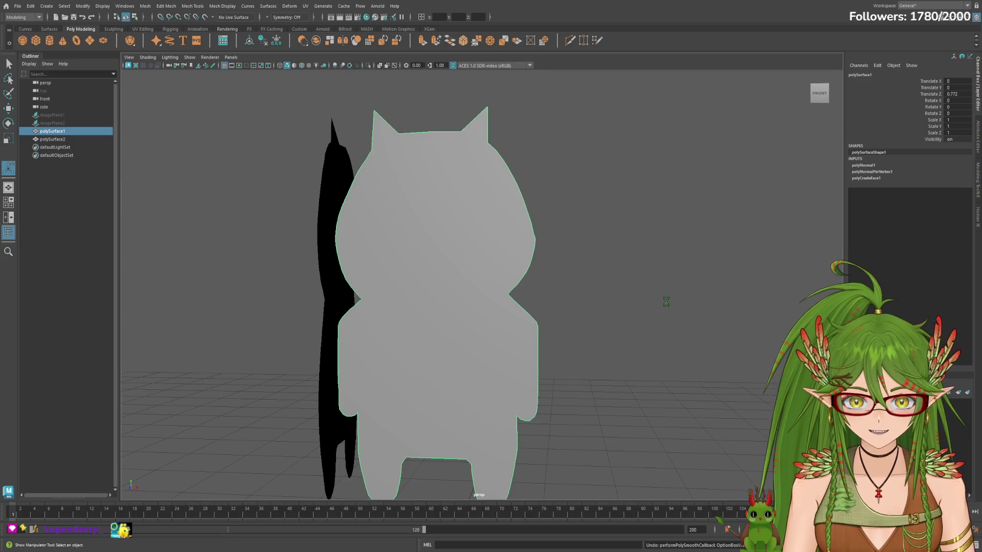
pyautogui.press('g')
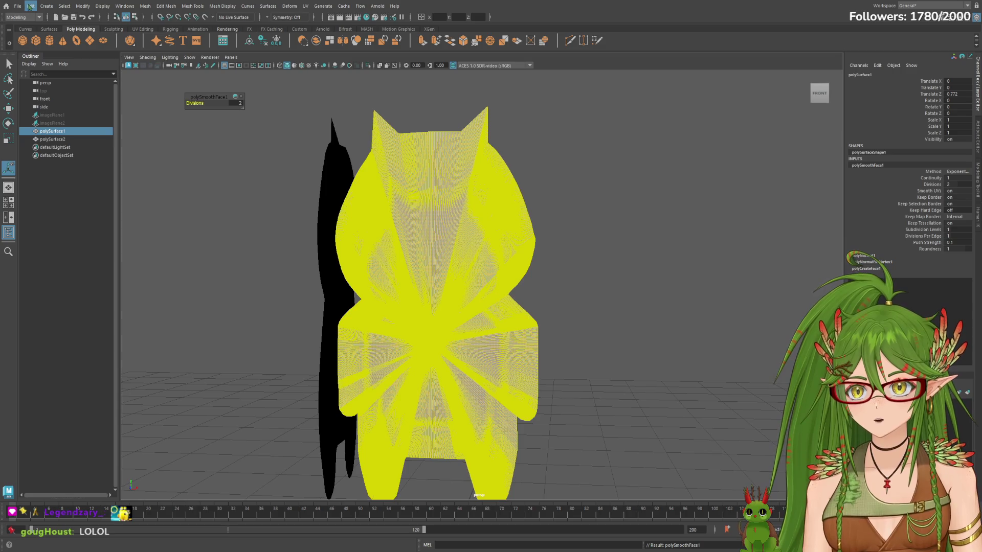
pyautogui.hotkey('ctrl', 'z')
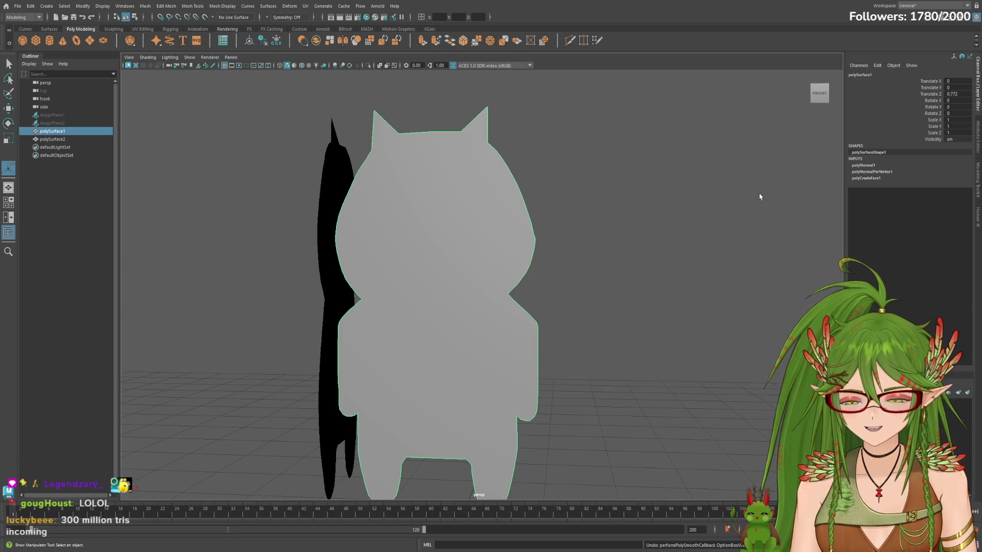
pyautogui.press('g')
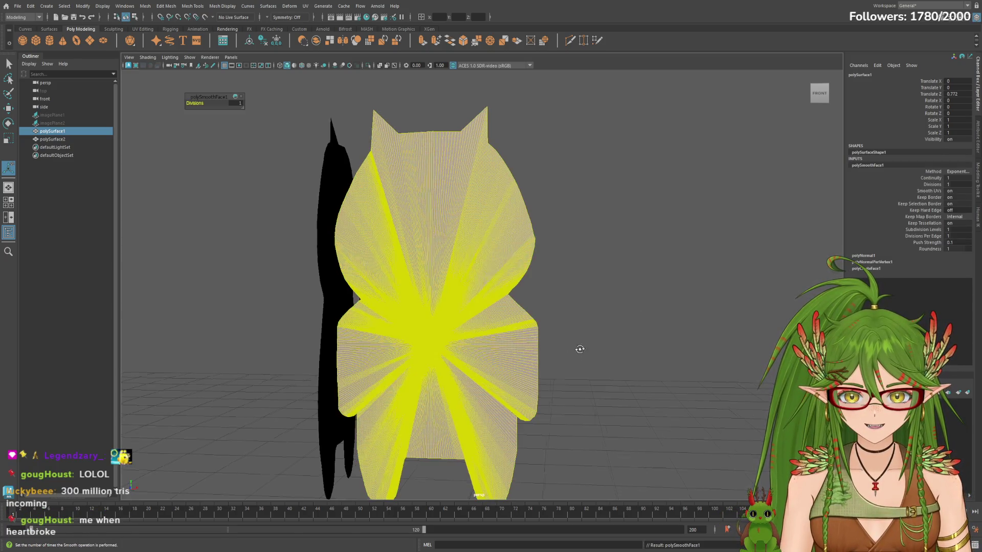
pyautogui.scroll(2, 585, 346)
pyautogui.scroll(5, 587, 347)
pyautogui.scroll(2, 625, 352)
pyautogui.scroll(2, 624, 339)
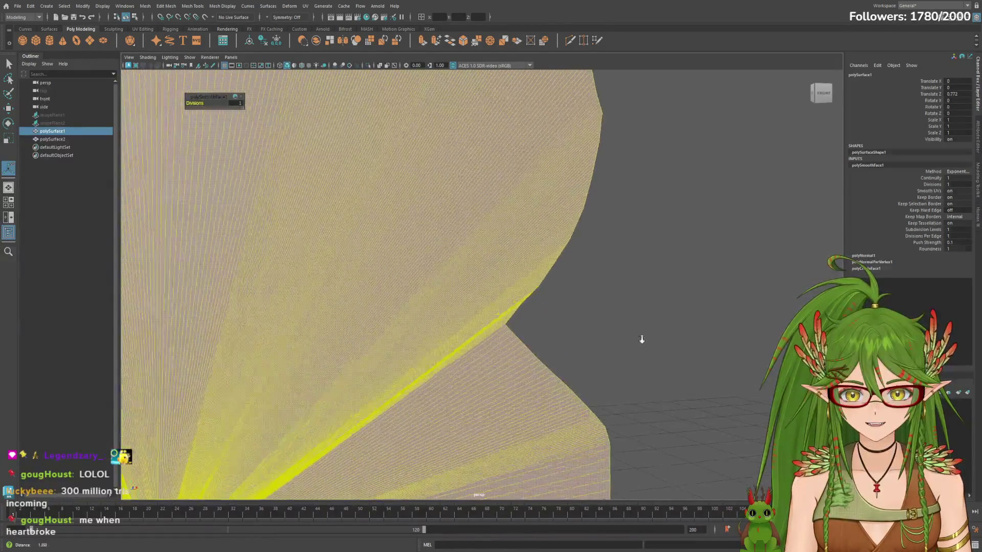
pyautogui.scroll(2, 598, 346)
pyautogui.scroll(1, 703, 353)
pyautogui.moveTo(702, 353)
pyautogui.keyDown('alt'); pyautogui.mouseDown()
pyautogui.moveTo(449, 372)
pyautogui.moveTo(739, 303)
pyautogui.mouseUp(); pyautogui.keyUp('alt')
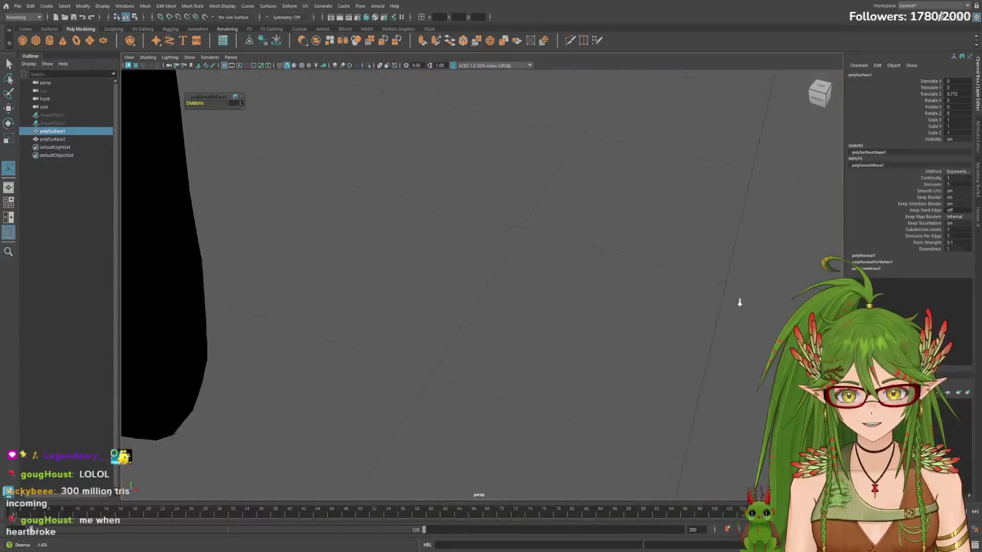
pyautogui.keyDown('alt'); pyautogui.moveTo(739, 303); pyautogui.dragTo(238, 320, button='right'); pyautogui.keyUp('alt')
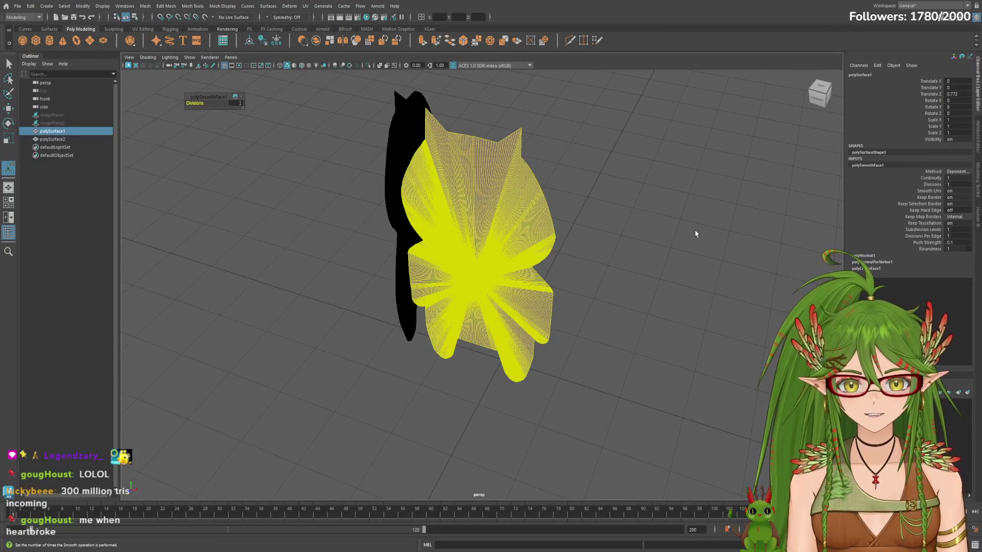
pyautogui.hotkey('ctrl', 'z')
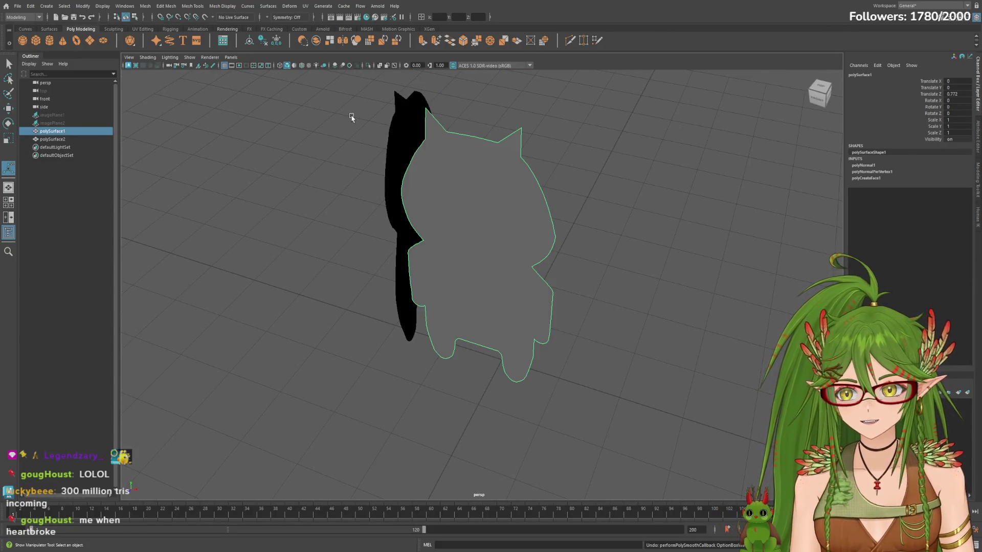
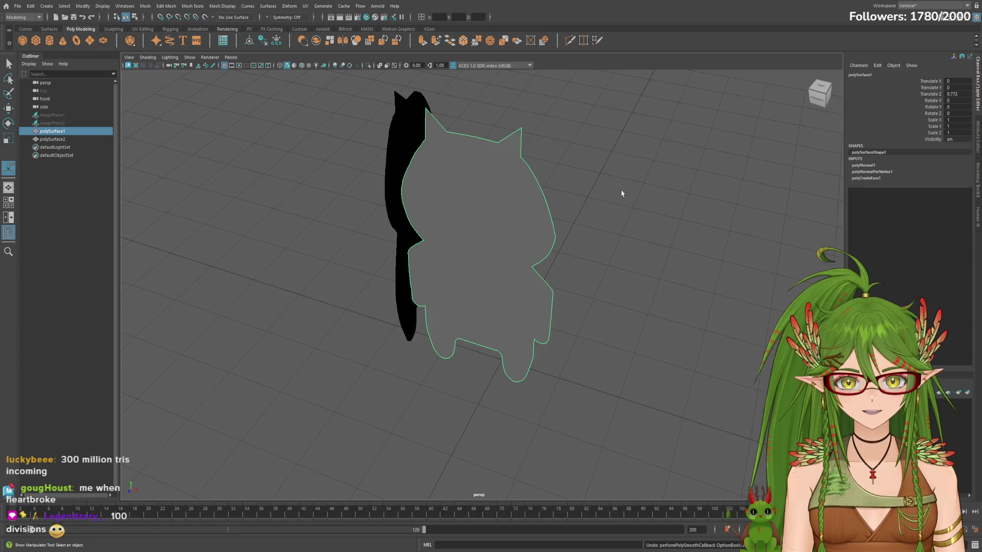
# Step: Preview the silhouette meshes smoothed and return them to unsmoothed display
pyautogui.press('g')
pyautogui.hotkey('ctrl', 'z')
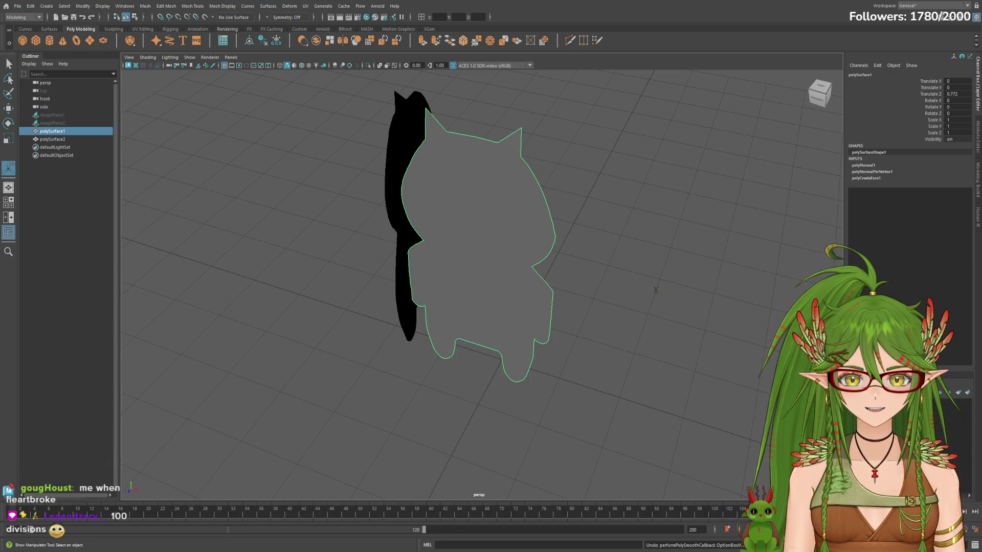
pyautogui.press('g')
pyautogui.hotkey('ctrl', 'z')
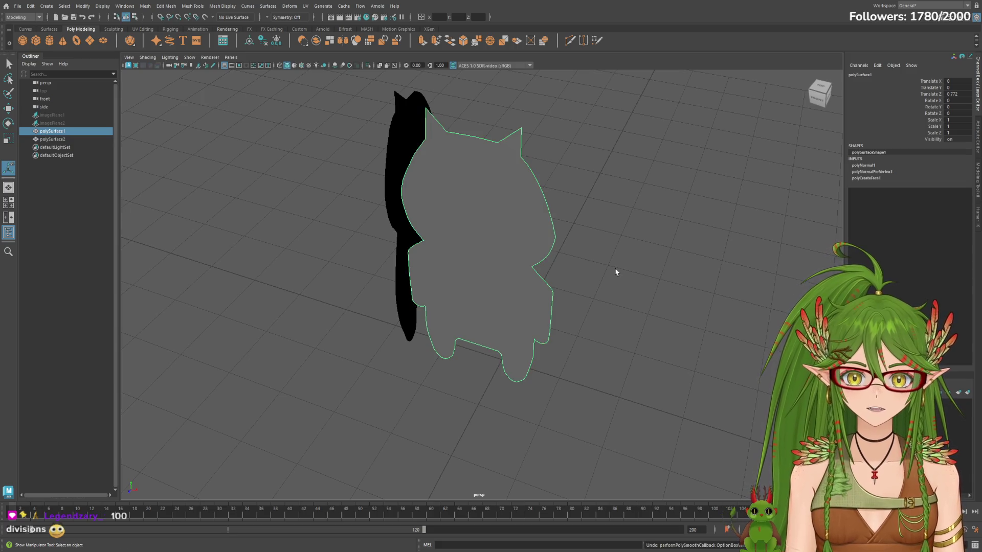
# Step: Hide the two cat silhouette meshes and select the first reference image plane
pyautogui.keyDown('shift'); pyautogui.click(54, 139); pyautogui.keyUp('shift')
pyautogui.hotkey('ctrl', 'h')
pyautogui.click(48, 115)
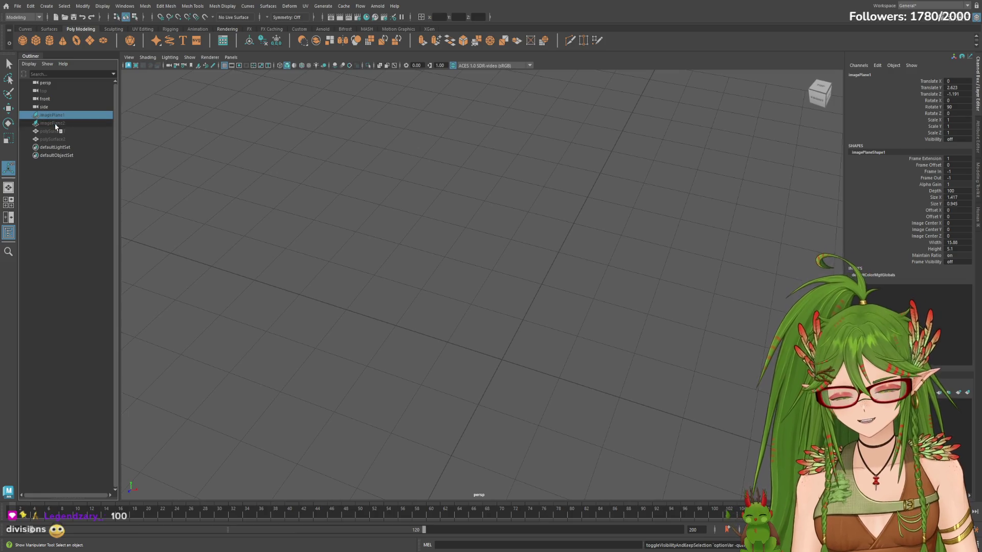
# Step: Unhide both reference image planes, frame them and orbit to face them
pyautogui.keyDown('shift'); pyautogui.click(52, 123); pyautogui.keyUp('shift')
pyautogui.hotkey('shift', 'h')
pyautogui.press('f')
pyautogui.keyDown('alt'); pyautogui.moveTo(431, 397); pyautogui.dragTo(331, 383); pyautogui.keyUp('alt')
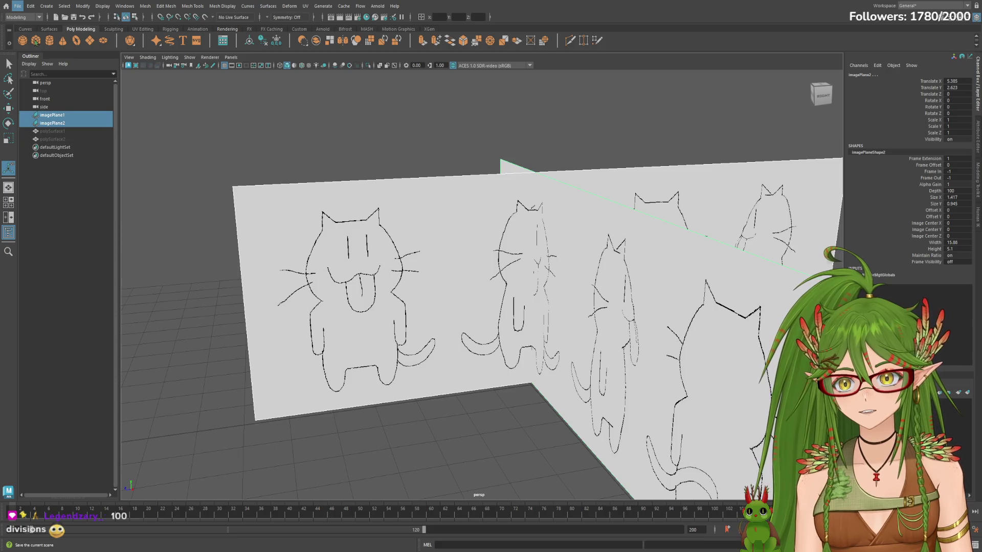
pyautogui.press('q')
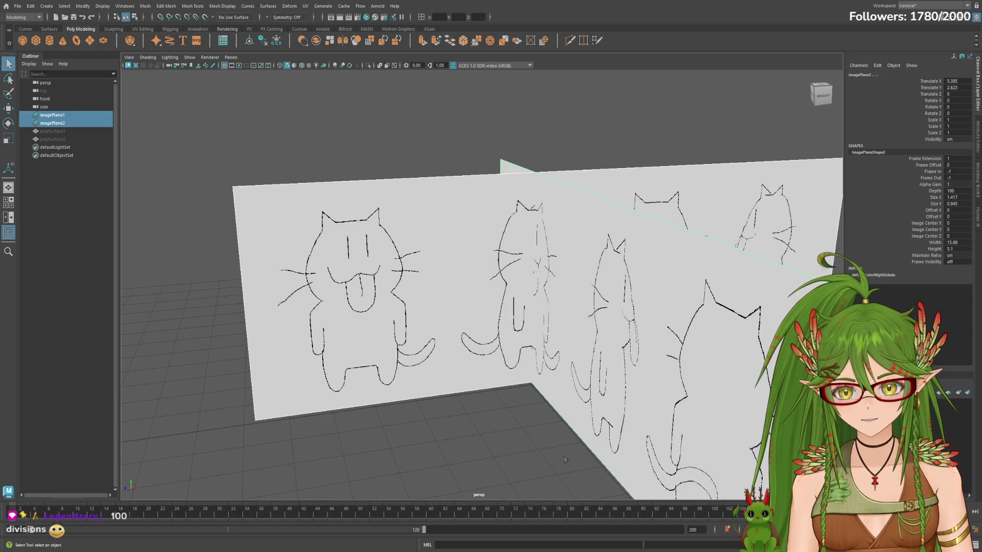
pyautogui.press('t')
pyautogui.scroll(-1, 615, 371)
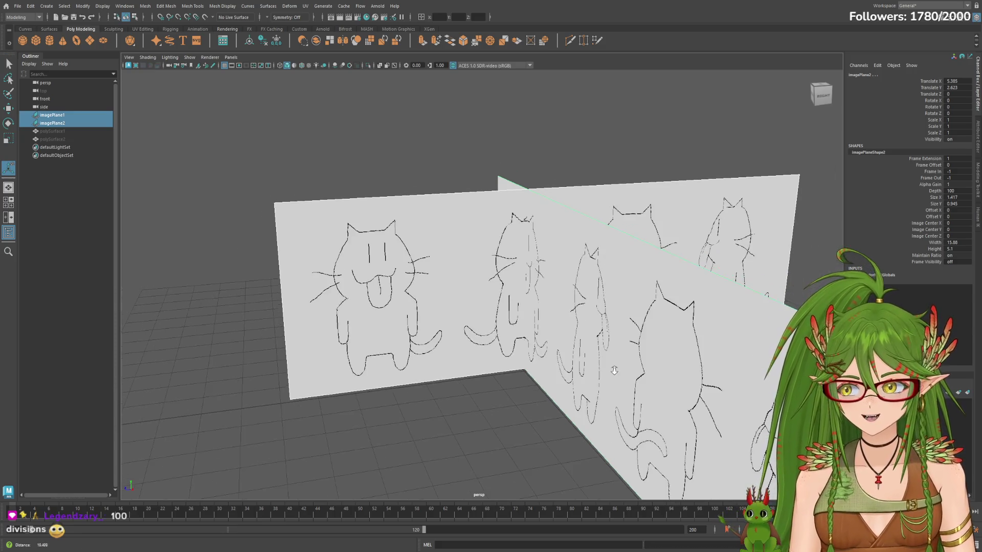
pyautogui.keyDown('alt'); pyautogui.moveTo(664, 343); pyautogui.dragTo(453, 337); pyautogui.keyUp('alt')
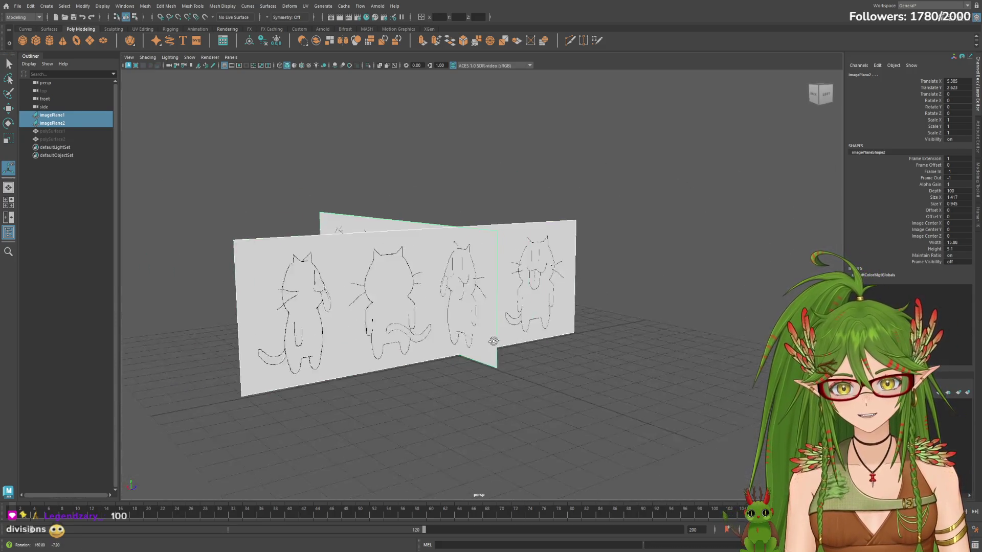
# Step: Switch through the four-view layout into a maximized front view
pyautogui.click(695, 384)
pyautogui.press('space')
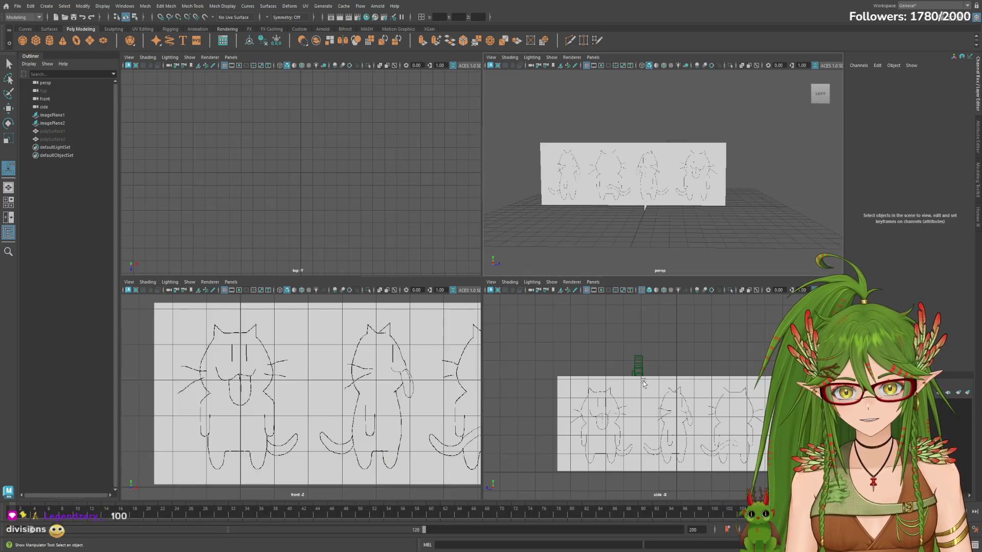
pyautogui.click(365, 344)
pyautogui.press('space')
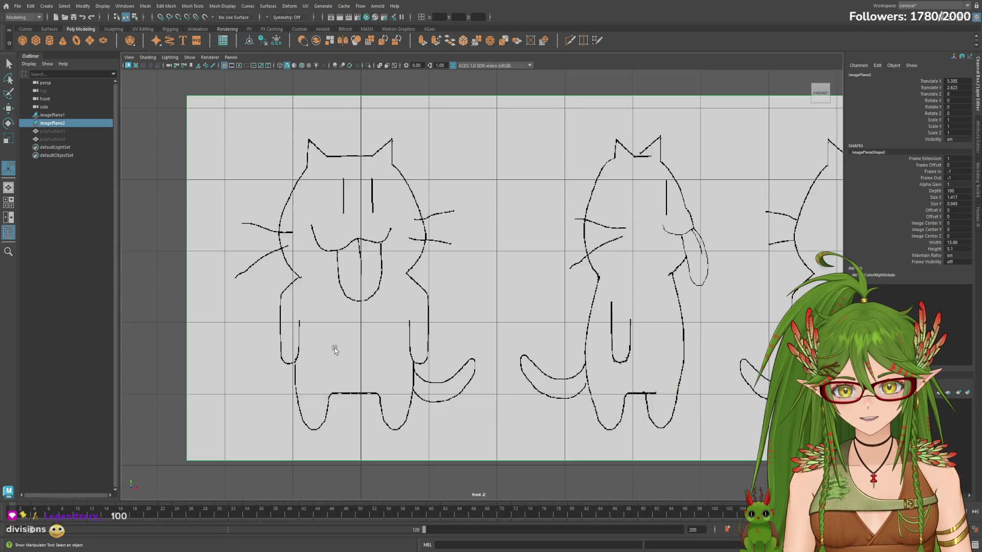
# Step: Create a polygon cube and move it up onto the cat's chest in the front sketch
pyautogui.click(35, 40)
pyautogui.scroll(-3, 503, 339)
pyautogui.keyDown('alt'); pyautogui.moveTo(430, 369); pyautogui.dragTo(464, 350, button='middle'); pyautogui.keyUp('alt')
pyautogui.scroll(-1, 346, 266)
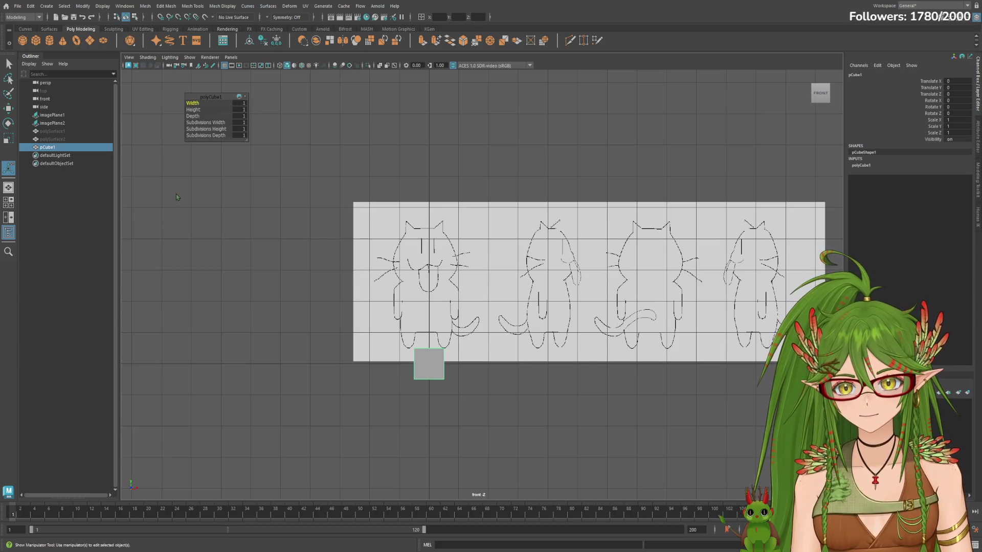
pyautogui.scroll(3, 486, 288)
pyautogui.keyDown('alt'); pyautogui.moveTo(355, 477); pyautogui.dragTo(410, 425, button='middle'); pyautogui.keyUp('alt')
pyautogui.press('w')
pyautogui.press('e')
pyautogui.press('w')
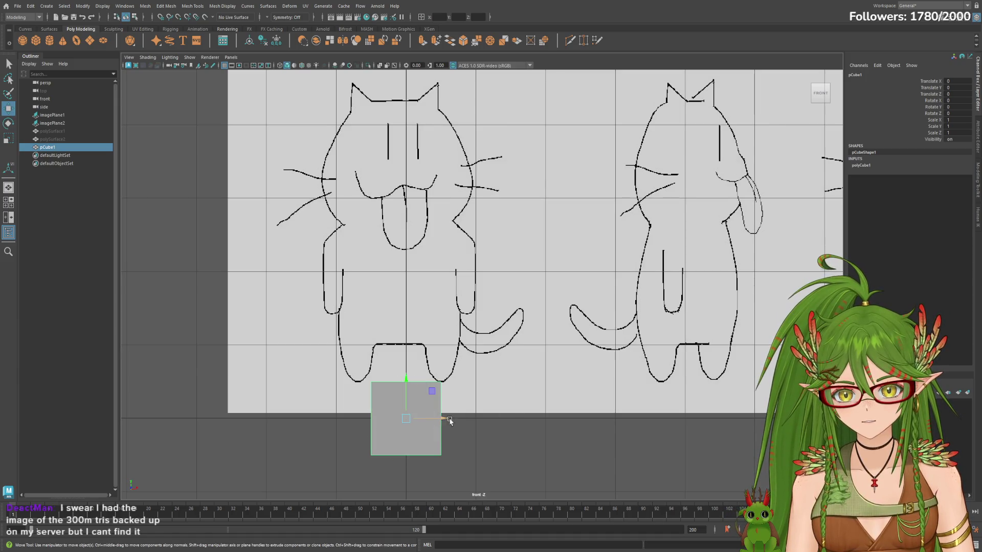
pyautogui.moveTo(403, 393); pyautogui.dragTo(397, 210)
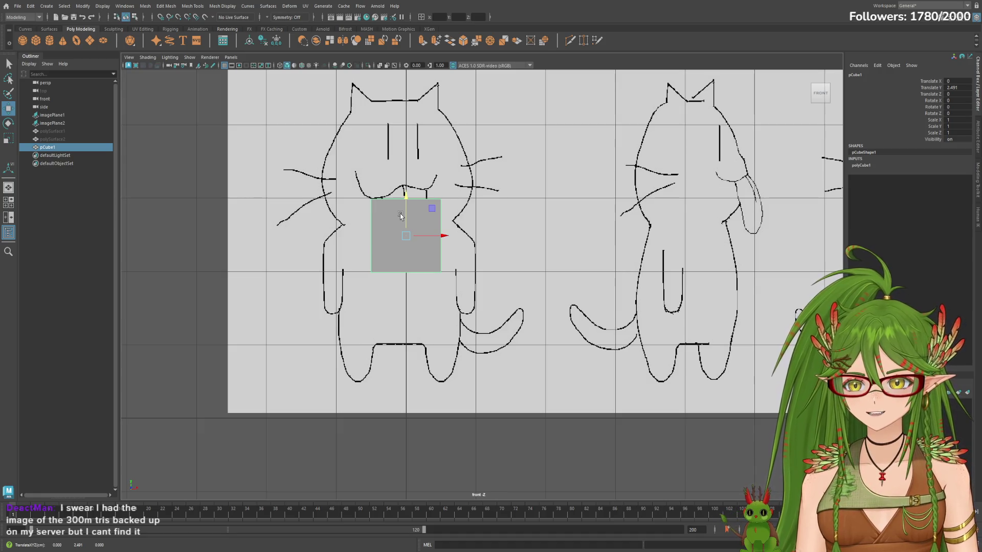
pyautogui.scroll(-3, 551, 286)
pyautogui.scroll(-3, 550, 285)
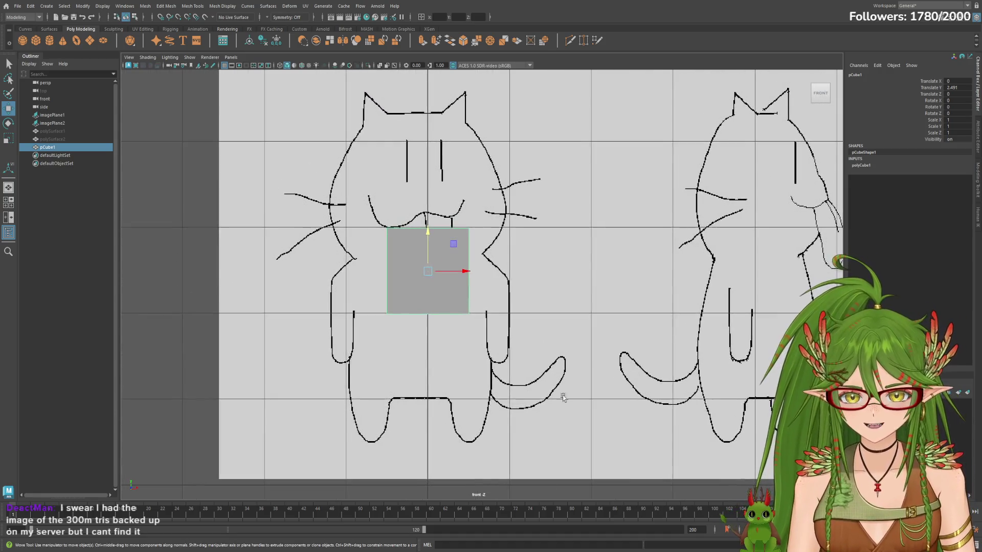
# Step: Return to the four-view layout
pyautogui.click(566, 358)
pyautogui.press('space')
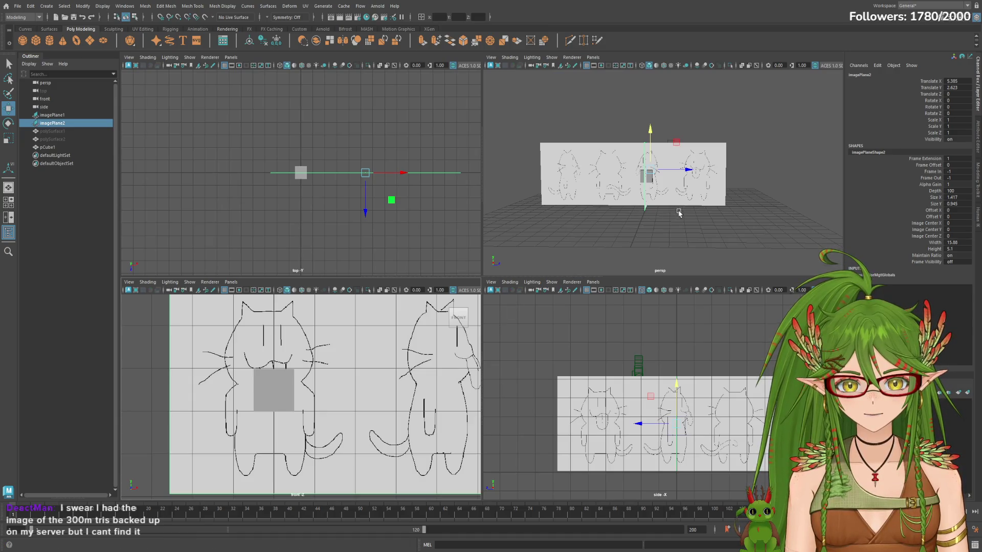
# Step: Maximize the perspective view and briefly hide then reveal the front reference plane
pyautogui.moveTo(679, 213)
pyautogui.keyDown('alt'); pyautogui.mouseDown()
pyautogui.moveTo(721, 222)
pyautogui.moveTo(509, 286)
pyautogui.mouseUp(); pyautogui.keyUp('alt')
pyautogui.click(721, 223)
pyautogui.press('space')
pyautogui.scroll(3, 509, 286)
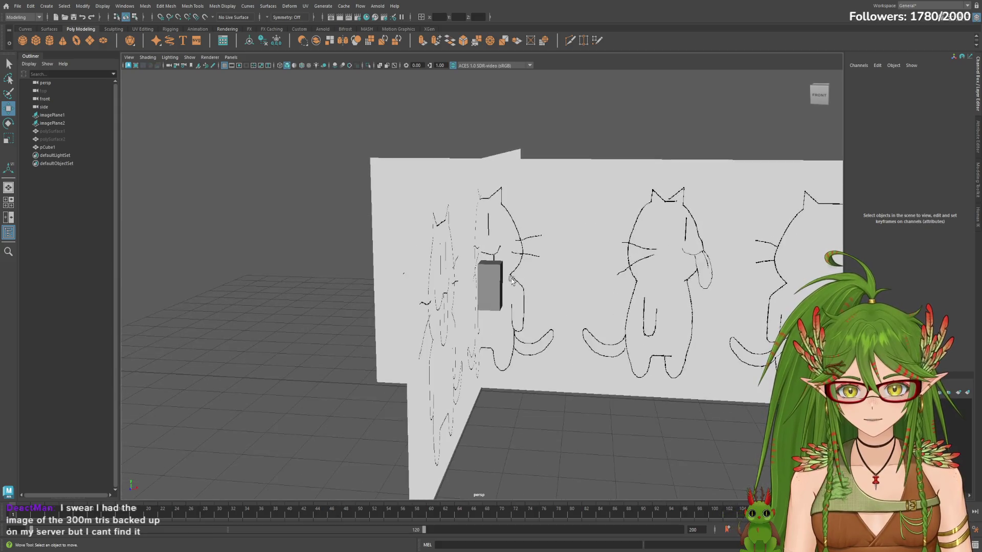
pyautogui.click(68, 123)
pyautogui.press('h')
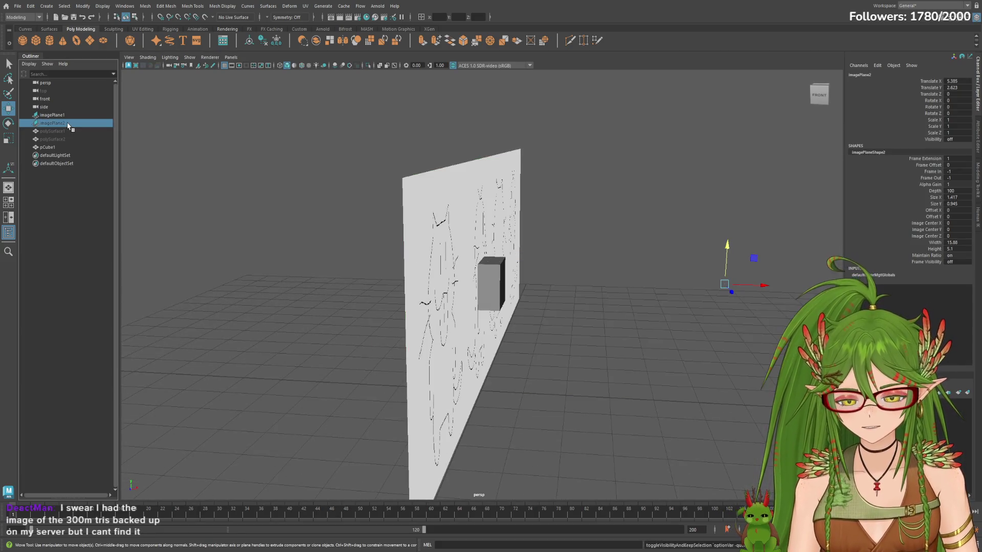
pyautogui.press('h')
pyautogui.click(53, 114)
# Step: Select the cube and slide it forward along its depth toward the side sketch
pyautogui.moveTo(460, 291)
pyautogui.keyDown('alt'); pyautogui.mouseDown()
pyautogui.moveTo(626, 293)
pyautogui.moveTo(631, 283)
pyautogui.mouseUp(); pyautogui.keyUp('alt')
pyautogui.scroll(3, 626, 293)
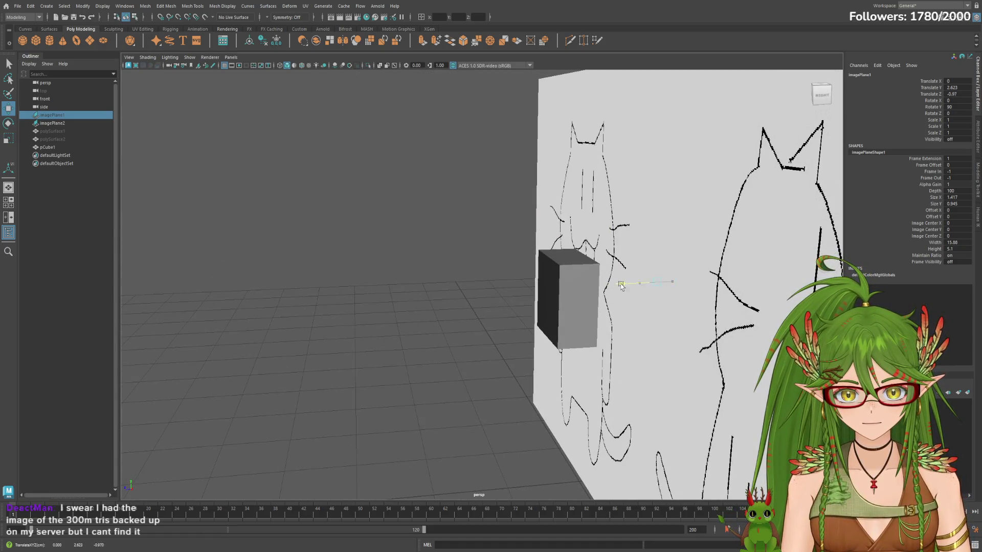
pyautogui.click(64, 147)
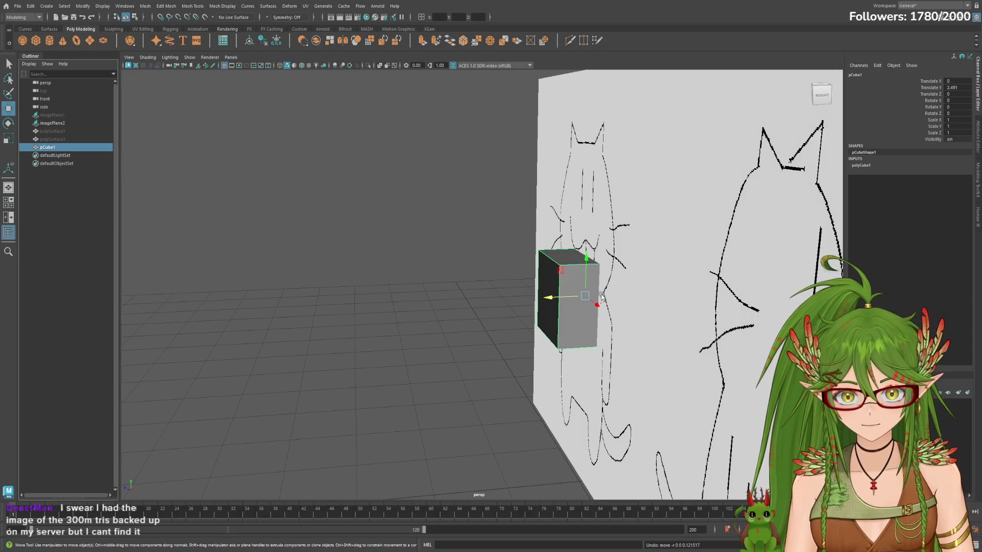
pyautogui.moveTo(551, 297)
pyautogui.mouseDown()
pyautogui.moveTo(505, 293)
pyautogui.moveTo(574, 309)
pyautogui.mouseUp()
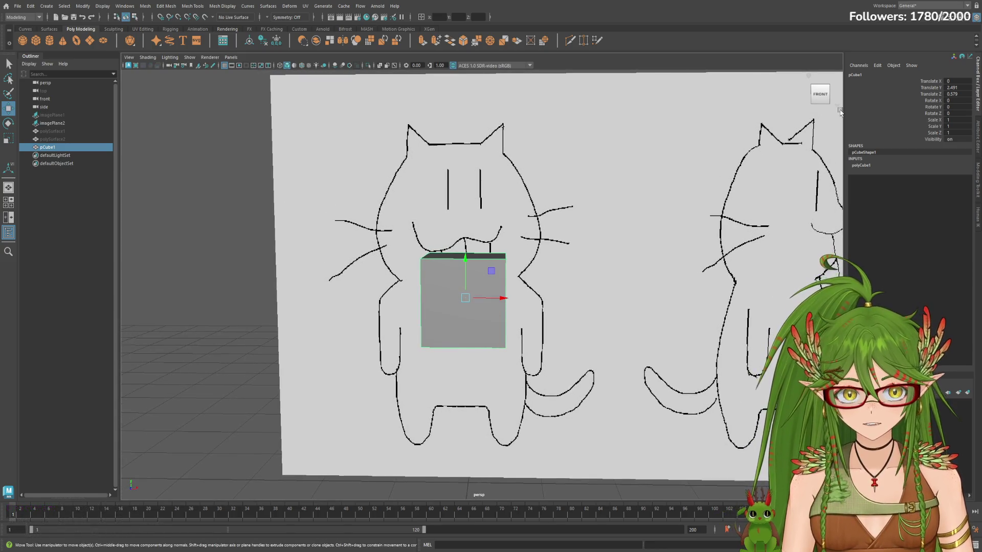
# Step: Set the cube's width, height and depth subdivisions to 5 in the Channel Box
pyautogui.click(858, 166)
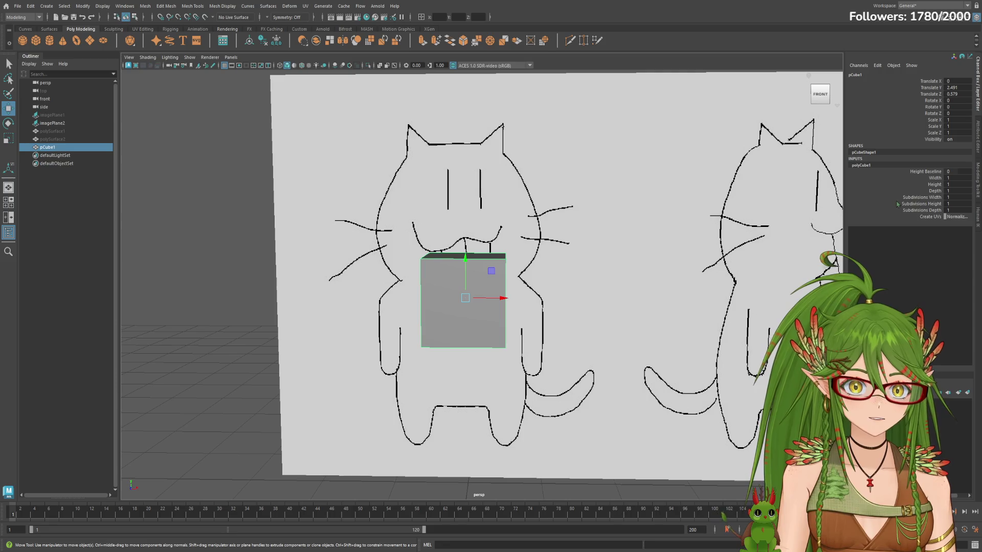
pyautogui.press('Return')
pyautogui.click(965, 204)
pyautogui.write('5')
pyautogui.press('Return')
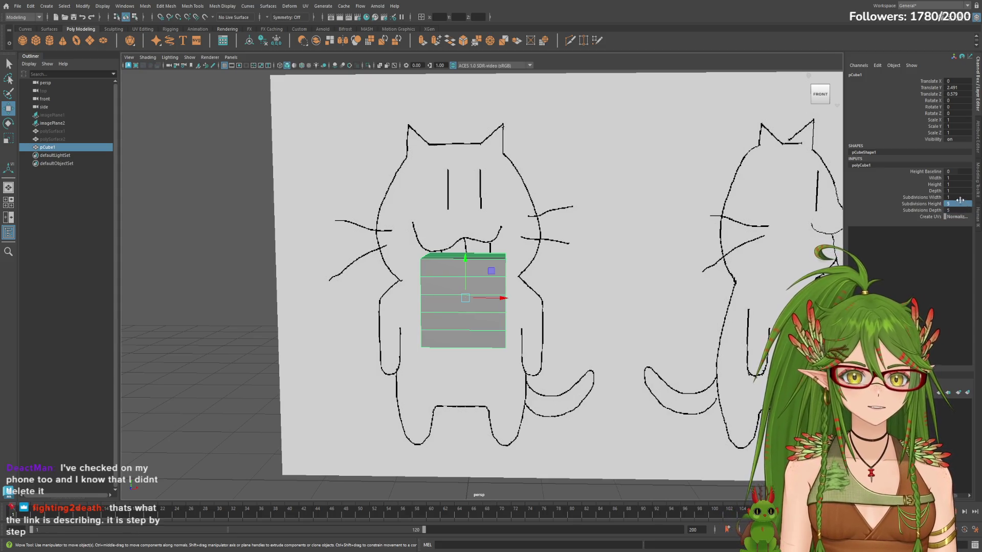
pyautogui.click(958, 198)
pyautogui.write('5')
pyautogui.press('Return')
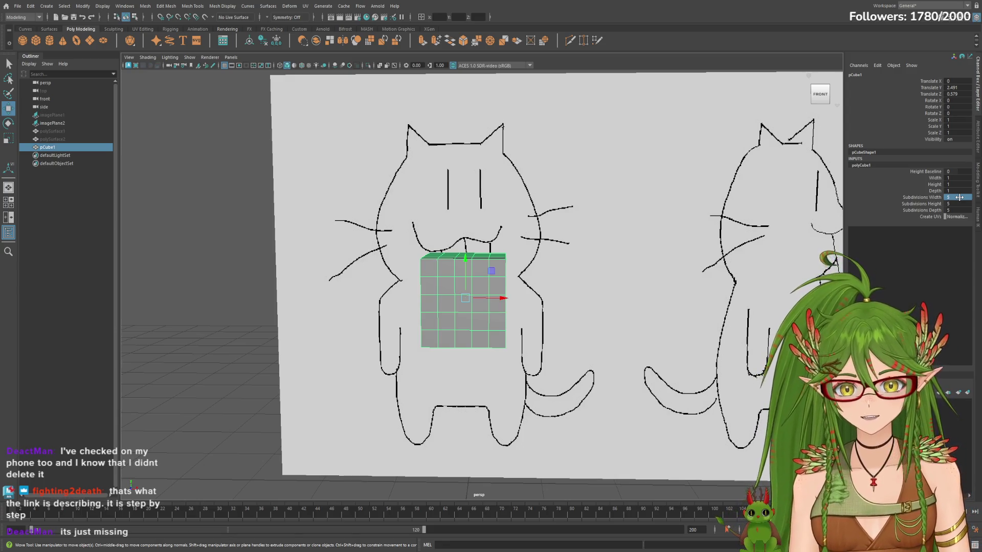
# Step: Scale the cube up uniformly to roughly cover the cat's torso
pyautogui.press('e')
pyautogui.press('r')
pyautogui.moveTo(465, 298)
pyautogui.mouseDown()
pyautogui.moveTo(442, 305)
pyautogui.moveTo(519, 293)
pyautogui.moveTo(495, 267)
pyautogui.moveTo(464, 292)
pyautogui.moveTo(541, 332)
pyautogui.mouseUp()
pyautogui.press('w')
pyautogui.moveTo(484, 323)
pyautogui.keyDown('alt'); pyautogui.mouseDown()
pyautogui.moveTo(500, 346)
pyautogui.moveTo(590, 336)
pyautogui.moveTo(481, 340)
pyautogui.moveTo(551, 344)
pyautogui.moveTo(491, 340)
pyautogui.moveTo(537, 338)
pyautogui.mouseUp(); pyautogui.keyUp('alt')
pyautogui.press('e')
pyautogui.press('r')
pyautogui.press('w')
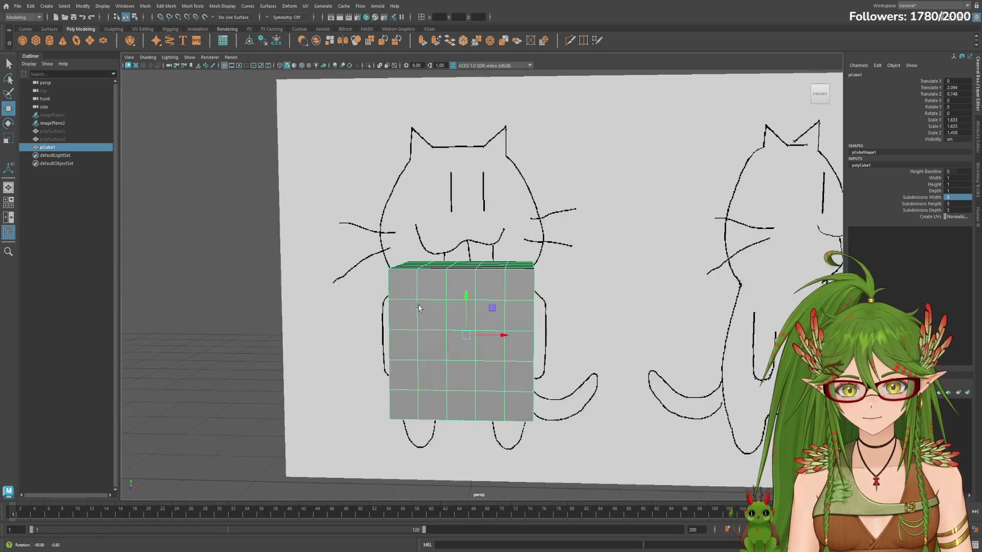
# Step: Raise the subdivisions to 7, thin the cube in depth and shift it along Z
pyautogui.moveTo(958, 201); pyautogui.dragTo(956, 203, button='middle')
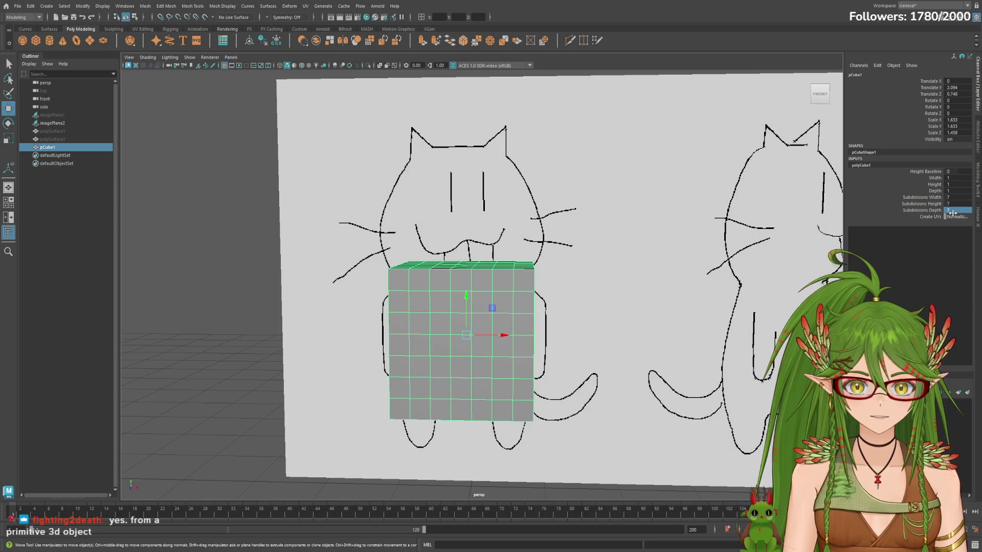
pyautogui.keyDown('alt'); pyautogui.moveTo(747, 267); pyautogui.dragTo(640, 278); pyautogui.keyUp('alt')
pyautogui.press('e')
pyautogui.press('r')
pyautogui.moveTo(529, 343); pyautogui.dragTo(509, 346)
pyautogui.press('w')
pyautogui.keyDown('alt'); pyautogui.moveTo(414, 324); pyautogui.dragTo(527, 330); pyautogui.keyUp('alt')
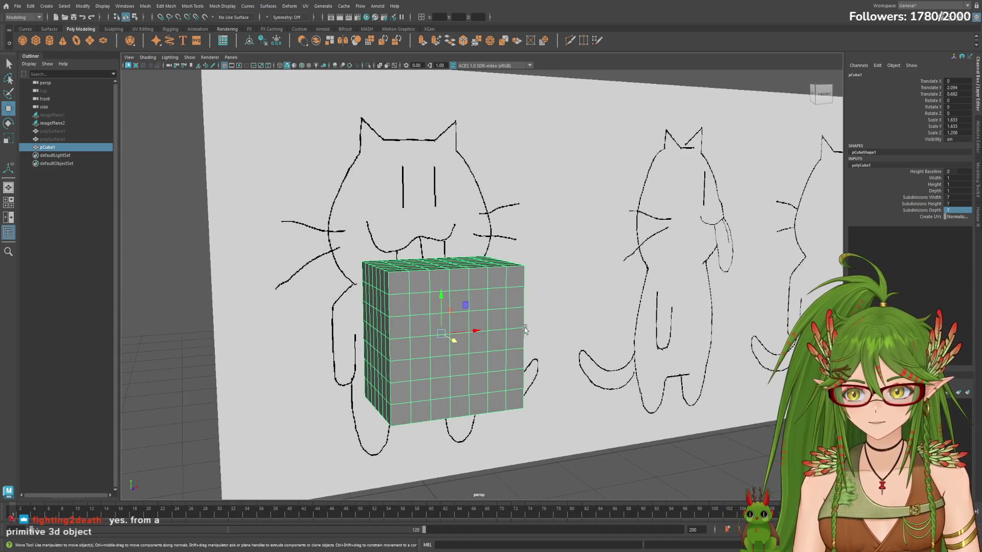
# Step: Shorten the cube to the body's height and return to the four-view layout
pyautogui.keyDown('alt'); pyautogui.moveTo(375, 330); pyautogui.dragTo(345, 335); pyautogui.keyUp('alt')
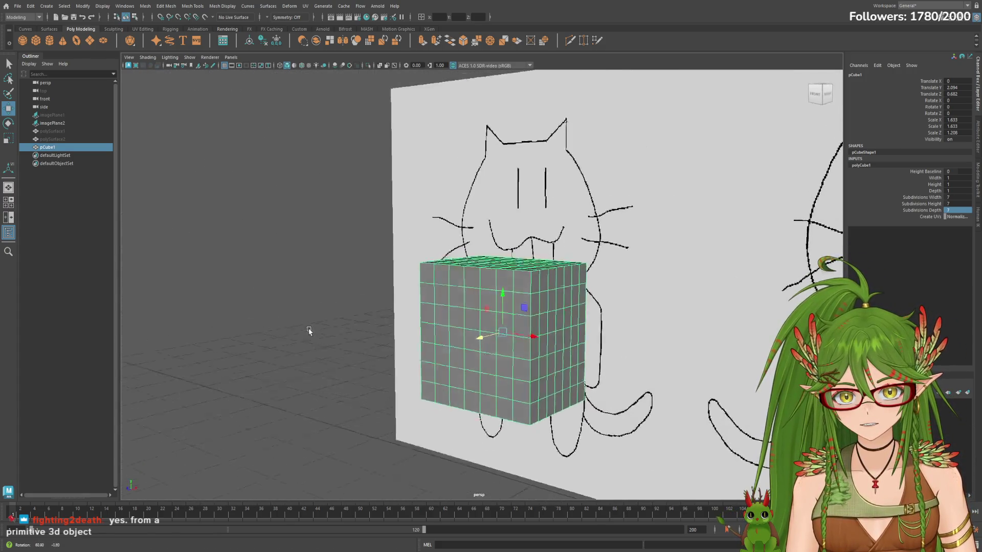
pyautogui.press('e')
pyautogui.press('r')
pyautogui.moveTo(465, 265); pyautogui.dragTo(465, 295)
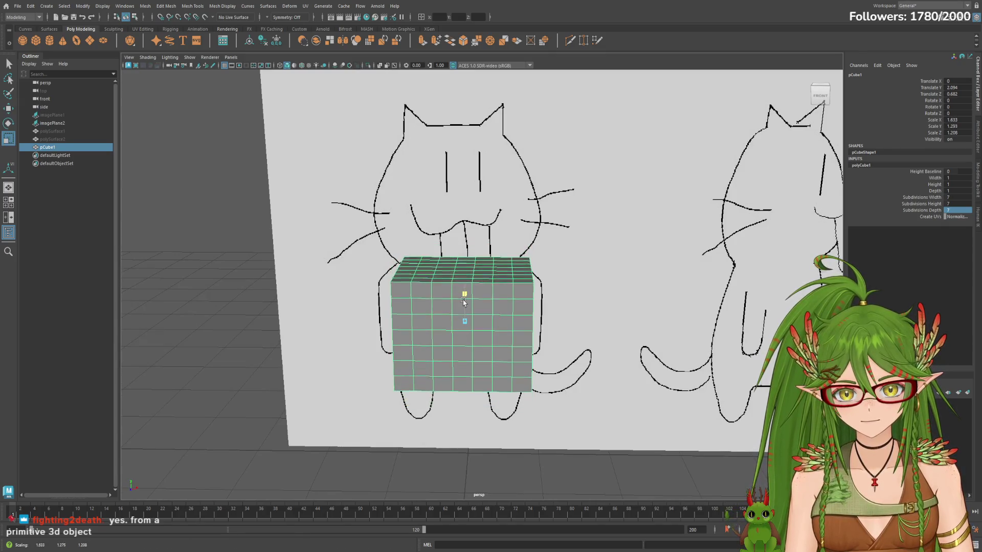
pyautogui.keyDown('alt'); pyautogui.moveTo(570, 314); pyautogui.dragTo(571, 305); pyautogui.keyUp('alt')
pyautogui.press('space')
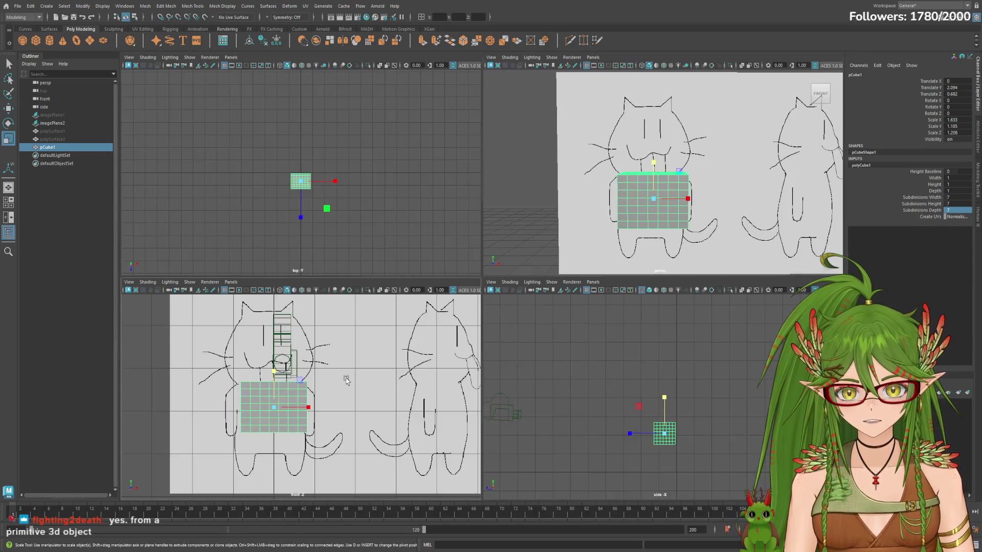
# Step: Maximize the front view and nudge the cube onto the cat's body outline
pyautogui.click(306, 383)
pyautogui.press('space')
pyautogui.click(444, 298)
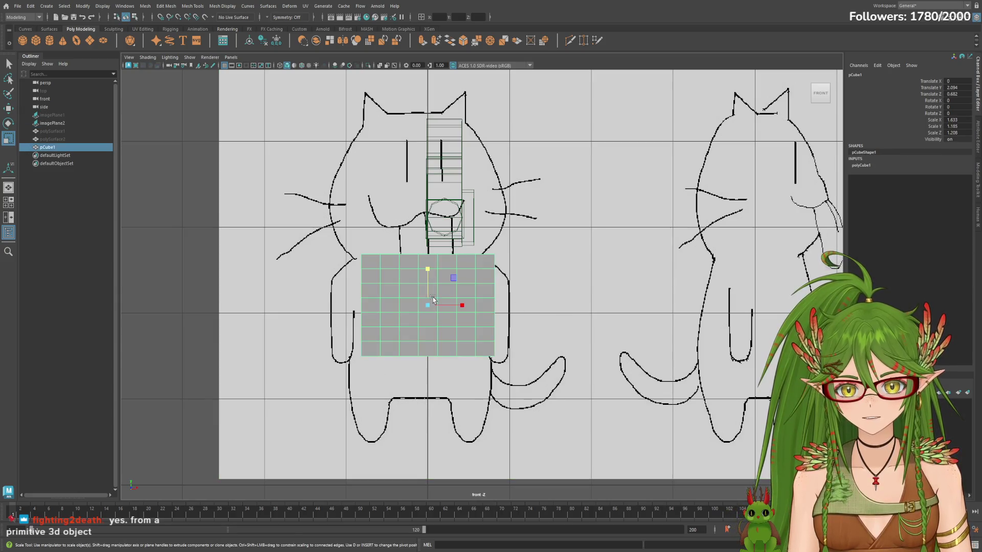
pyautogui.press('w')
pyautogui.moveTo(461, 305); pyautogui.dragTo(453, 306)
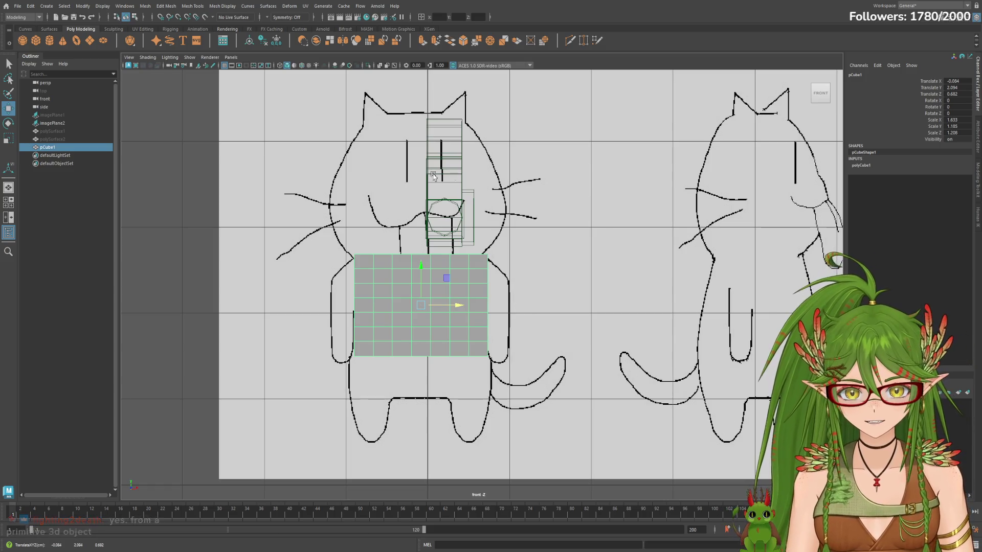
pyautogui.keyDown('alt'); pyautogui.moveTo(441, 283); pyautogui.dragTo(476, 270, button='middle'); pyautogui.keyUp('alt')
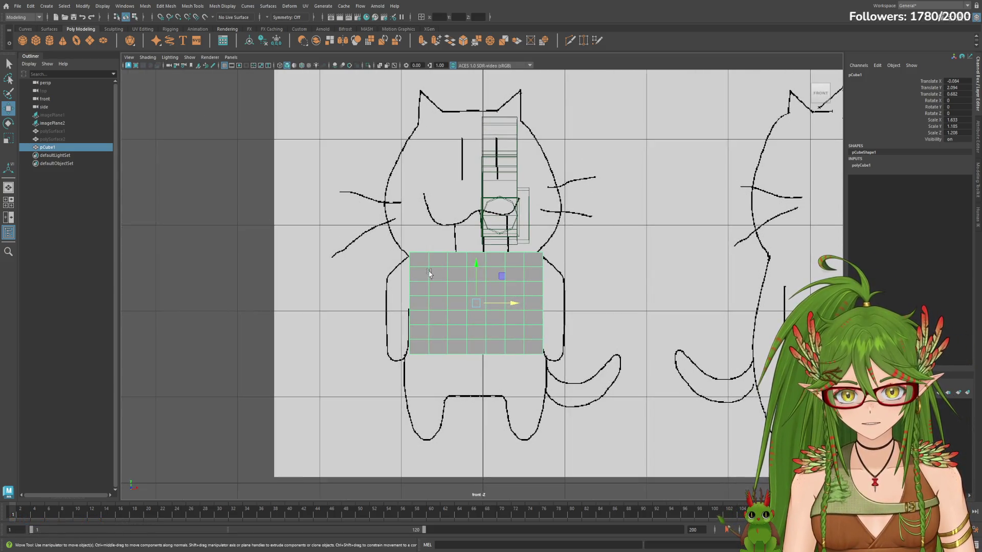
pyautogui.moveTo(476, 270)
pyautogui.mouseDown()
pyautogui.moveTo(483, 277)
pyautogui.moveTo(482, 270)
pyautogui.mouseUp()
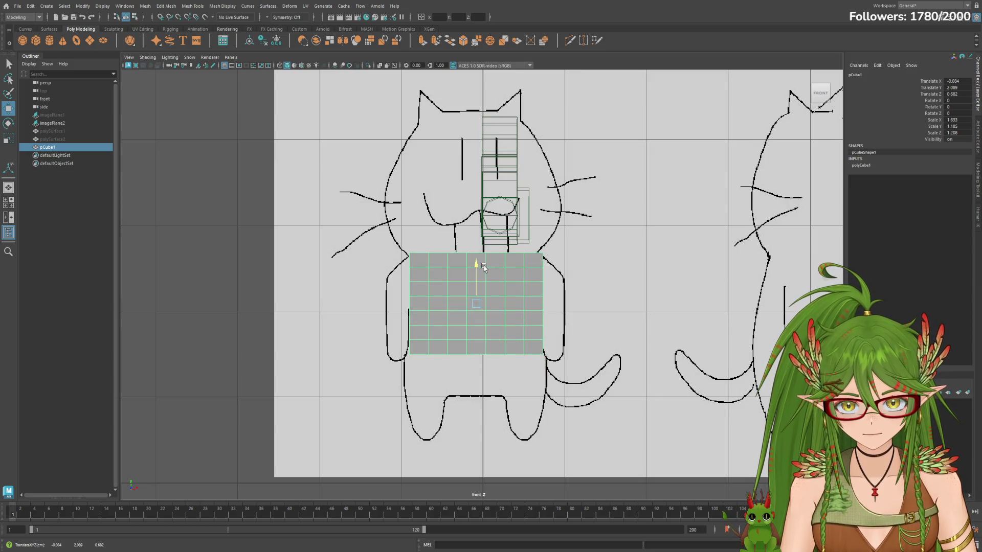
pyautogui.moveTo(481, 269); pyautogui.dragTo(481, 268)
# Step: Narrow then widen the cube to match the body's width in the drawing
pyautogui.press('e')
pyautogui.press('r')
pyautogui.moveTo(509, 304)
pyautogui.mouseDown()
pyautogui.moveTo(476, 269)
pyautogui.moveTo(477, 291)
pyautogui.mouseUp()
pyautogui.press('w')
pyautogui.press('e')
pyautogui.press('r')
pyautogui.press('w')
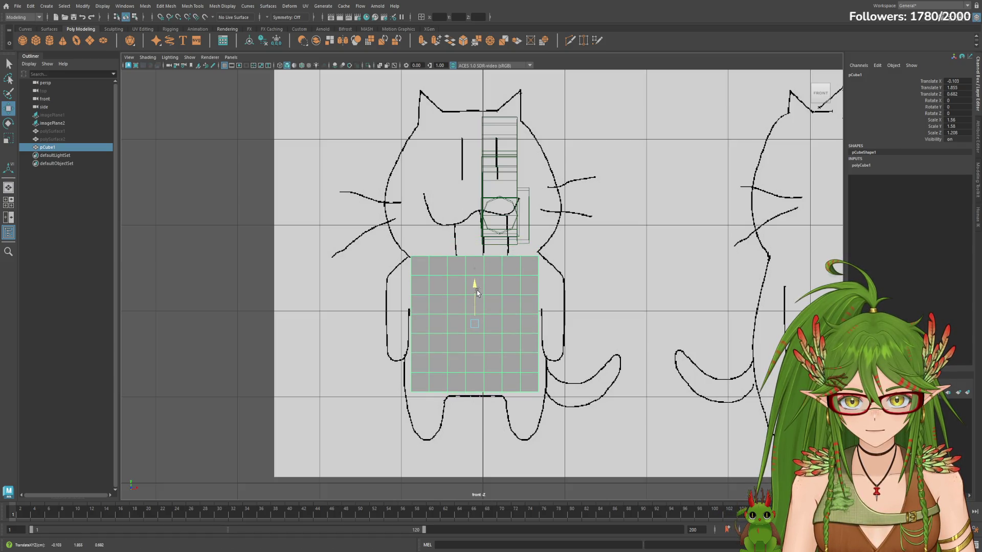
pyautogui.press('r')
pyautogui.moveTo(502, 326); pyautogui.dragTo(510, 323)
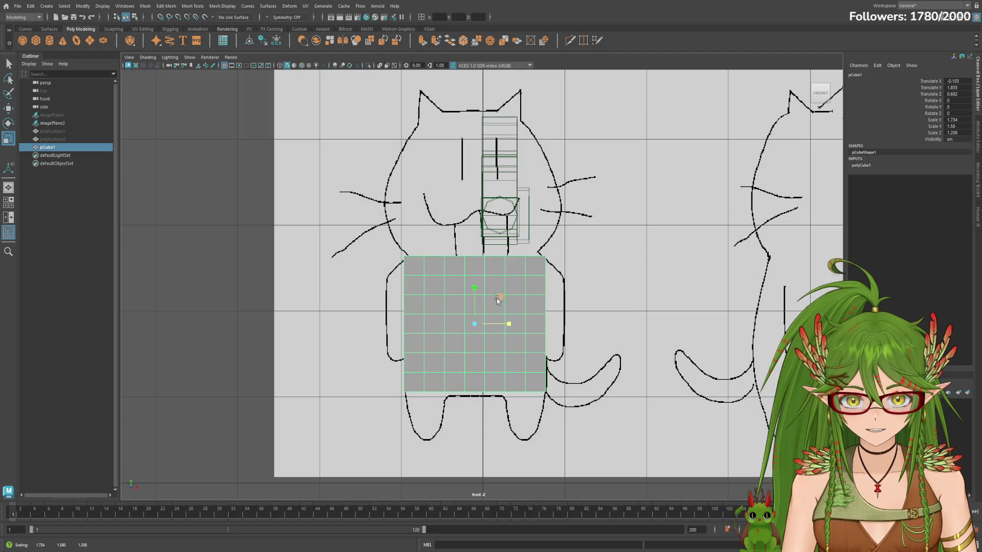
# Step: Fine-tune the cube's height position just above the legs
pyautogui.press('w')
pyautogui.moveTo(477, 288); pyautogui.dragTo(476, 293)
pyautogui.press('e')
pyautogui.press('r')
pyautogui.press('w')
pyautogui.press('e')
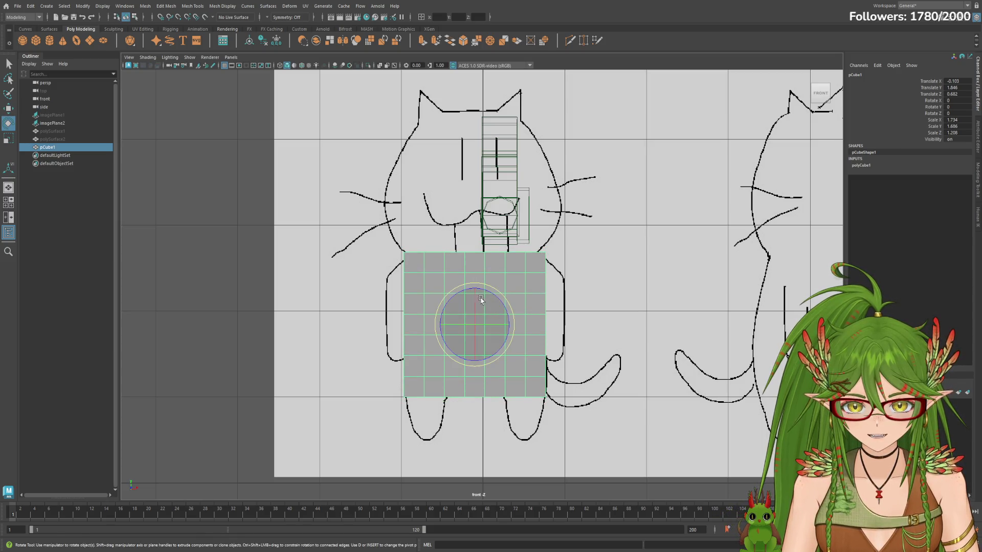
pyautogui.press('r')
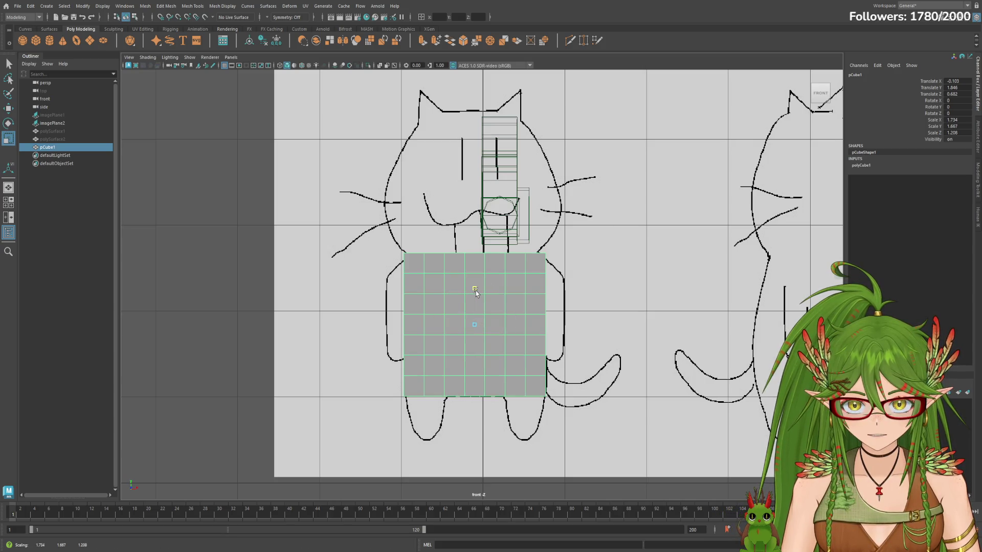
pyautogui.press('w')
pyautogui.moveTo(475, 291); pyautogui.dragTo(475, 293)
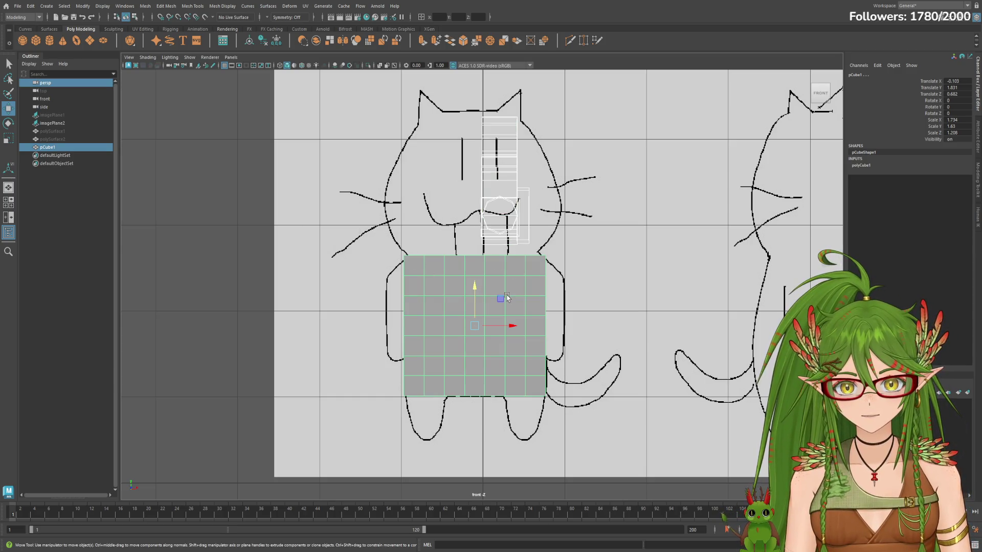
pyautogui.click(52, 123)
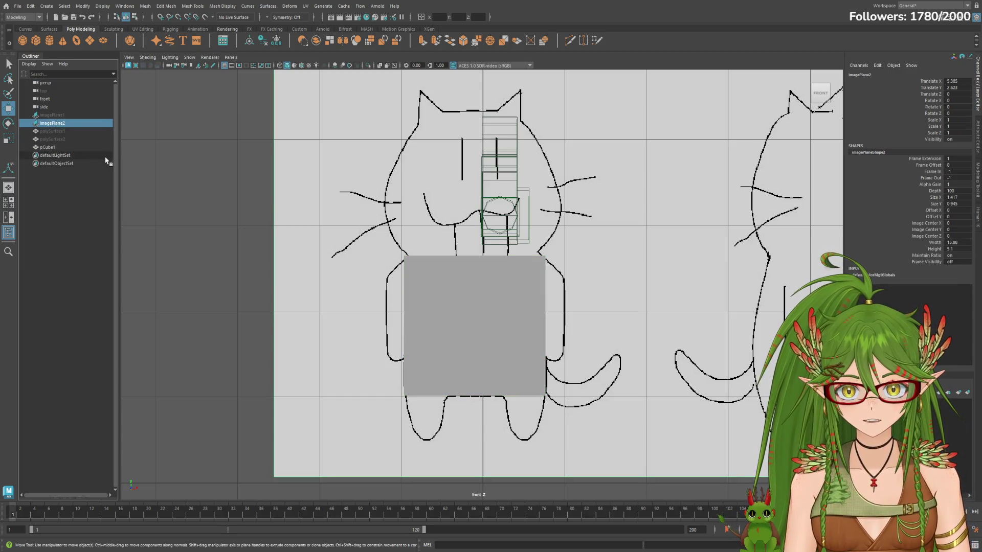
# Step: Select the cube's upper faces, try stretching them vertically, then undo
pyautogui.click(53, 116)
pyautogui.keyDown('shift'); pyautogui.click(52, 123); pyautogui.keyUp('shift')
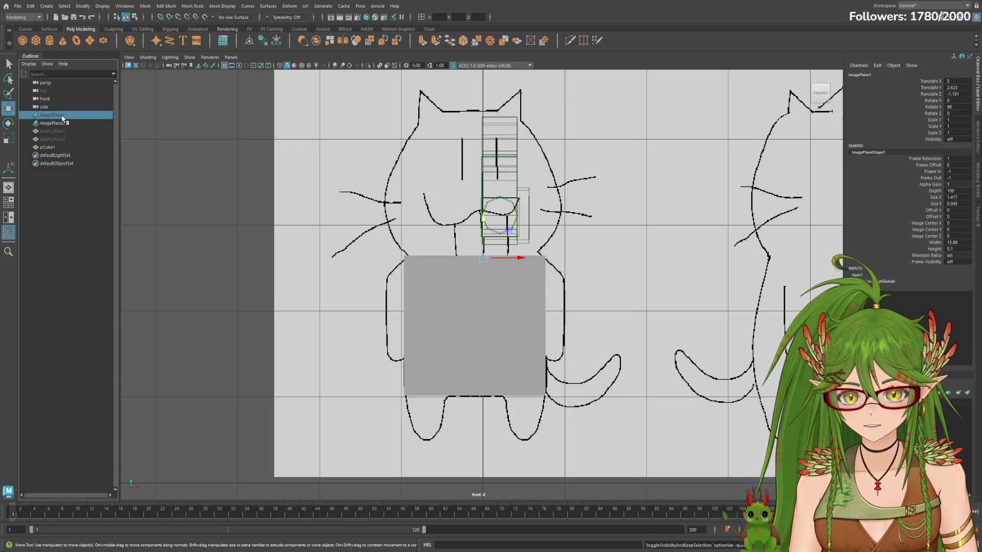
pyautogui.click(57, 124)
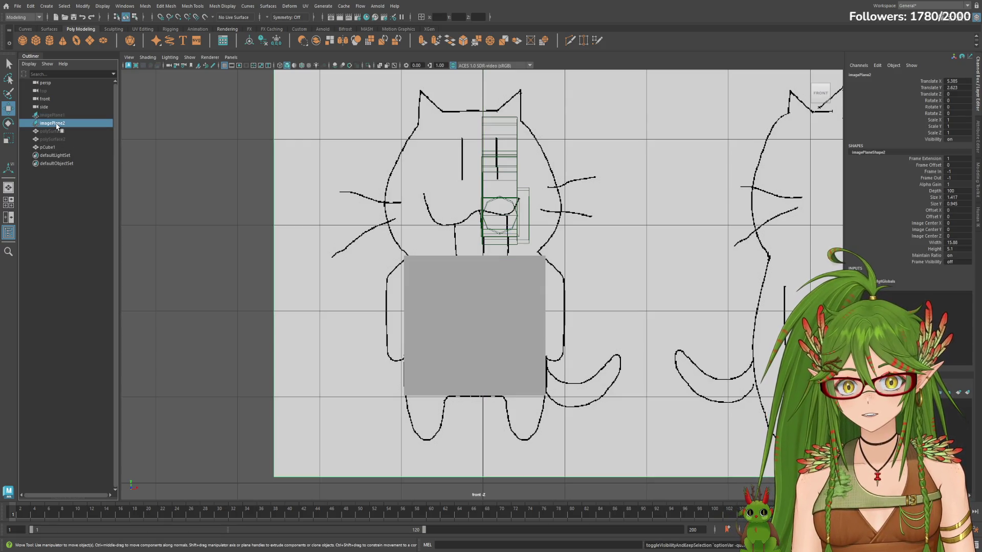
pyautogui.click(451, 325)
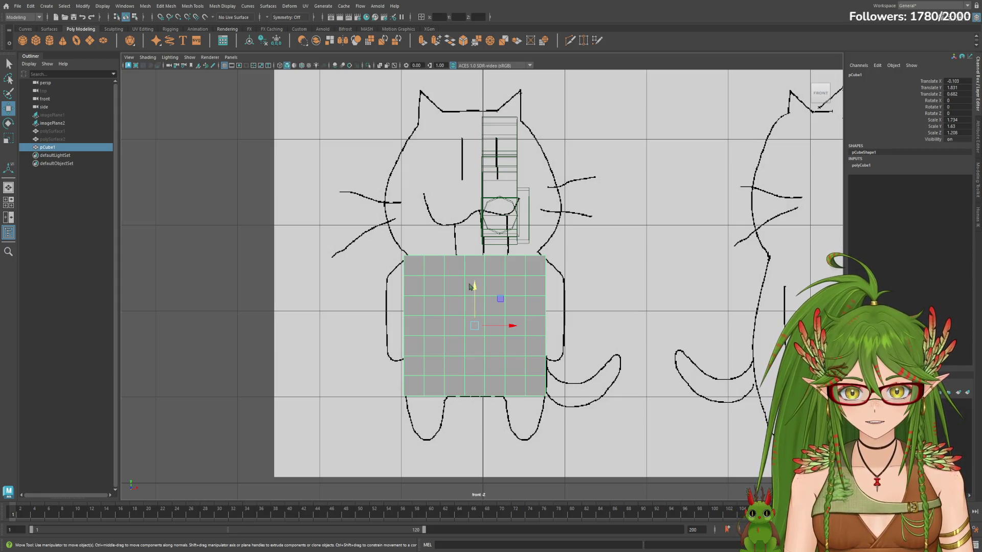
pyautogui.press('F11')
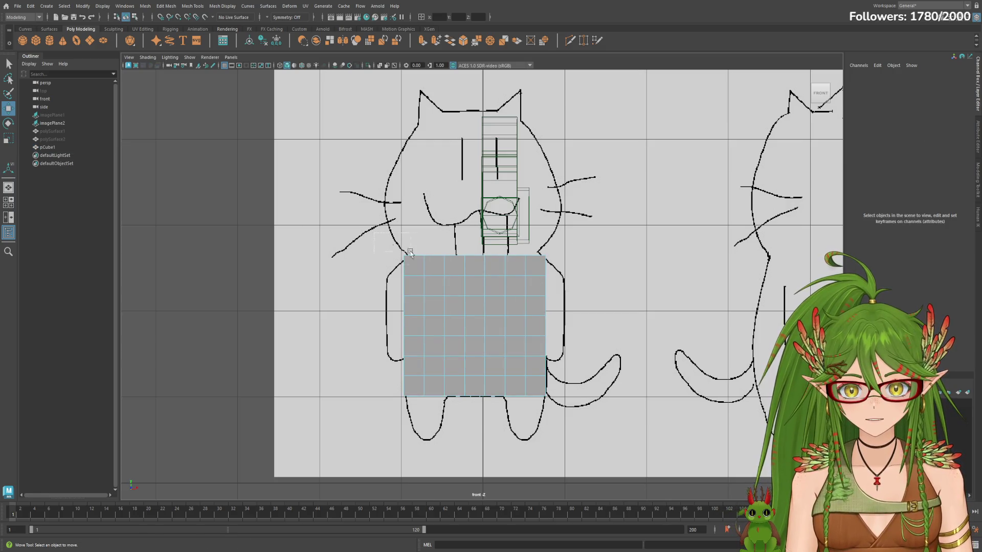
pyautogui.moveTo(594, 320); pyautogui.dragTo(578, 313)
pyautogui.press('r')
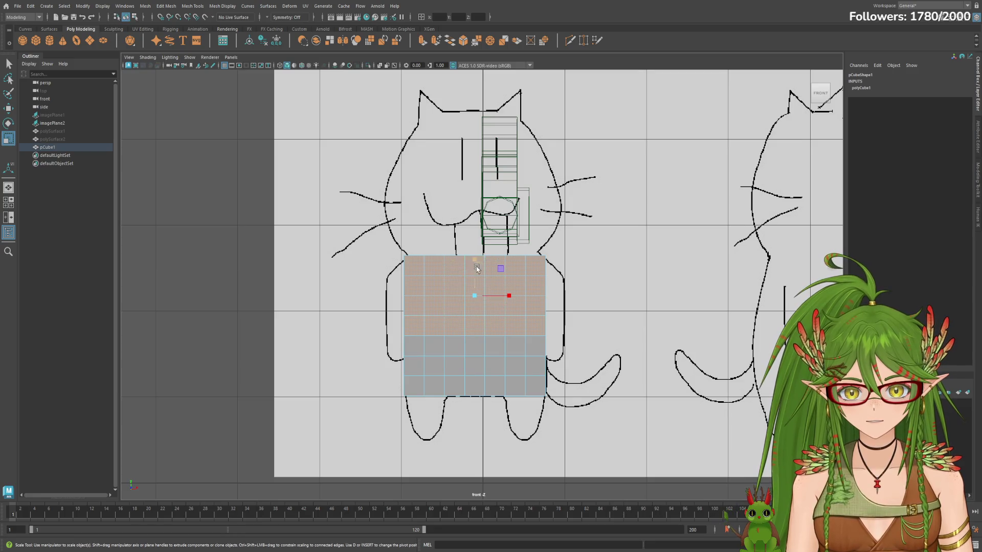
pyautogui.moveTo(477, 269); pyautogui.dragTo(493, 296)
pyautogui.hotkey('ctrl', 'z')
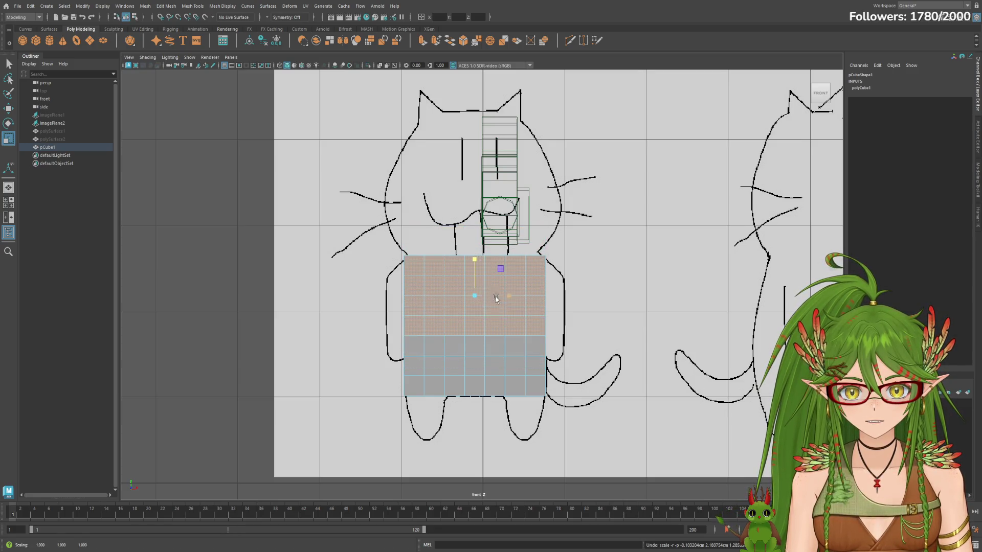
# Step: Undo a face widening, orbit the cube in perspective, then maximize the side view
pyautogui.press('space')
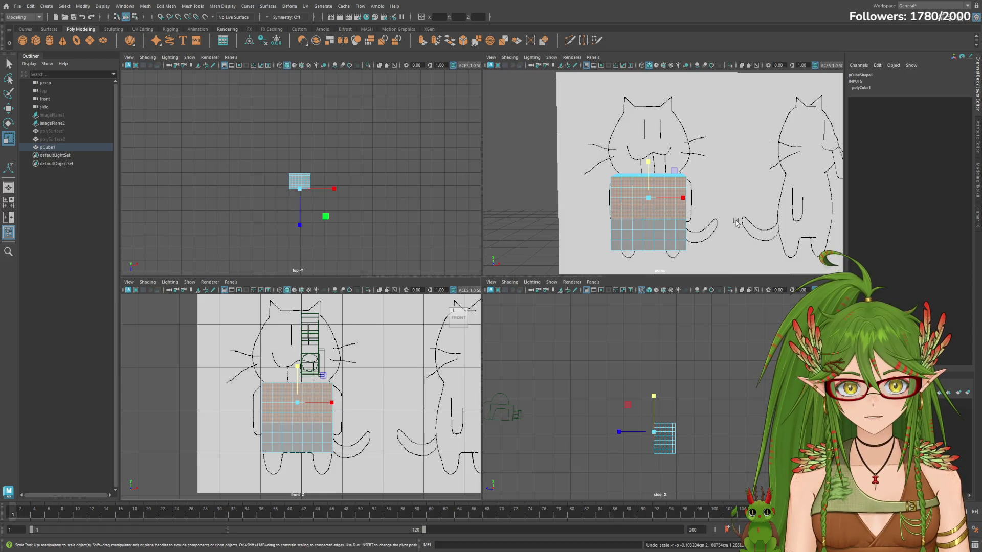
pyautogui.moveTo(682, 198)
pyautogui.mouseDown()
pyautogui.moveTo(696, 198)
pyautogui.moveTo(700, 232)
pyautogui.moveTo(667, 223)
pyautogui.mouseUp()
pyautogui.hotkey('ctrl', 'z')
pyautogui.click(586, 210)
pyautogui.press('space')
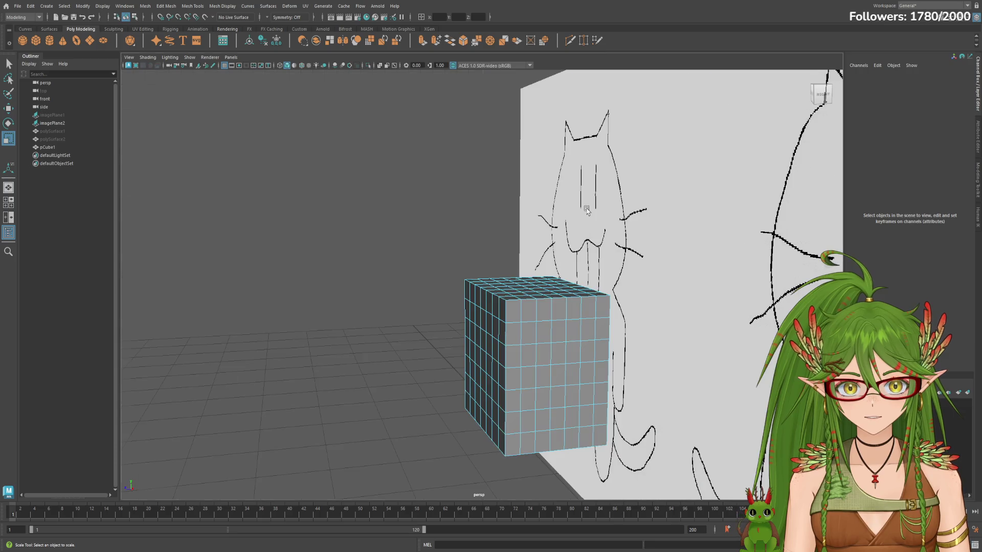
pyautogui.moveTo(642, 261)
pyautogui.keyDown('alt'); pyautogui.mouseDown()
pyautogui.moveTo(714, 254)
pyautogui.moveTo(666, 285)
pyautogui.moveTo(772, 271)
pyautogui.moveTo(669, 259)
pyautogui.mouseUp(); pyautogui.keyUp('alt')
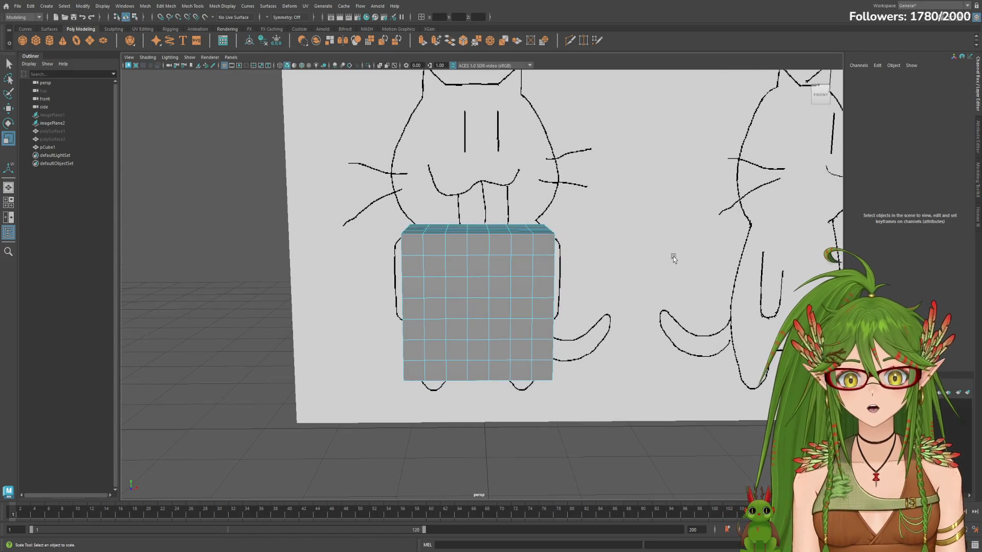
pyautogui.press('space')
pyautogui.press('space')
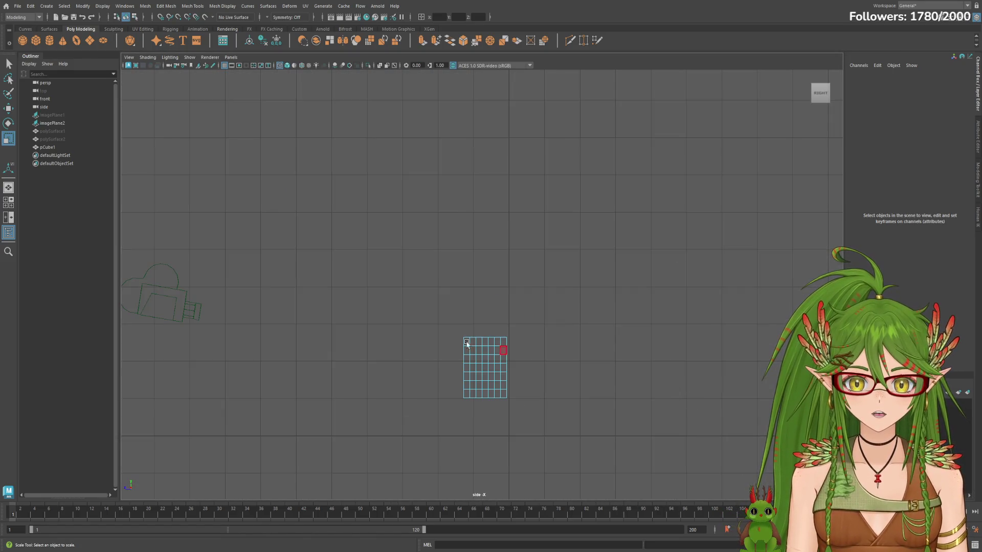
pyautogui.press('space')
# Step: Slide imagePlane1 sideways so the side body drawing sits behind the cube
pyautogui.click(52, 115)
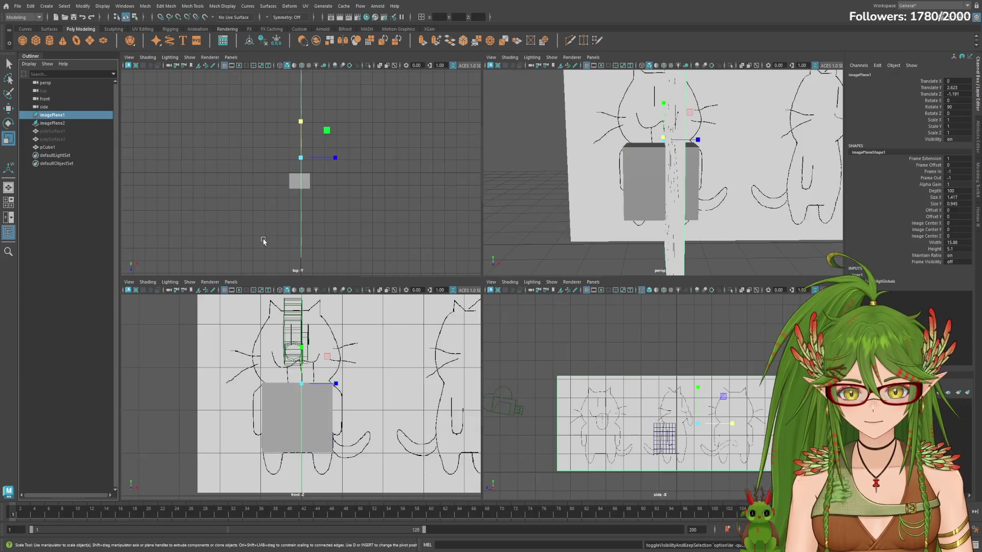
pyautogui.scroll(5, 655, 418)
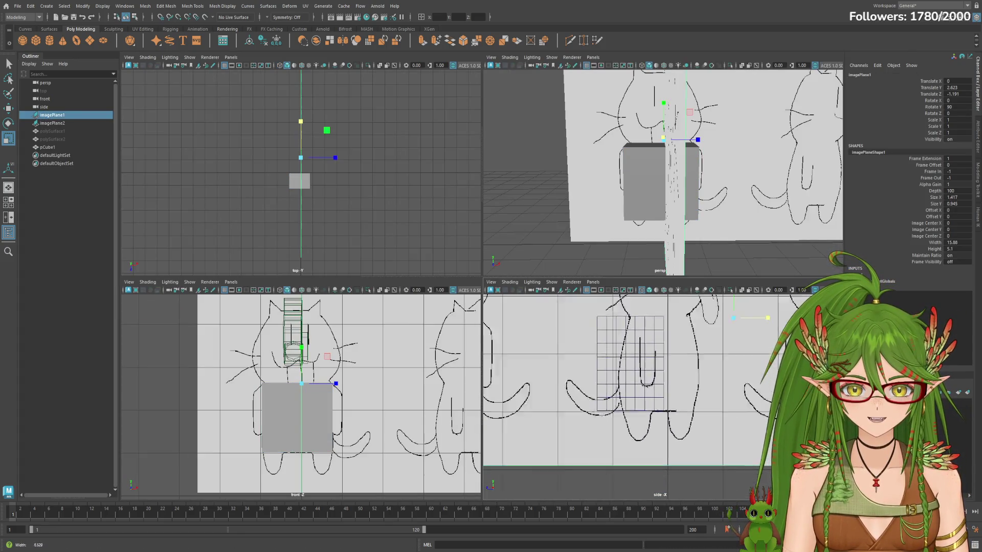
pyautogui.keyDown('alt'); pyautogui.moveTo(745, 371); pyautogui.dragTo(706, 393, button='middle'); pyautogui.keyUp('alt')
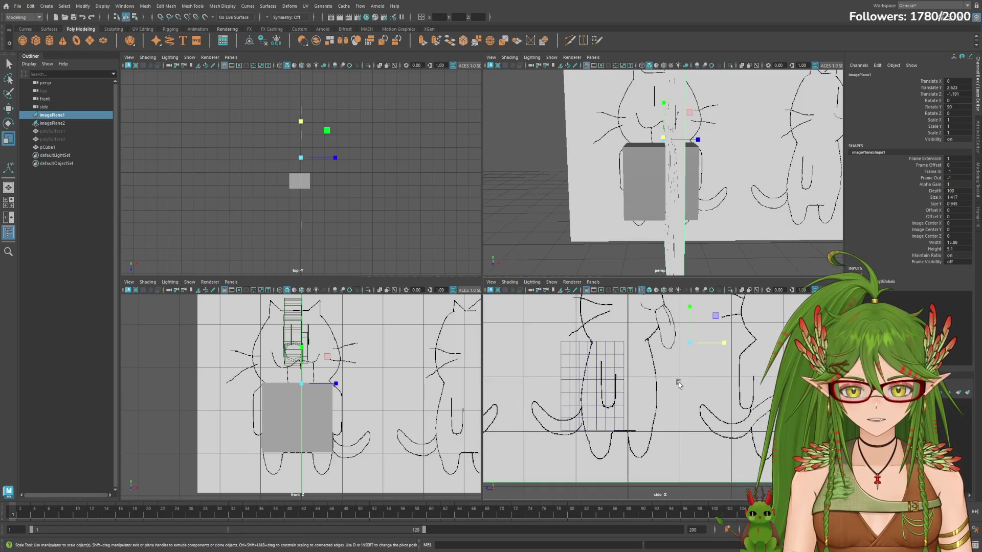
pyautogui.press('w')
pyautogui.moveTo(656, 342); pyautogui.dragTo(628, 343)
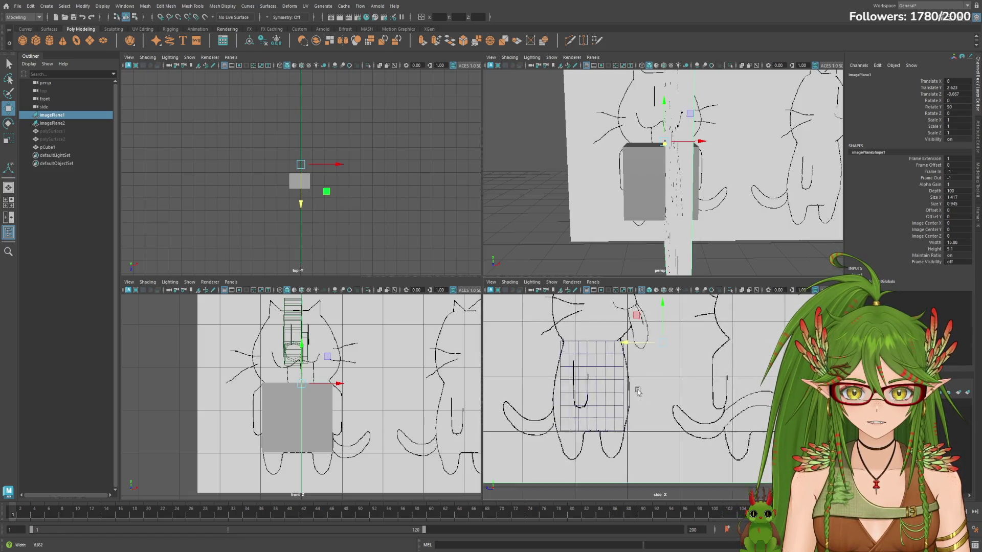
pyautogui.scroll(-3, 641, 376)
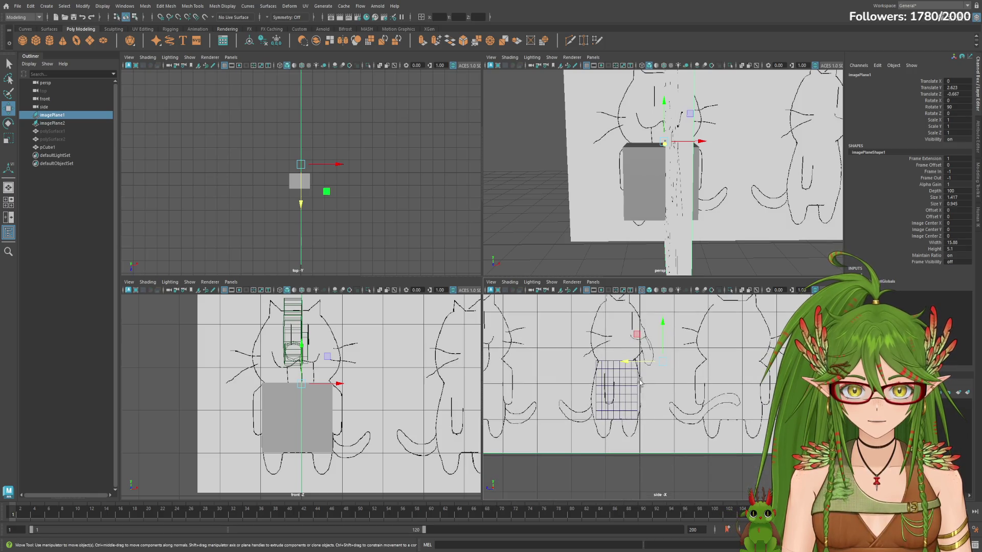
pyautogui.moveTo(337, 164); pyautogui.dragTo(335, 164)
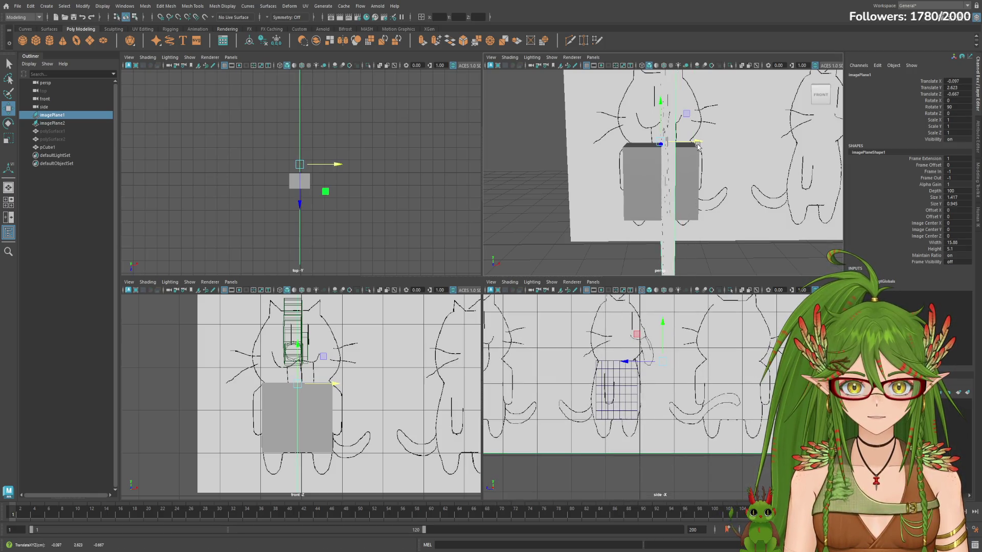
# Step: Select the body cube and move it across the side view
pyautogui.click(688, 154)
pyautogui.moveTo(699, 182); pyautogui.dragTo(659, 213)
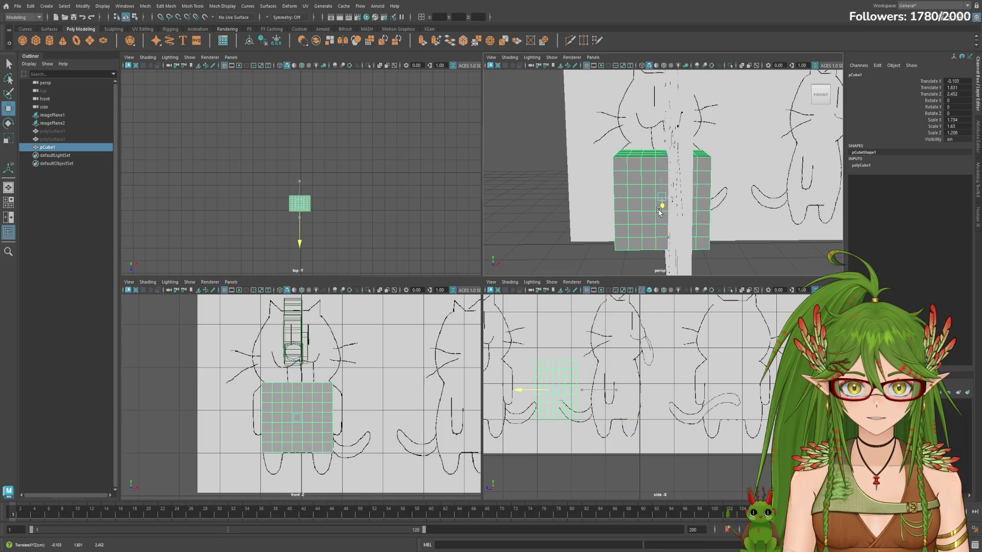
# Step: Test-move the cube along X, Y and Z in the side view, undoing each move
pyautogui.hotkey('ctrl', 'z')
pyautogui.moveTo(697, 180)
pyautogui.mouseDown()
pyautogui.moveTo(689, 193)
pyautogui.moveTo(657, 184)
pyautogui.moveTo(653, 246)
pyautogui.mouseUp()
pyautogui.hotkey('ctrl', 'z')
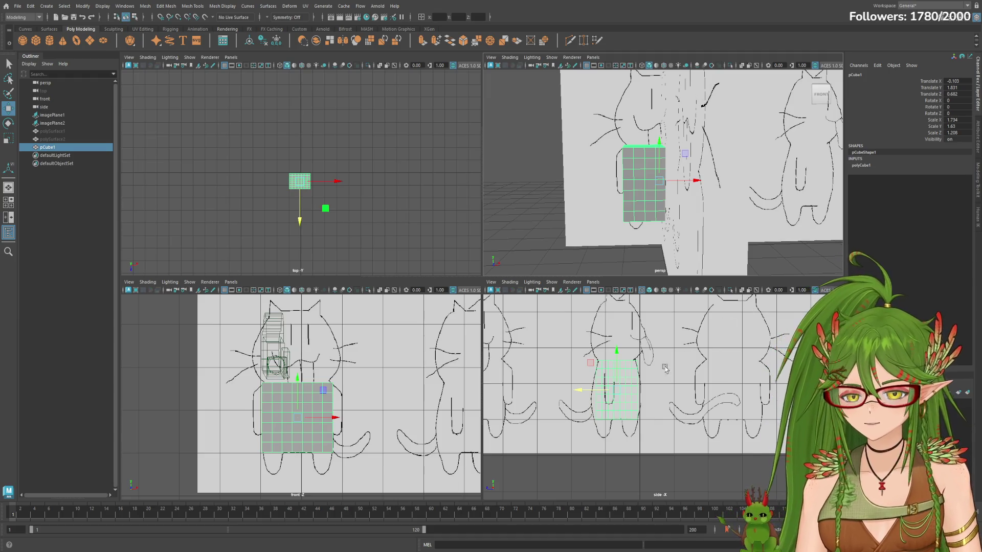
pyautogui.moveTo(616, 359); pyautogui.dragTo(625, 325)
pyautogui.hotkey('ctrl', 'z')
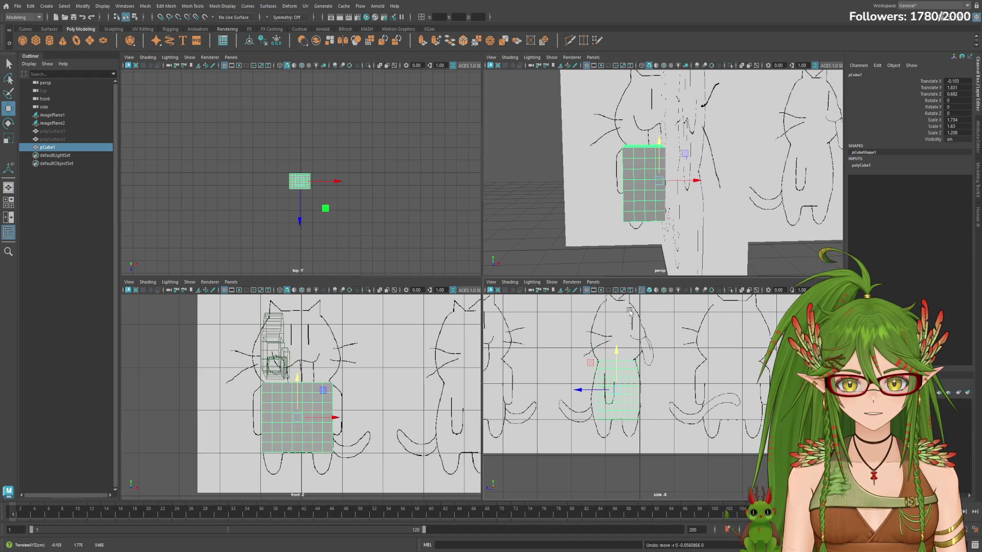
pyautogui.moveTo(688, 185)
pyautogui.mouseDown()
pyautogui.moveTo(646, 196)
pyautogui.moveTo(698, 171)
pyautogui.moveTo(857, 146)
pyautogui.mouseUp()
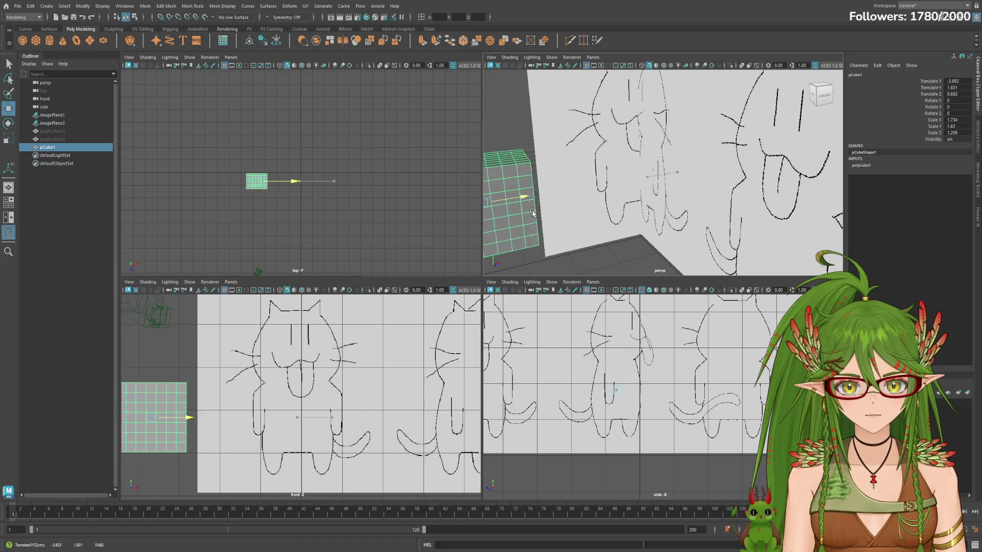
pyautogui.moveTo(857, 146); pyautogui.dragTo(652, 192, button='middle')
pyautogui.keyDown('alt'); pyautogui.moveTo(652, 192); pyautogui.dragTo(658, 187); pyautogui.keyUp('alt')
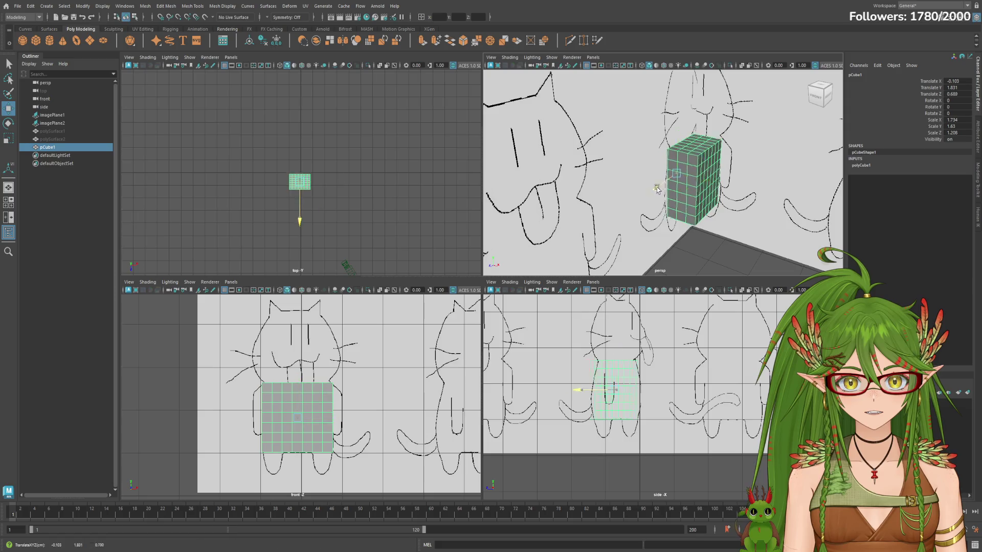
pyautogui.moveTo(659, 187); pyautogui.dragTo(710, 153, button='middle')
pyautogui.hotkey('ctrl', 'z')
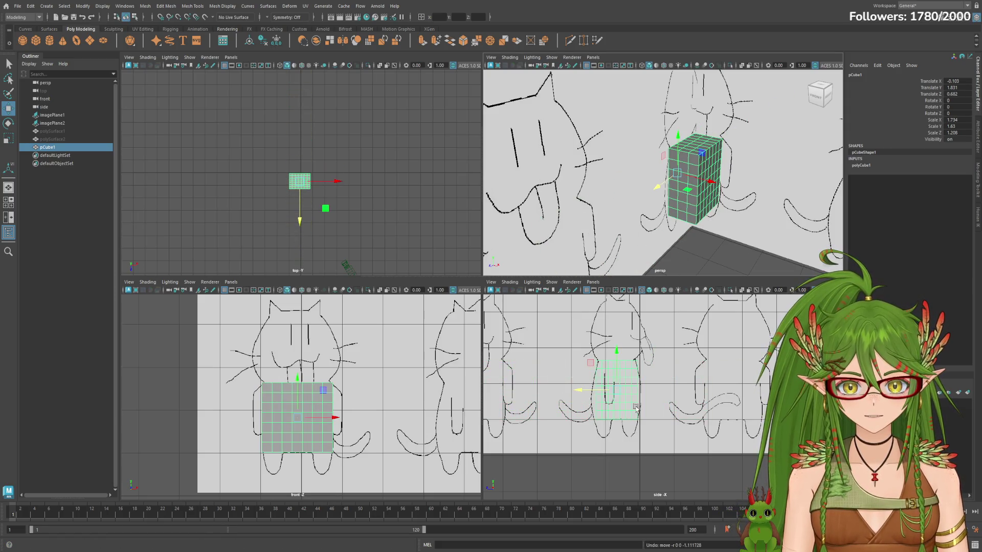
pyautogui.scroll(2, 758, 395)
pyautogui.scroll(2, 758, 397)
pyautogui.scroll(2, 758, 396)
pyautogui.scroll(2, 757, 396)
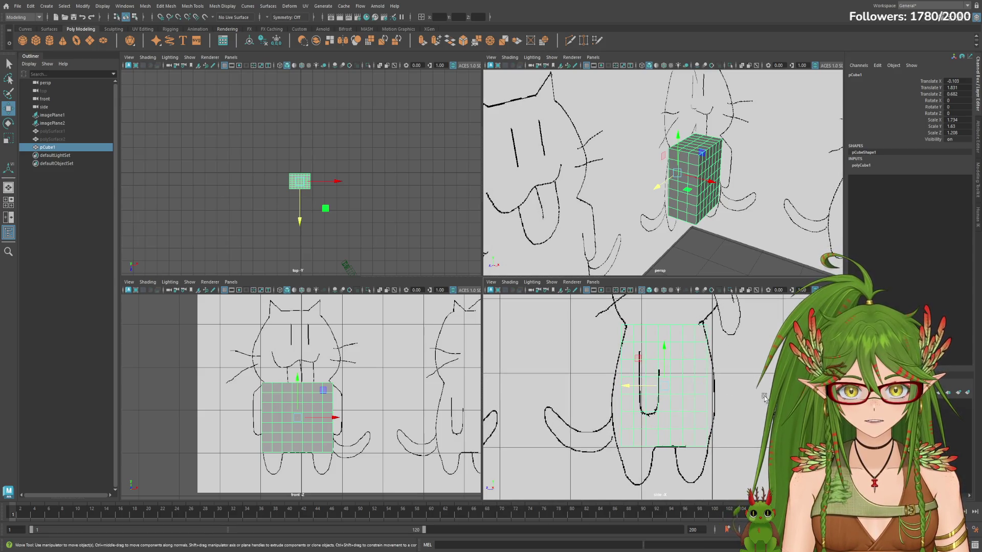
pyautogui.scroll(1, 758, 395)
# Step: Enlarge the lower front and side panes and zoom the front view in on the cube
pyautogui.moveTo(487, 277)
pyautogui.mouseDown()
pyautogui.moveTo(504, 133)
pyautogui.moveTo(506, 191)
pyautogui.mouseUp()
pyautogui.moveTo(582, 130)
pyautogui.keyDown('alt'); pyautogui.mouseDown()
pyautogui.moveTo(669, 153)
pyautogui.moveTo(597, 150)
pyautogui.mouseUp(); pyautogui.keyUp('alt')
pyautogui.keyDown('alt'); pyautogui.moveTo(360, 385); pyautogui.dragTo(452, 334, button='right'); pyautogui.keyUp('alt')
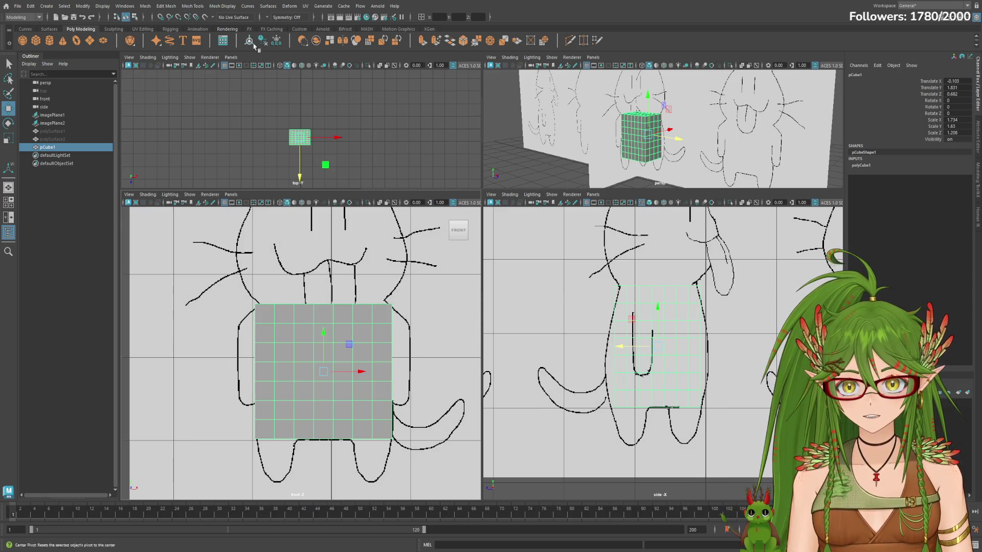
# Step: Toggle the front view's background with pCube1 reselected, then start Arnold IPR in the top viewport
pyautogui.keyDown('alt'); pyautogui.moveTo(373, 381); pyautogui.dragTo(449, 346, button='right'); pyautogui.keyUp('alt')
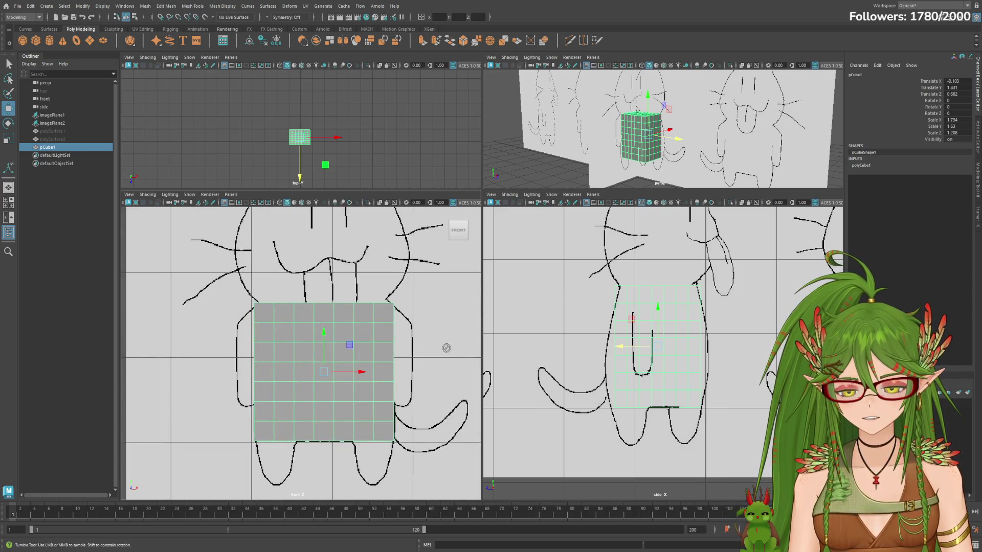
pyautogui.scroll(-1, 461, 340)
pyautogui.scroll(-1, 453, 343)
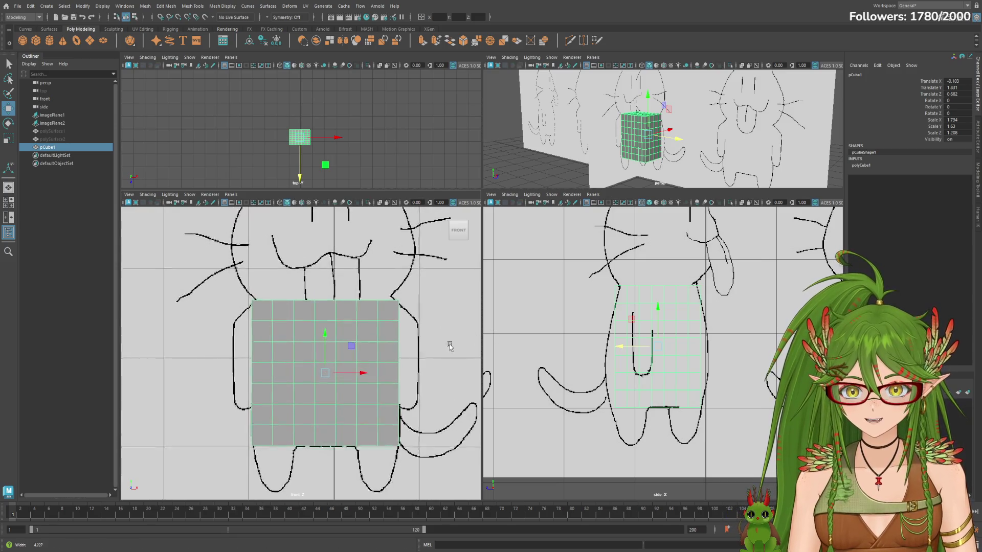
pyautogui.scroll(-2, 398, 358)
pyautogui.scroll(1, 451, 330)
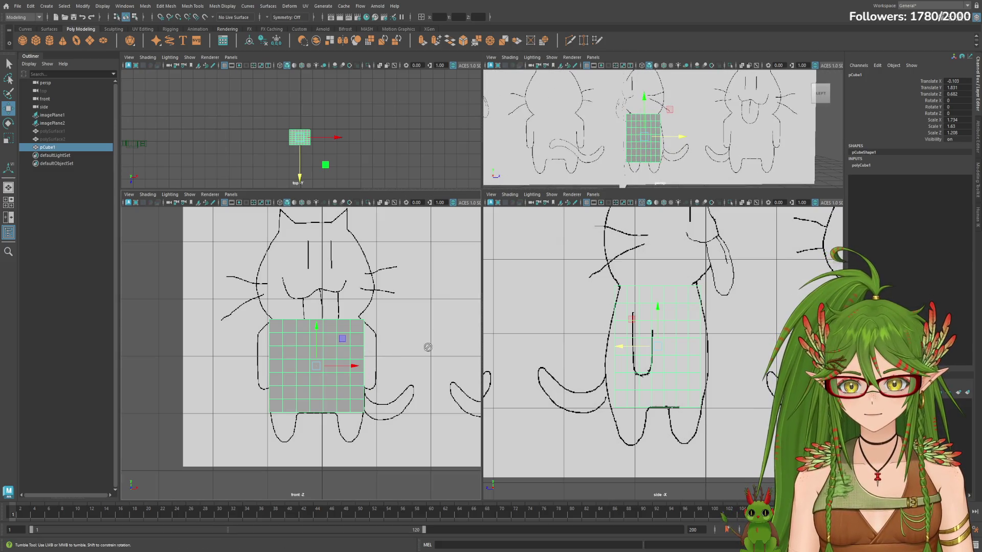
pyautogui.scroll(2, 377, 361)
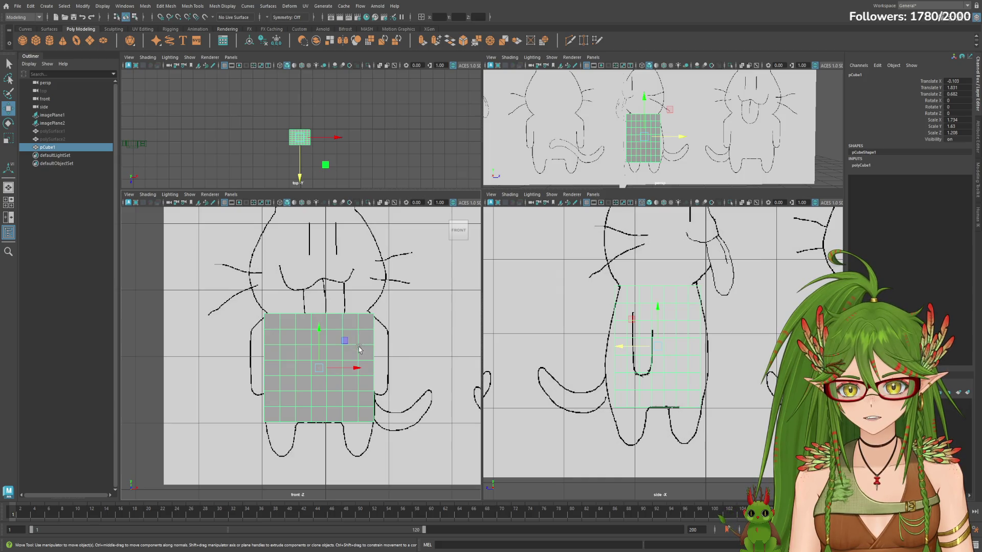
pyautogui.click(373, 308)
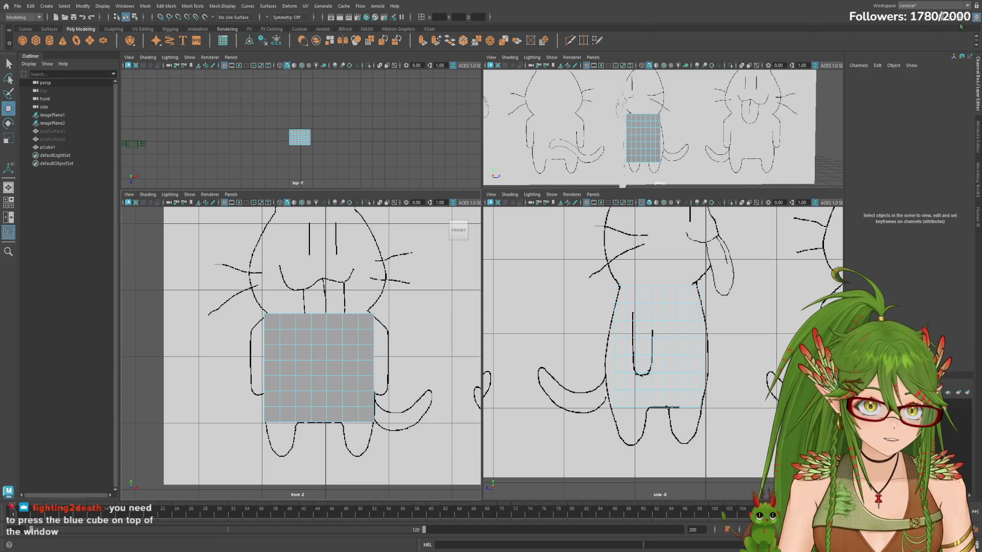
pyautogui.click(454, 202)
pyautogui.scroll(-2, 418, 341)
pyautogui.scroll(2, 428, 335)
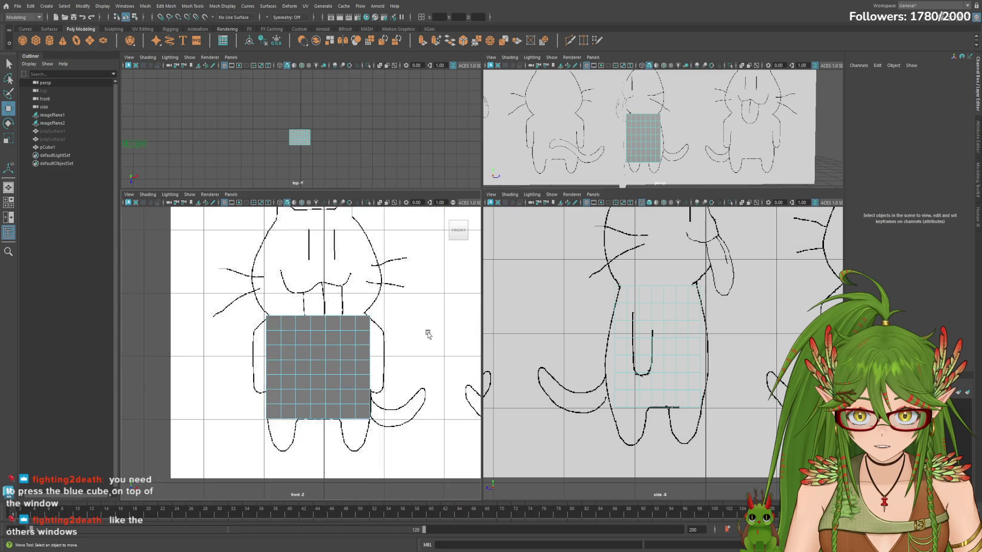
pyautogui.click(319, 361)
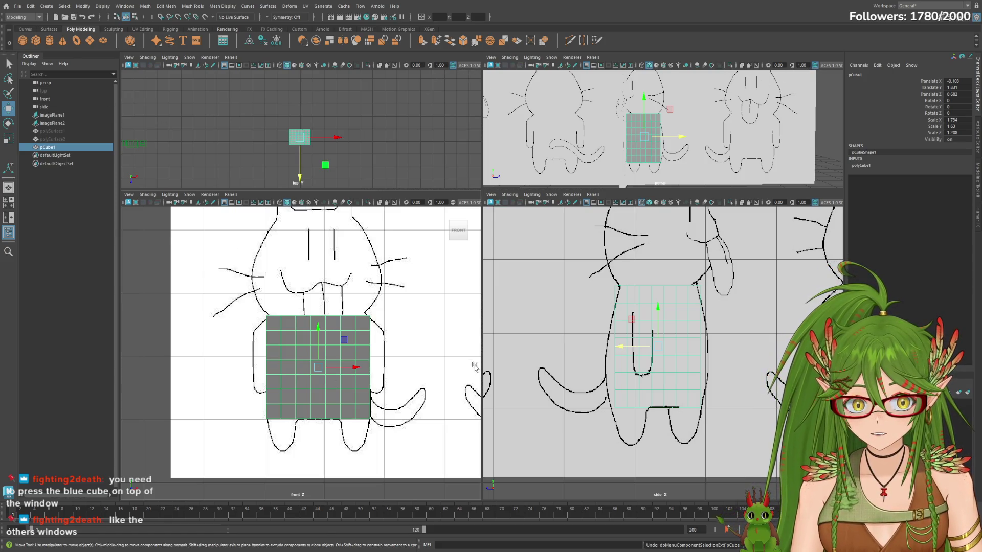
pyautogui.scroll(-5, 280, 377)
pyautogui.scroll(5, 281, 378)
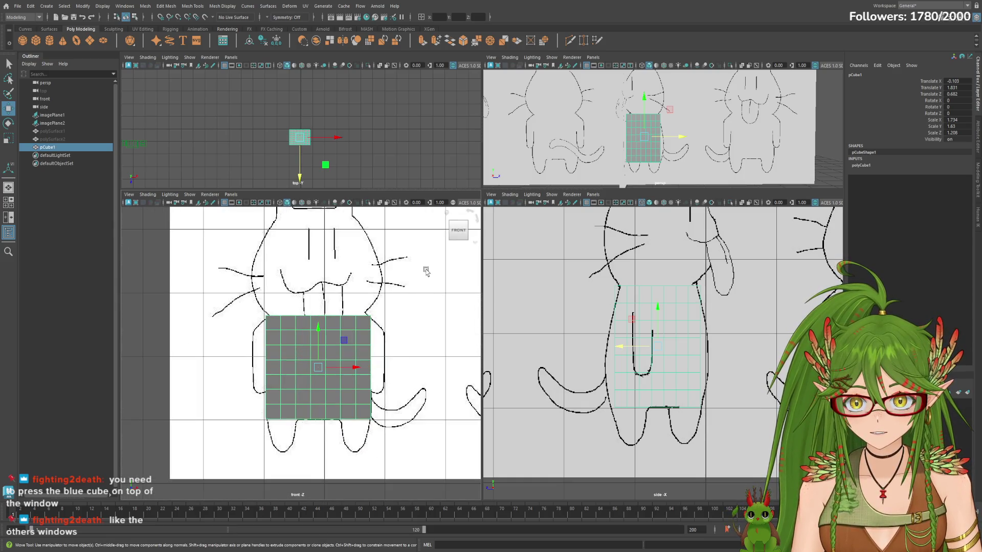
pyautogui.click(453, 203)
pyautogui.press('q')
pyautogui.click(127, 66)
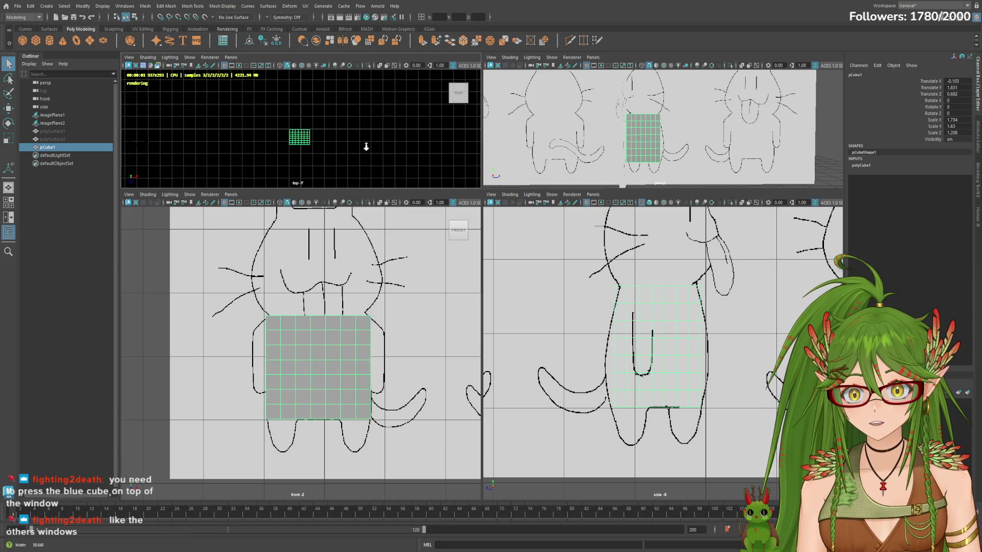
# Step: Stop the Arnold preview in the top view, smooth-shade it, and briefly check the Attribute Editor
pyautogui.click(128, 66)
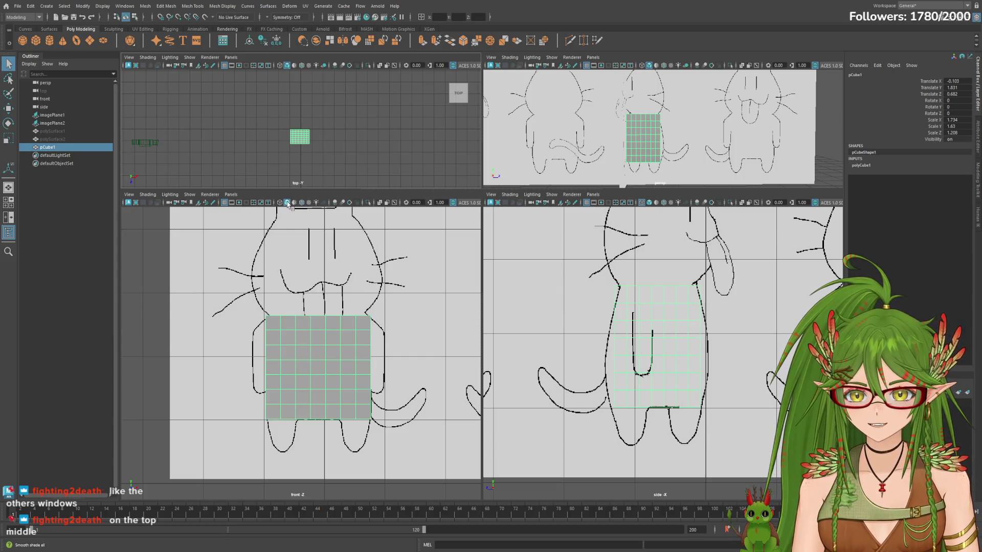
pyautogui.click(288, 67)
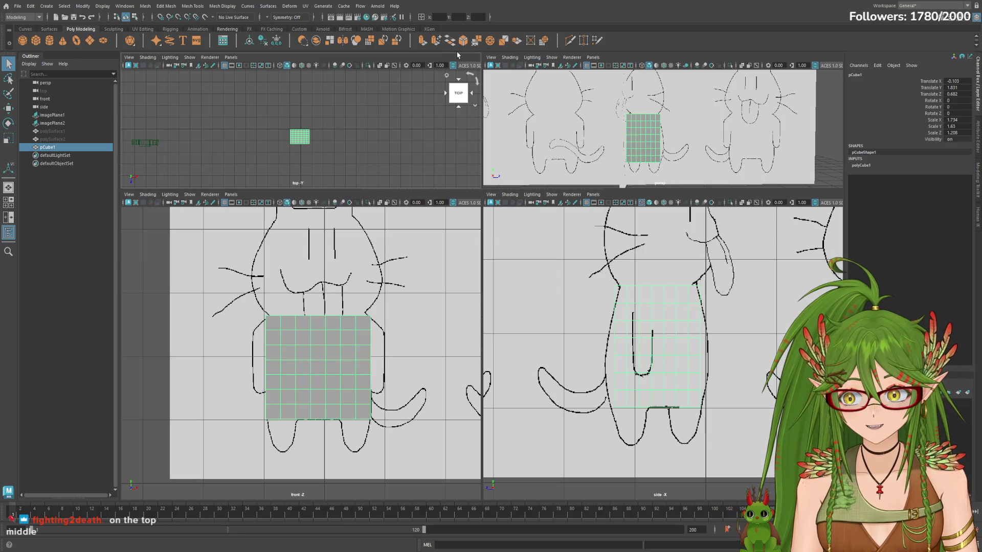
pyautogui.scroll(1, 358, 343)
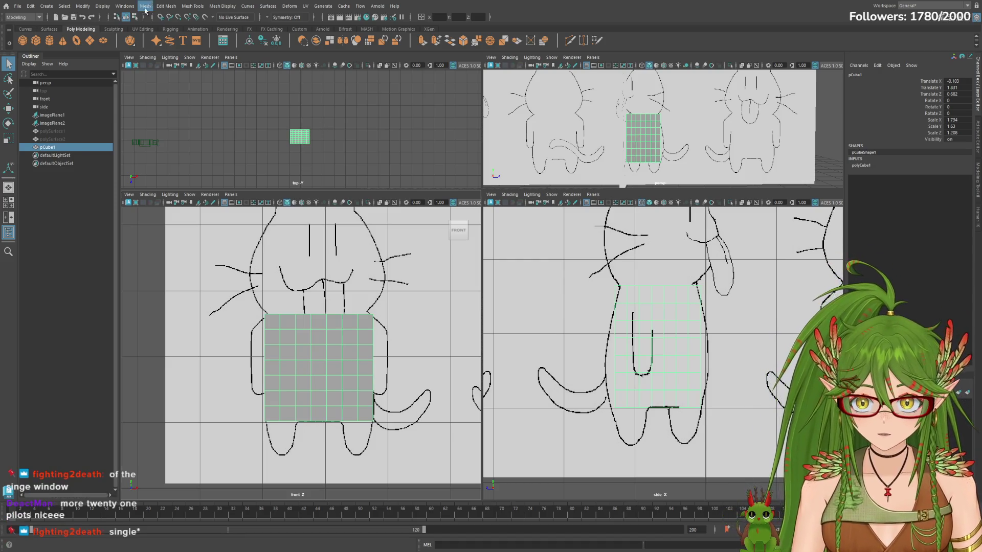
pyautogui.click(976, 17)
pyautogui.click(977, 17)
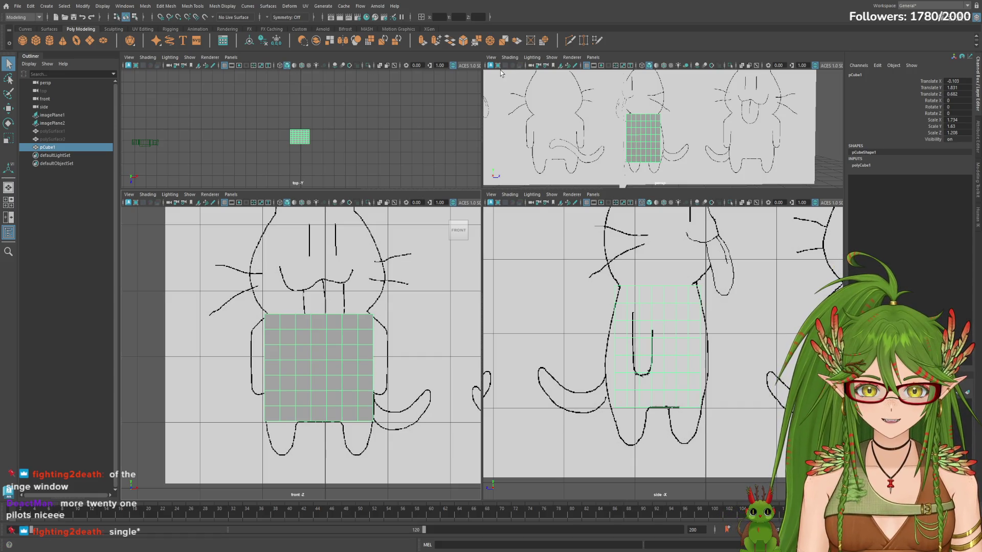
# Step: Toggle X-Ray on the front view's cube, enlarge the upper viewports and deselect the cube
pyautogui.middleClick(292, 72)
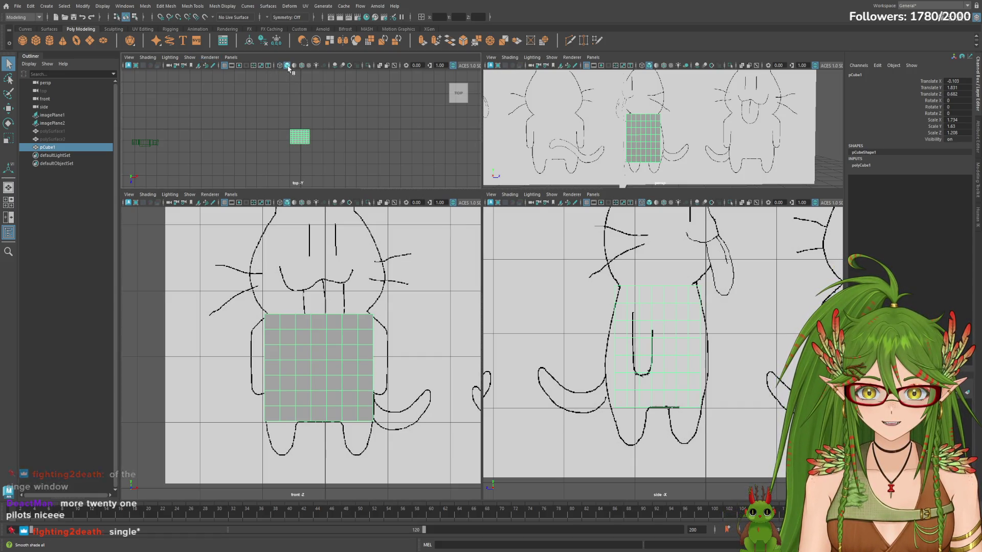
pyautogui.click(288, 203)
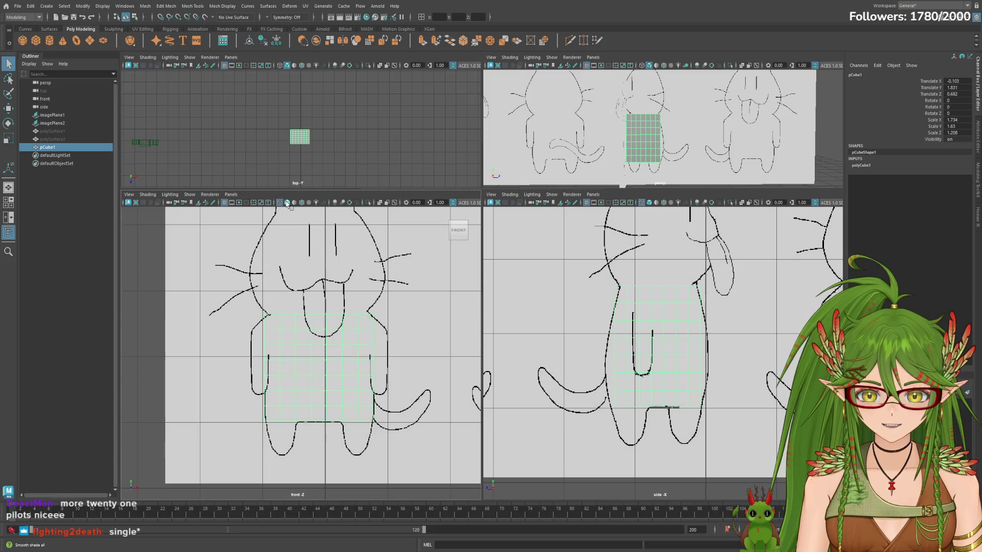
pyautogui.click(288, 202)
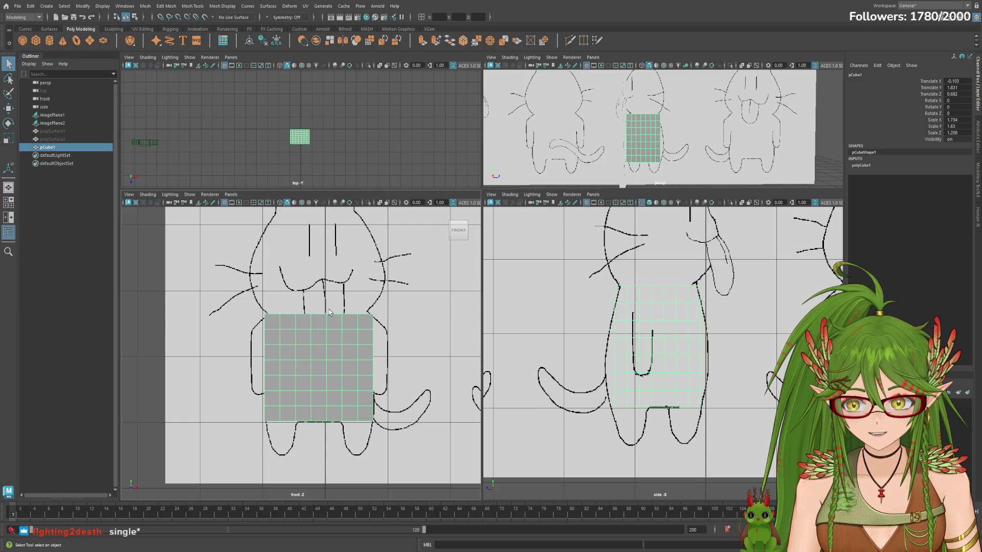
pyautogui.moveTo(530, 188); pyautogui.dragTo(532, 307)
pyautogui.click(549, 270)
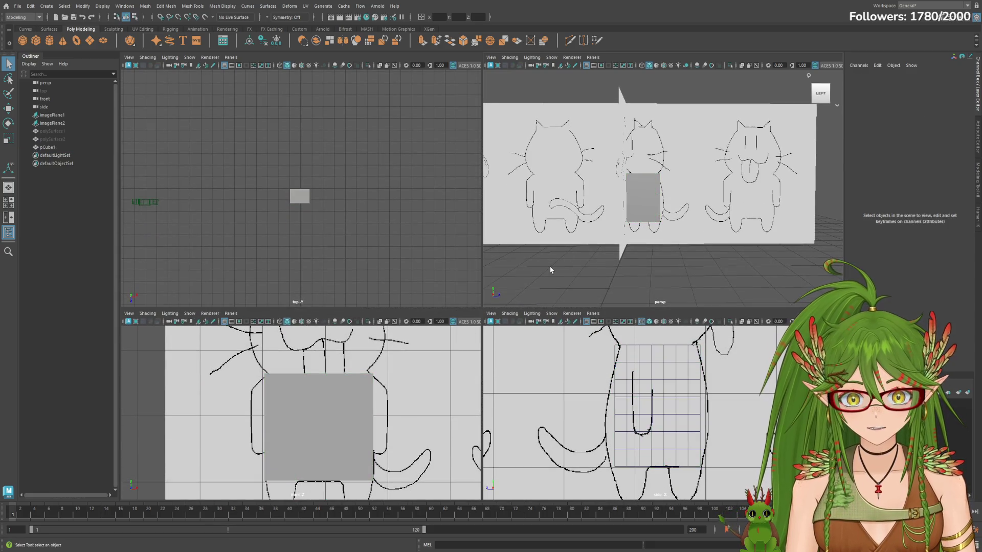
pyautogui.moveTo(565, 256)
pyautogui.mouseDown()
pyautogui.moveTo(562, 264)
pyautogui.moveTo(689, 255)
pyautogui.moveTo(713, 175)
pyautogui.mouseUp()
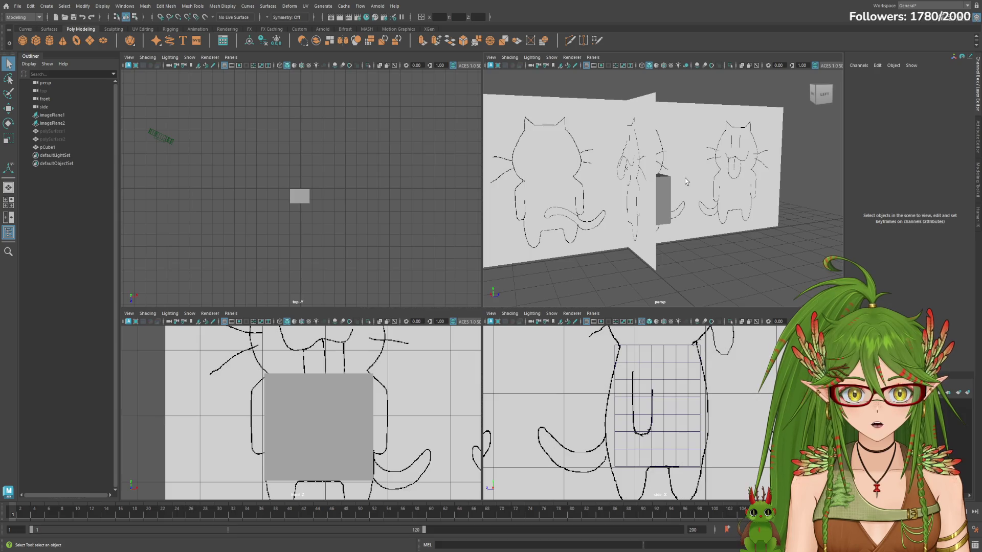
pyautogui.click(53, 123)
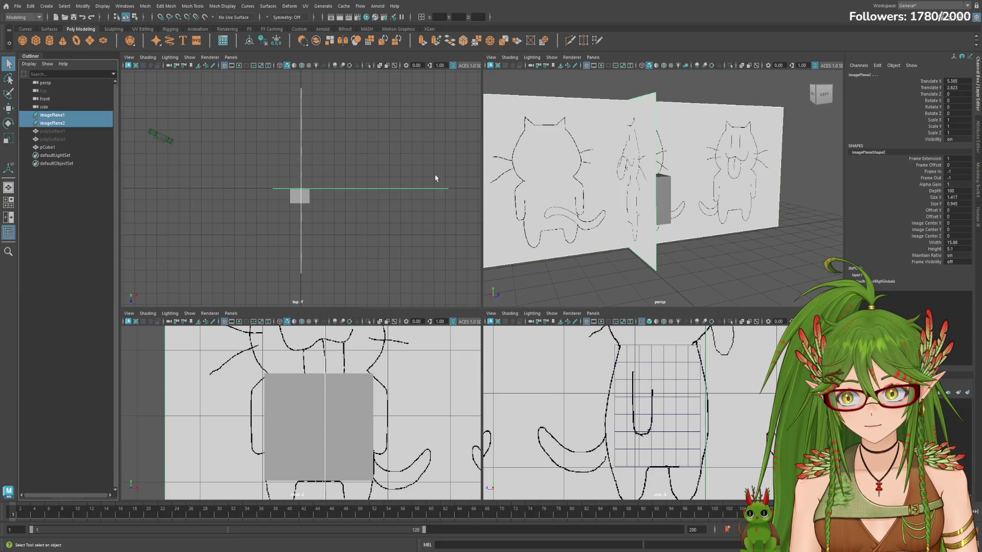
pyautogui.keyDown('alt'); pyautogui.moveTo(657, 203); pyautogui.dragTo(722, 259); pyautogui.keyUp('alt')
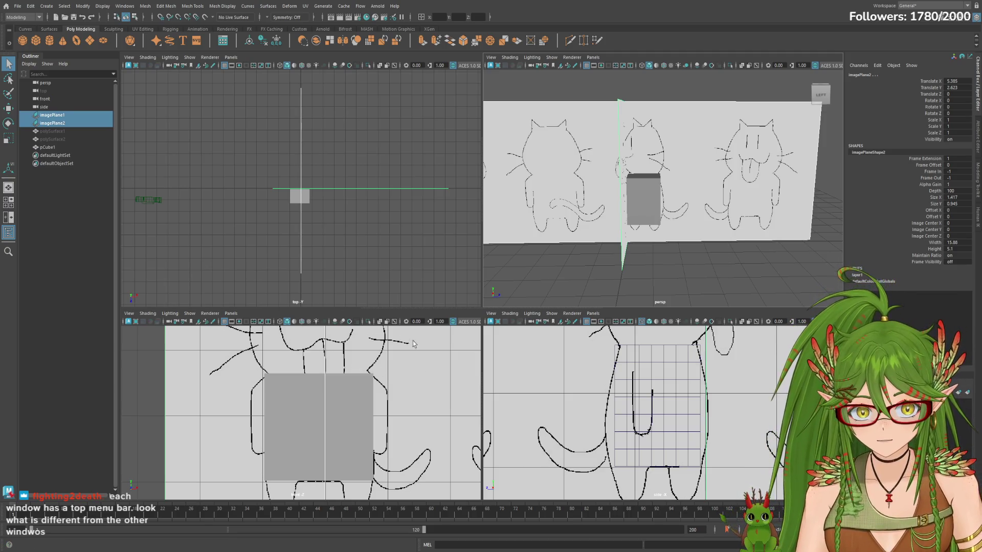
pyautogui.click(171, 293)
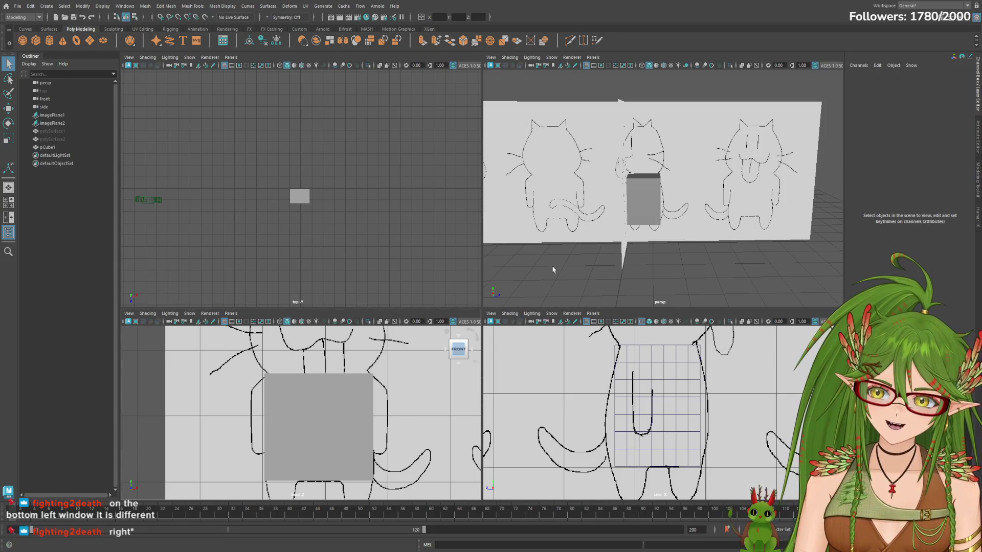
pyautogui.moveTo(560, 263)
pyautogui.keyDown('alt'); pyautogui.mouseDown()
pyautogui.moveTo(724, 265)
pyautogui.moveTo(708, 263)
pyautogui.mouseUp(); pyautogui.keyUp('alt')
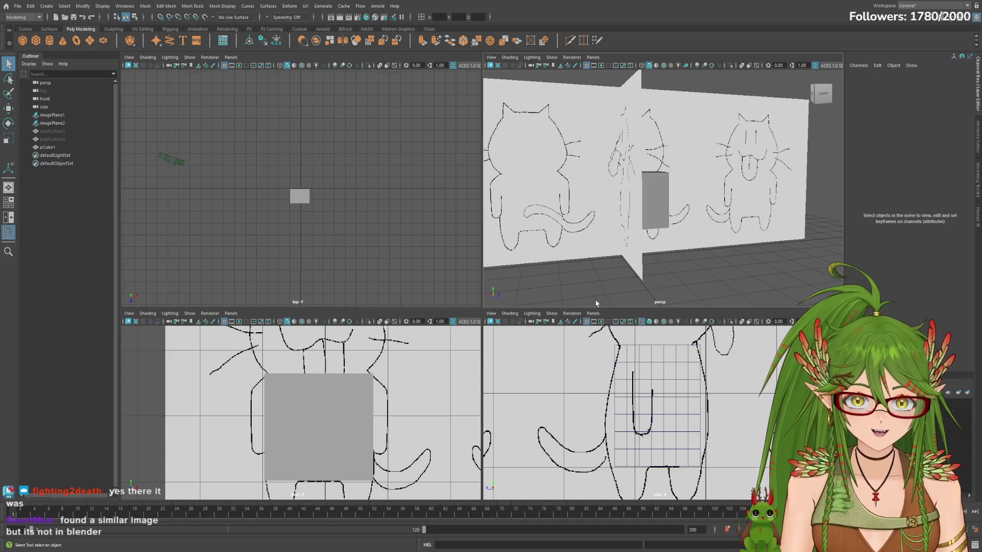
pyautogui.click(651, 323)
# Step: Toggle the side view's cube back to solid shading and shrink the upper viewports
pyautogui.click(650, 325)
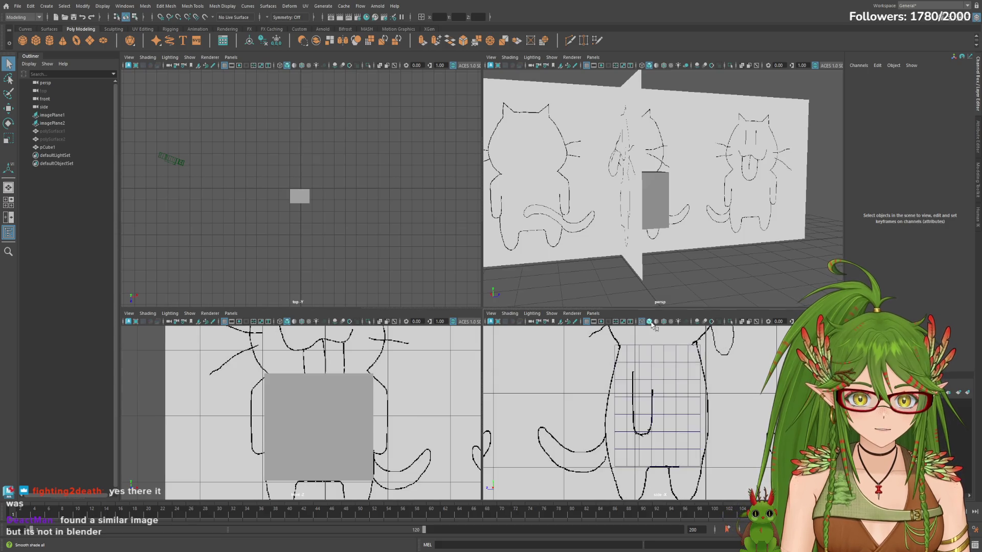
pyautogui.click(645, 326)
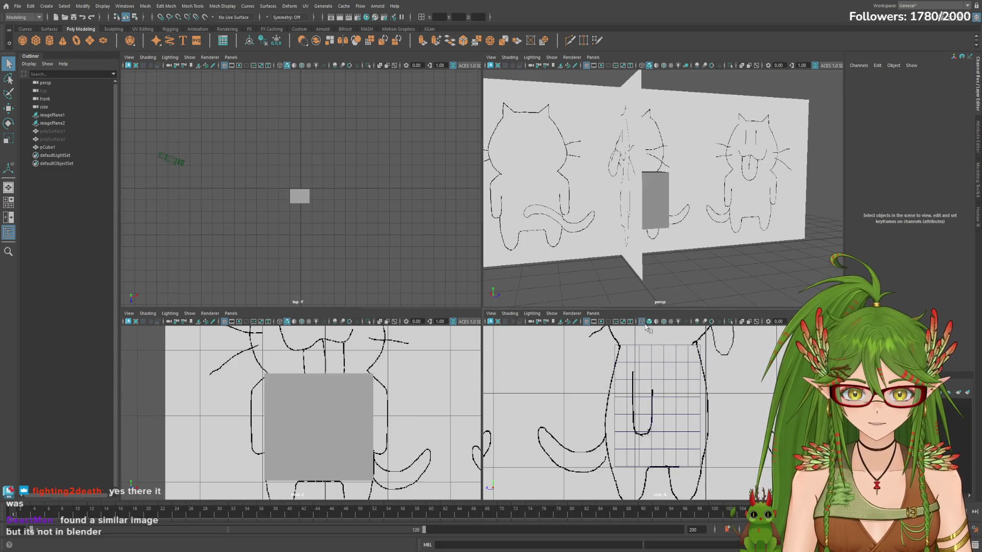
pyautogui.click(650, 326)
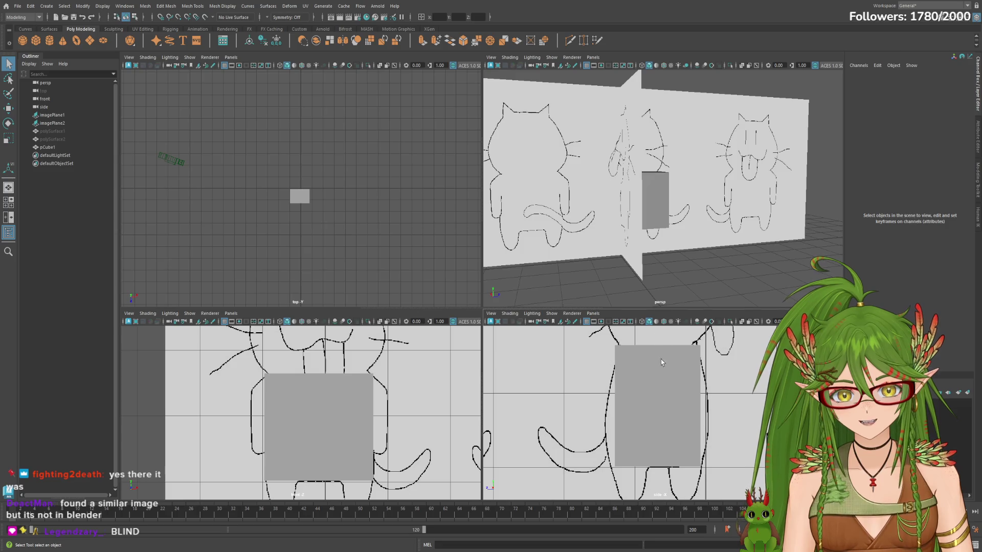
pyautogui.click(642, 326)
pyautogui.click(649, 327)
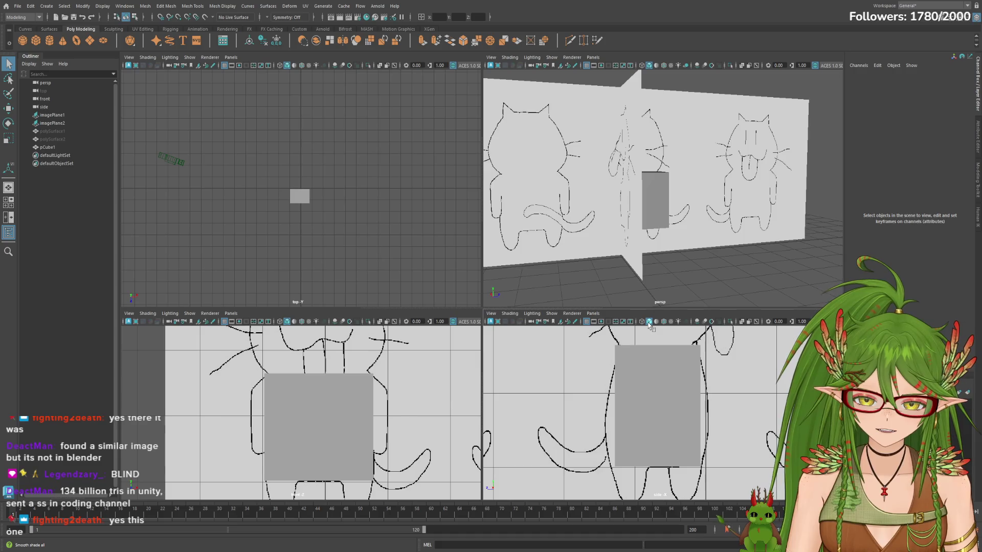
pyautogui.moveTo(483, 307); pyautogui.dragTo(482, 115)
# Step: Select the cube, cycle through the move, rotate and scale tools, then clear the selection
pyautogui.click(308, 332)
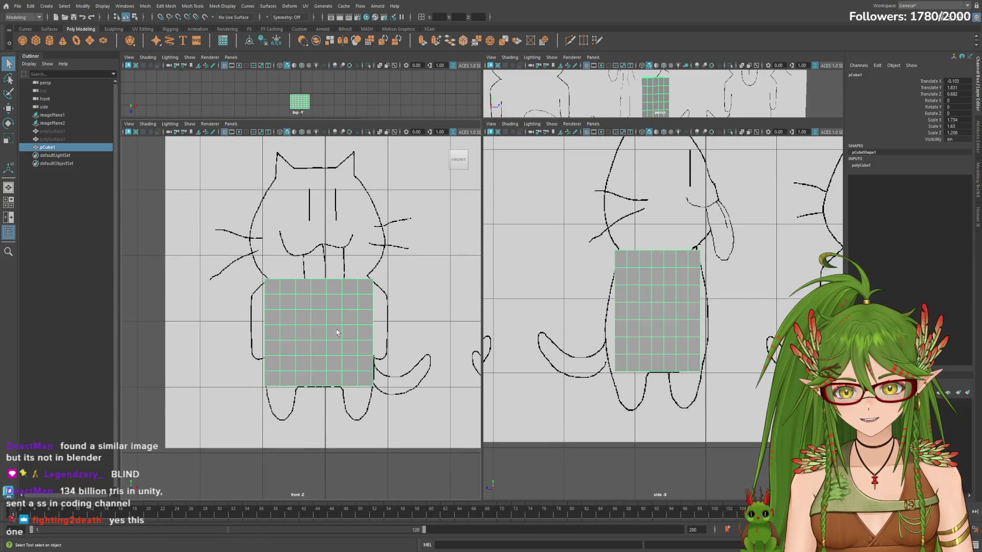
pyautogui.press('w')
pyautogui.press('e')
pyautogui.press('r')
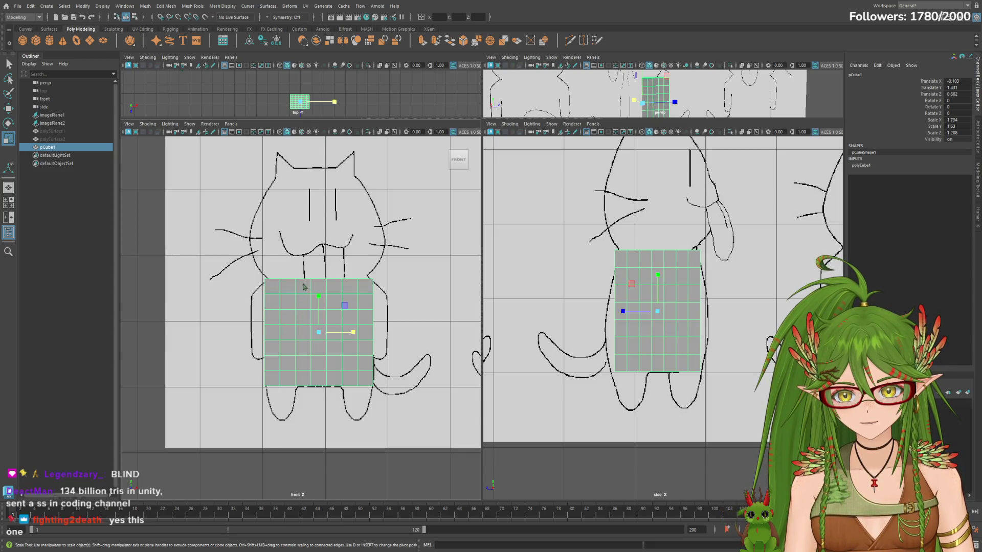
pyautogui.moveTo(326, 310); pyautogui.dragTo(341, 314)
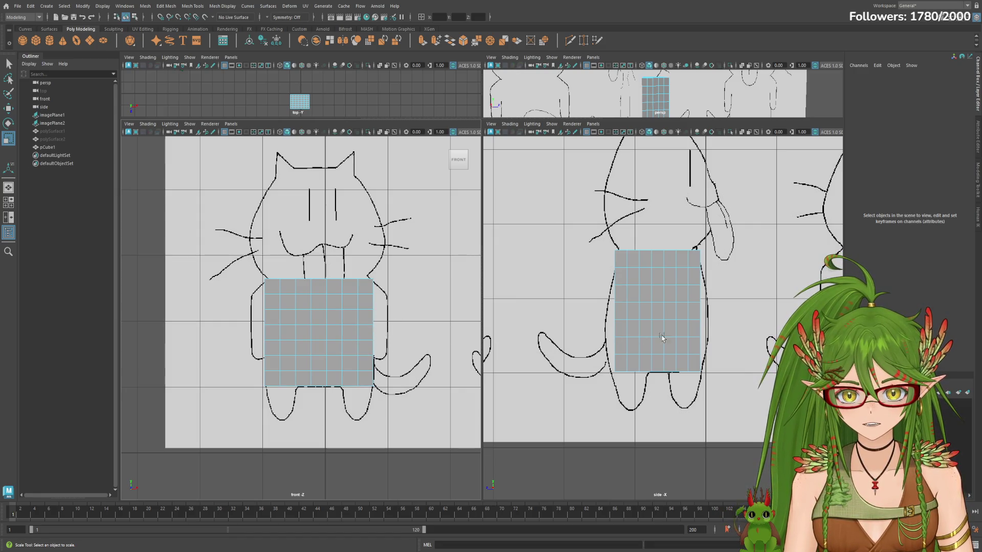
# Step: Pick a side face of the cube in face mode, deselect, and maximize the perspective view
pyautogui.click(651, 290)
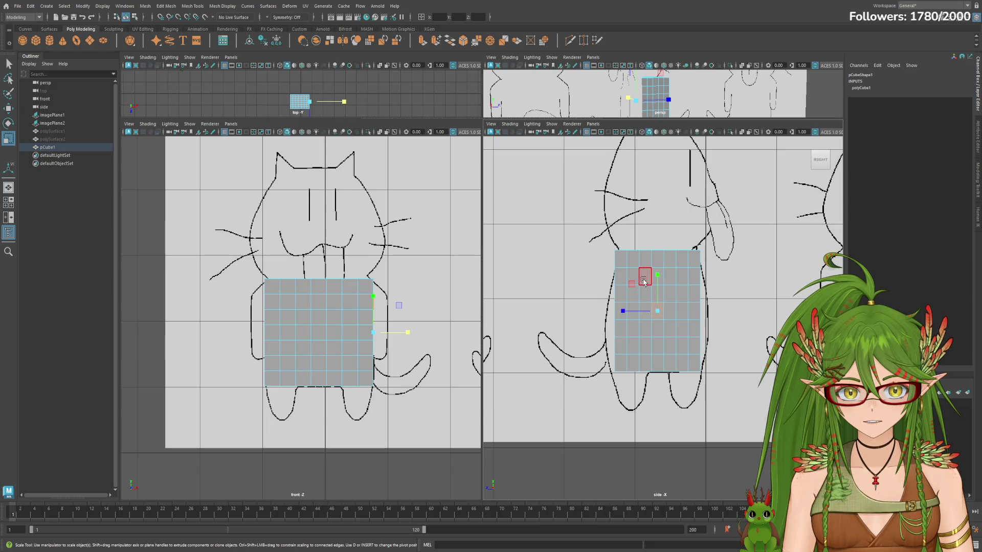
pyautogui.press('F11')
pyautogui.click(662, 319)
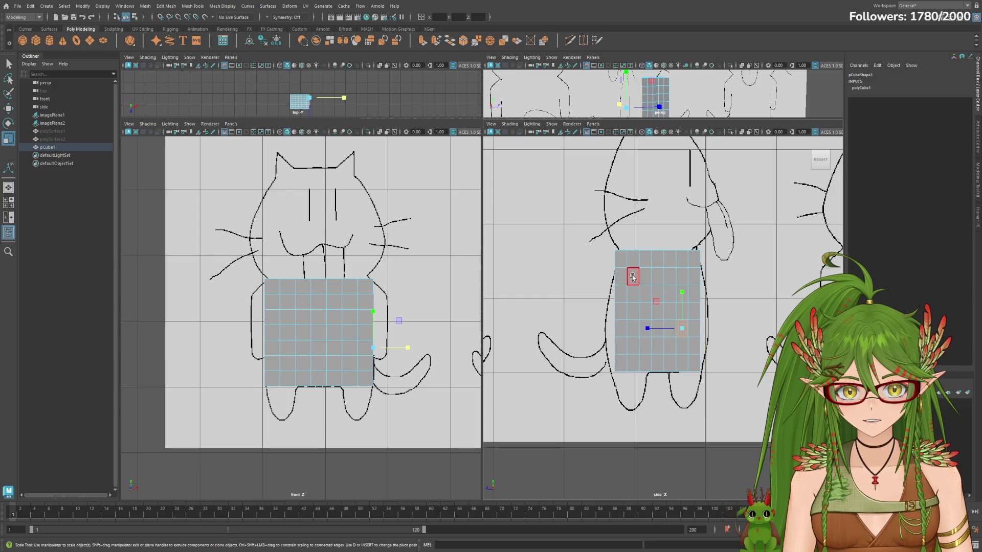
pyautogui.click(744, 104)
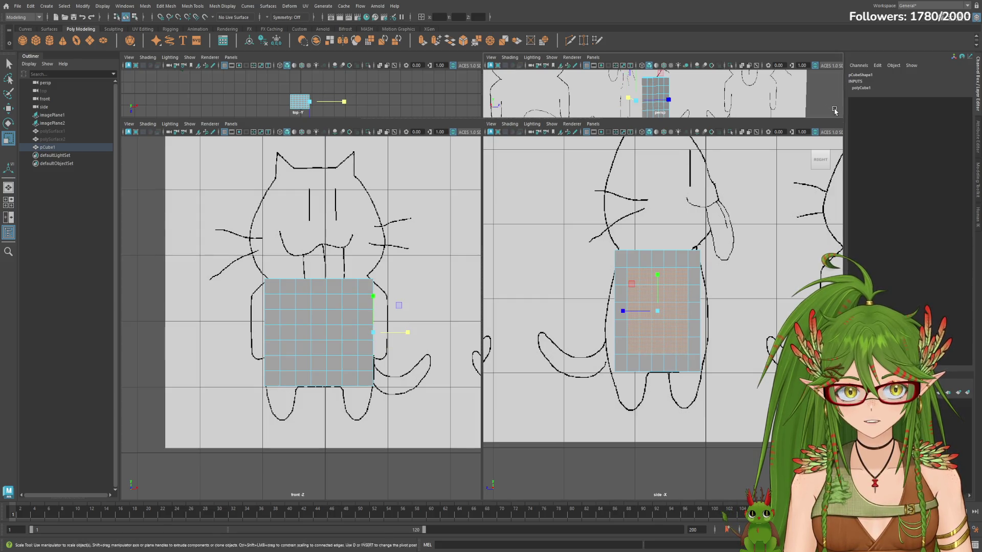
pyautogui.press('space')
pyautogui.keyDown('alt'); pyautogui.moveTo(647, 261); pyautogui.dragTo(536, 317); pyautogui.keyUp('alt')
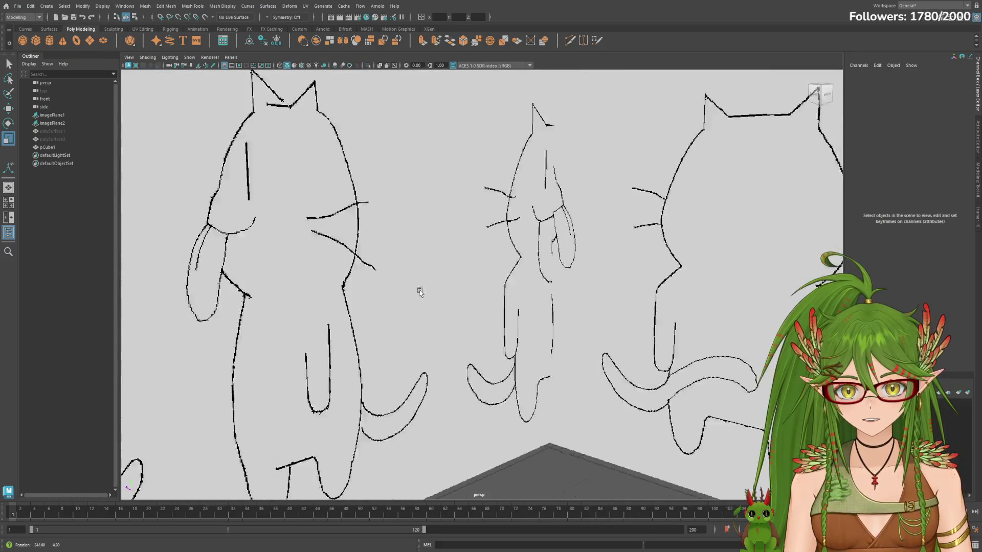
# Step: Select pCube1 from the Outliner, narrow its X width and shift it slightly sideways
pyautogui.moveTo(535, 317)
pyautogui.keyDown('alt'); pyautogui.mouseDown()
pyautogui.moveTo(470, 298)
pyautogui.moveTo(629, 303)
pyautogui.mouseUp(); pyautogui.keyUp('alt')
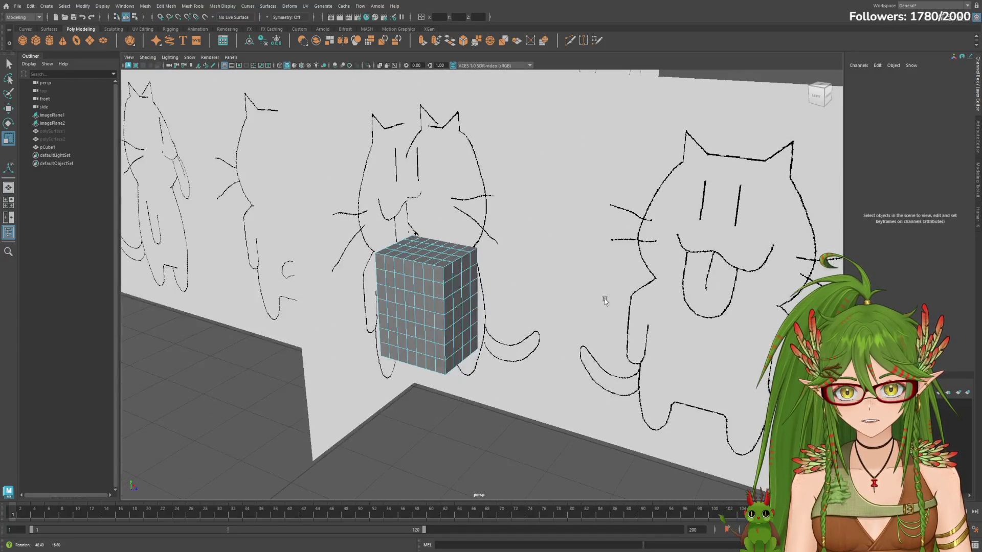
pyautogui.click(72, 124)
pyautogui.moveTo(460, 307)
pyautogui.keyDown('alt'); pyautogui.mouseDown()
pyautogui.moveTo(498, 321)
pyautogui.moveTo(464, 338)
pyautogui.moveTo(491, 330)
pyautogui.mouseUp(); pyautogui.keyUp('alt')
pyautogui.click(56, 147)
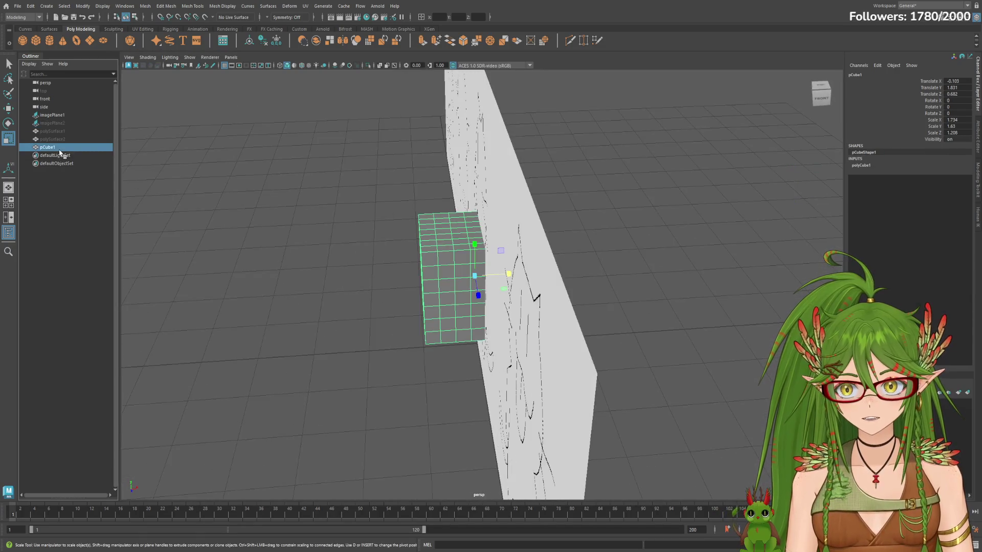
pyautogui.click(53, 132)
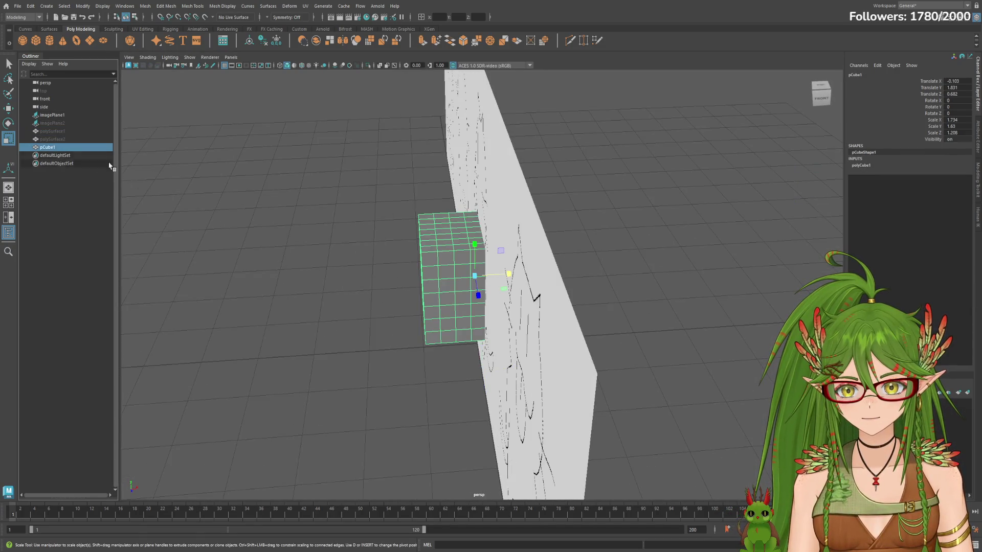
pyautogui.moveTo(518, 283)
pyautogui.mouseDown()
pyautogui.moveTo(500, 279)
pyautogui.moveTo(446, 338)
pyautogui.moveTo(557, 332)
pyautogui.mouseUp()
pyautogui.moveTo(436, 340); pyautogui.dragTo(438, 336)
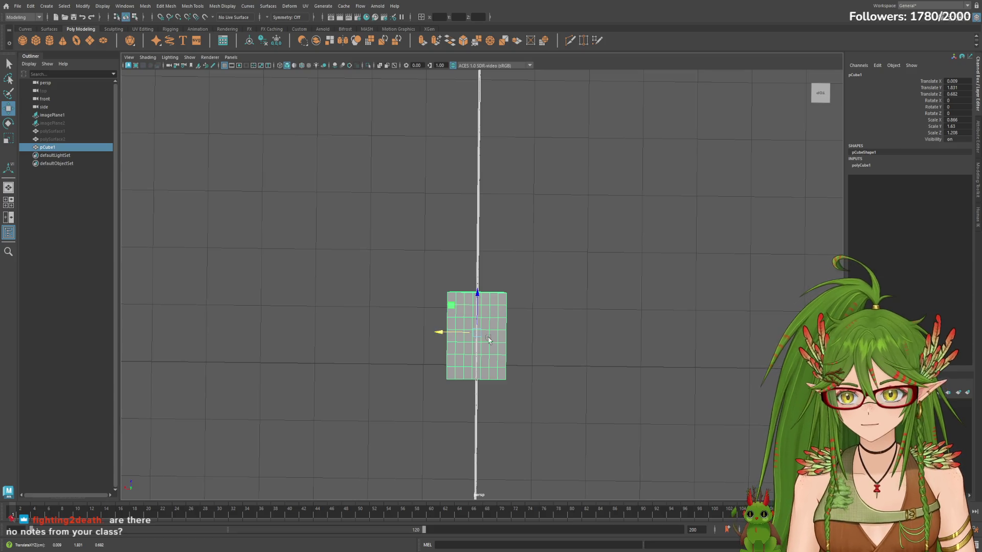
# Step: Narrow the cube further with the Scale tool, then undo the scaling with Ctrl+Z
pyautogui.keyDown('alt'); pyautogui.moveTo(584, 402); pyautogui.dragTo(750, 420); pyautogui.keyUp('alt')
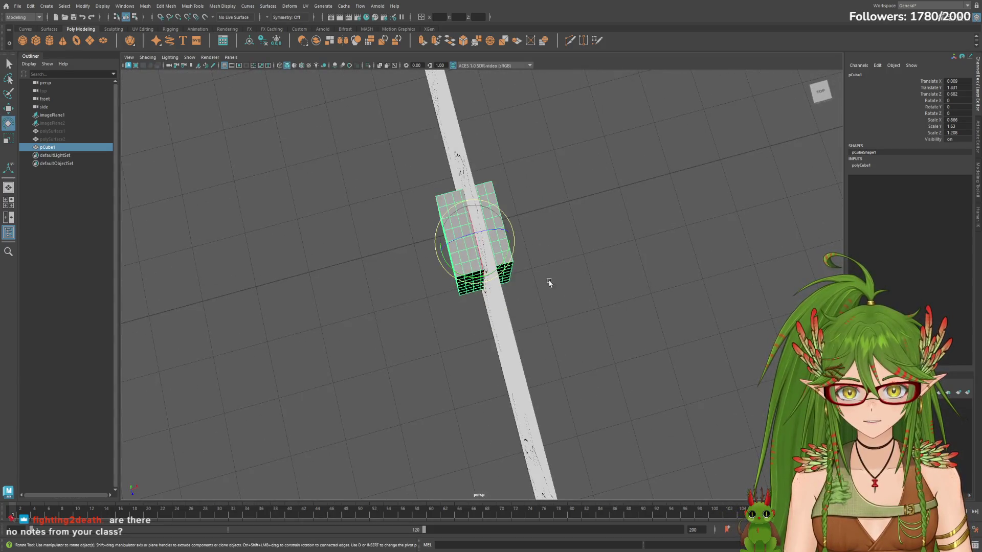
pyautogui.press('r')
pyautogui.moveTo(510, 232)
pyautogui.mouseDown()
pyautogui.moveTo(498, 234)
pyautogui.moveTo(529, 238)
pyautogui.moveTo(324, 192)
pyautogui.mouseUp()
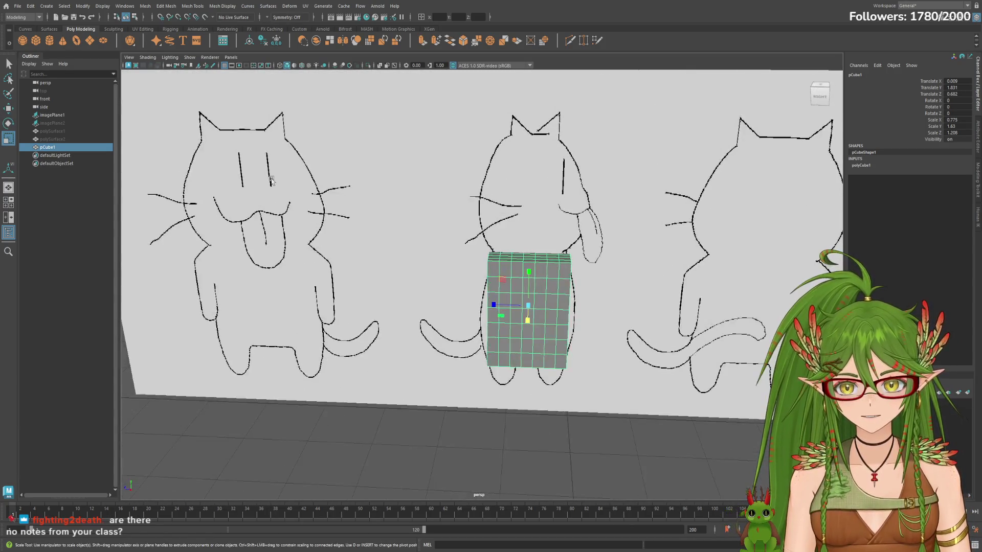
pyautogui.click(63, 124)
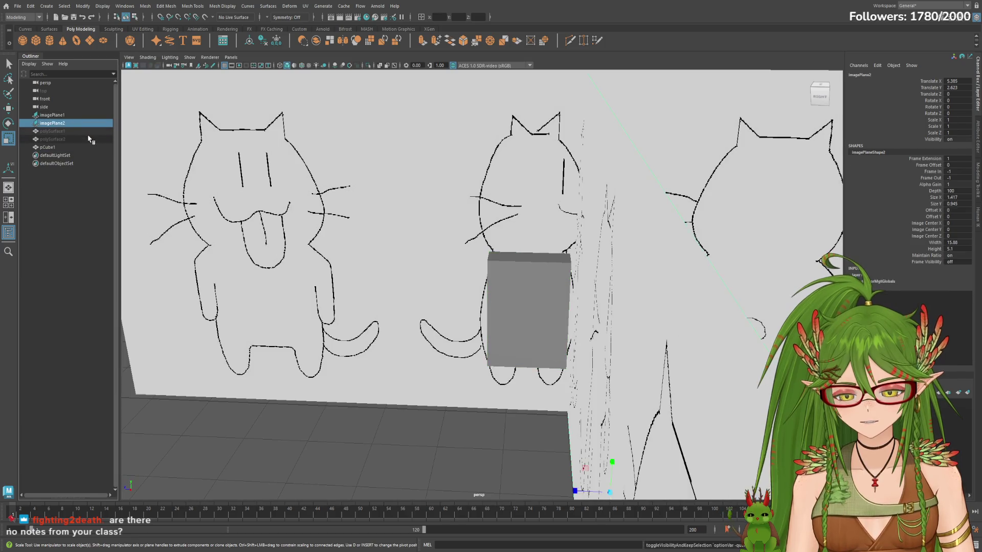
pyautogui.moveTo(306, 234)
pyautogui.keyDown('alt'); pyautogui.mouseDown()
pyautogui.moveTo(543, 455)
pyautogui.moveTo(580, 456)
pyautogui.moveTo(575, 476)
pyautogui.moveTo(539, 450)
pyautogui.moveTo(576, 427)
pyautogui.mouseUp(); pyautogui.keyUp('alt')
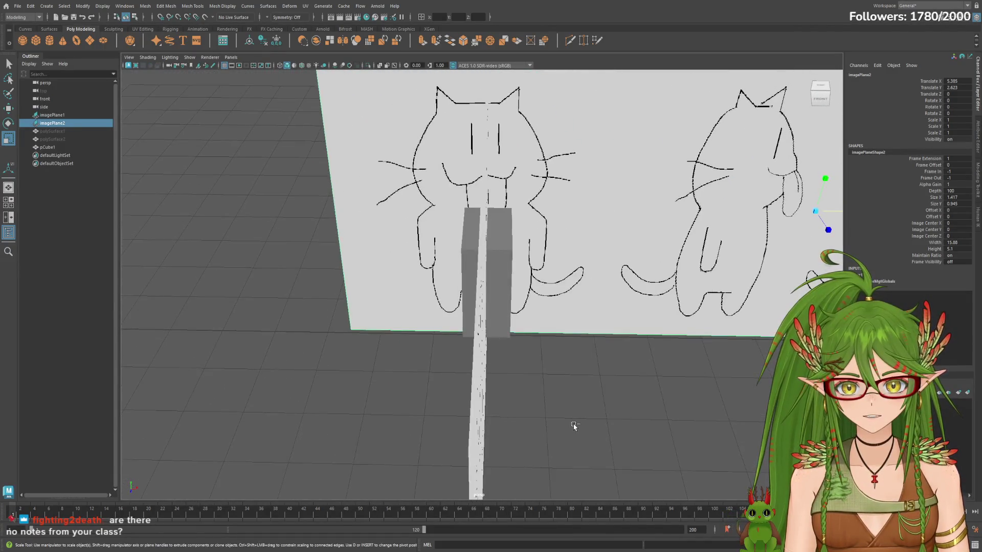
pyautogui.hotkey('ctrl', 'z')
pyautogui.hotkey('ctrl', 'z')
pyautogui.hotkey('ctrl', 'z')
pyautogui.hotkey('ctrl', 'z')
pyautogui.hotkey('ctrl', 'z')
pyautogui.hotkey('ctrl', 'z')
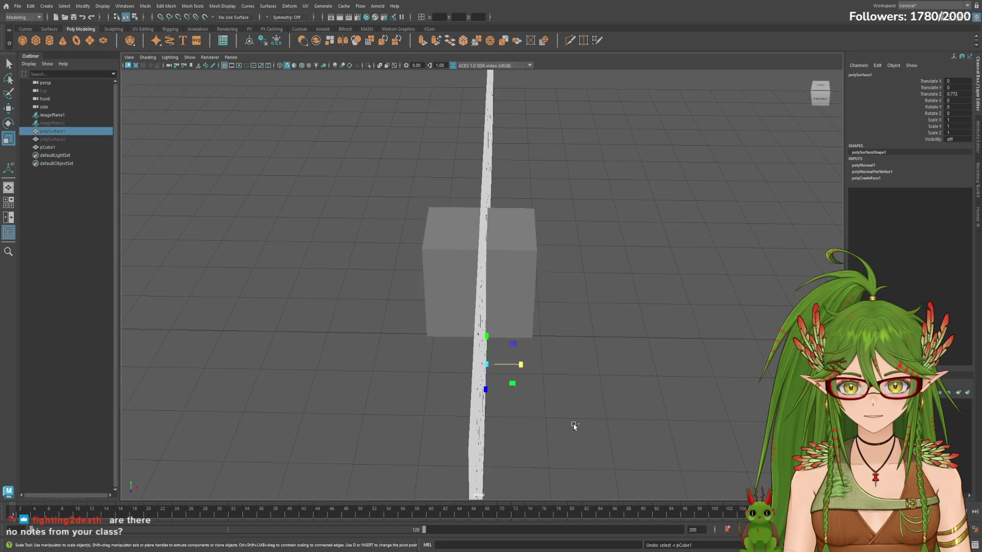
# Step: Select imagePlane2 in the Outliner and unhide it with Shift+H
pyautogui.click(71, 145)
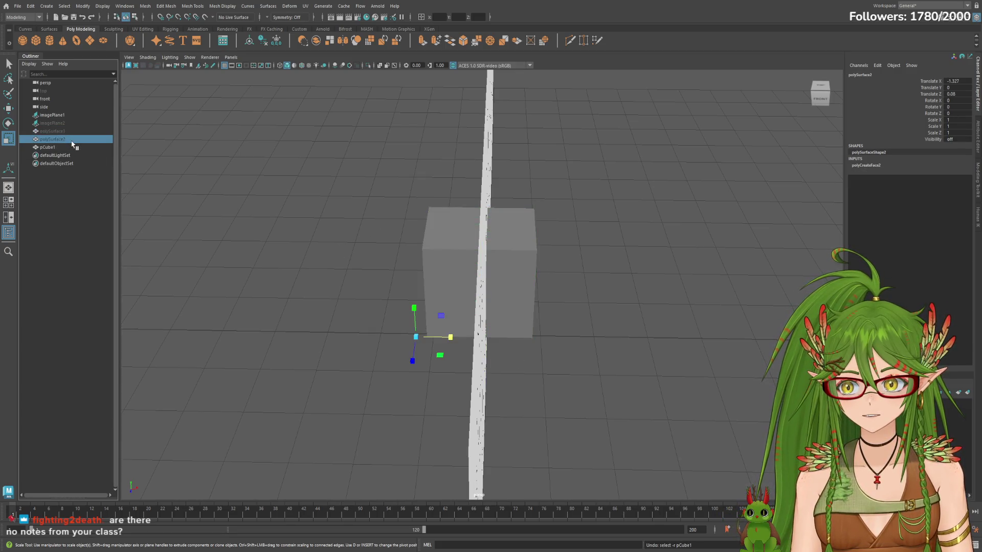
pyautogui.click(62, 123)
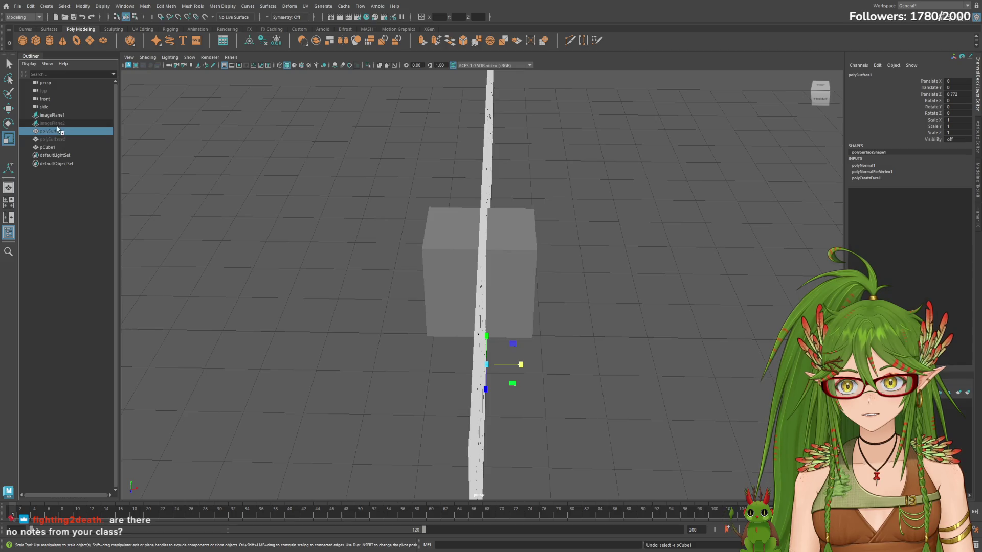
pyautogui.click(54, 123)
pyautogui.hotkey('shift', 'h')
pyautogui.moveTo(577, 314)
pyautogui.keyDown('alt'); pyautogui.mouseDown()
pyautogui.moveTo(504, 320)
pyautogui.moveTo(457, 273)
pyautogui.mouseUp(); pyautogui.keyUp('alt')
# Step: Select imagePlane1 and slide it along its depth axis with the Move tool
pyautogui.click(438, 260)
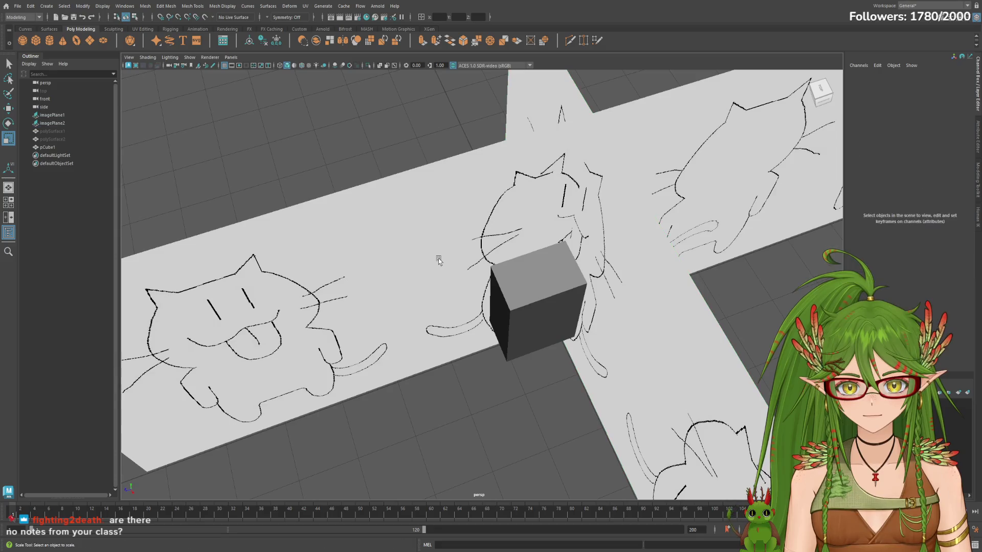
pyautogui.keyDown('alt'); pyautogui.moveTo(454, 328); pyautogui.dragTo(384, 253); pyautogui.keyUp('alt')
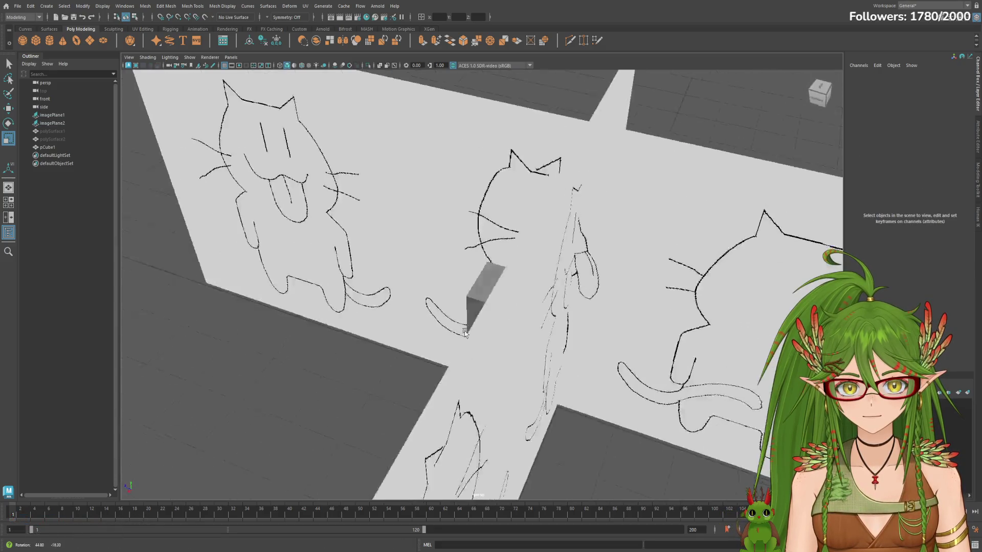
pyautogui.click(53, 114)
pyautogui.keyDown('alt'); pyautogui.moveTo(134, 138); pyautogui.dragTo(613, 259); pyautogui.keyUp('alt')
pyautogui.press('e')
pyautogui.press('w')
pyautogui.moveTo(546, 259)
pyautogui.mouseDown()
pyautogui.moveTo(217, 277)
pyautogui.moveTo(572, 253)
pyautogui.mouseUp()
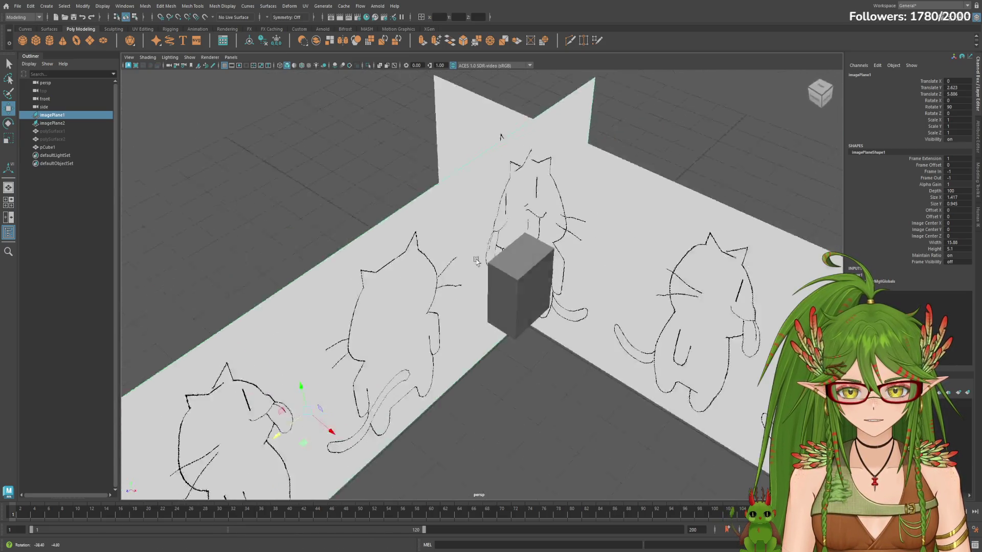
# Step: Shift imagePlane1 sideways and fine-tune its depth so the drawing lines up with the cube
pyautogui.press('e')
pyautogui.press('w')
pyautogui.moveTo(222, 341); pyautogui.dragTo(271, 377)
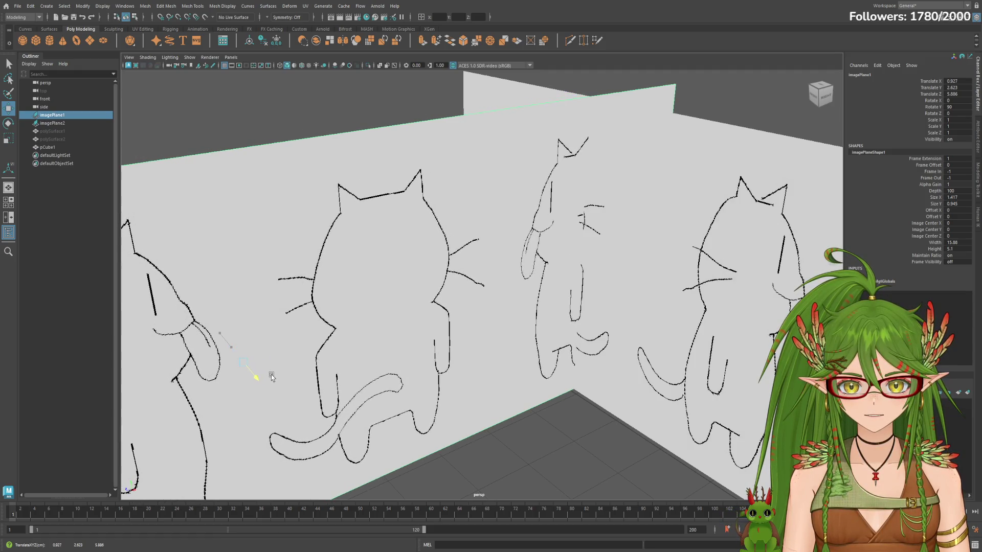
pyautogui.keyDown('alt'); pyautogui.moveTo(458, 374); pyautogui.dragTo(473, 355); pyautogui.keyUp('alt')
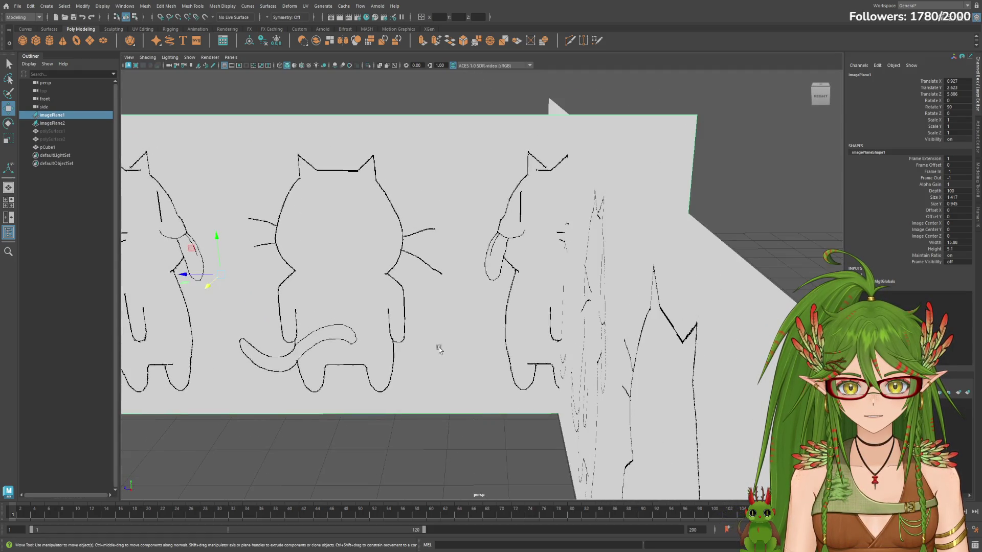
pyautogui.moveTo(178, 275); pyautogui.dragTo(179, 276)
pyautogui.moveTo(468, 351)
pyautogui.keyDown('alt'); pyautogui.mouseDown()
pyautogui.moveTo(539, 375)
pyautogui.moveTo(655, 371)
pyautogui.moveTo(584, 363)
pyautogui.moveTo(641, 365)
pyautogui.mouseUp(); pyautogui.keyUp('alt')
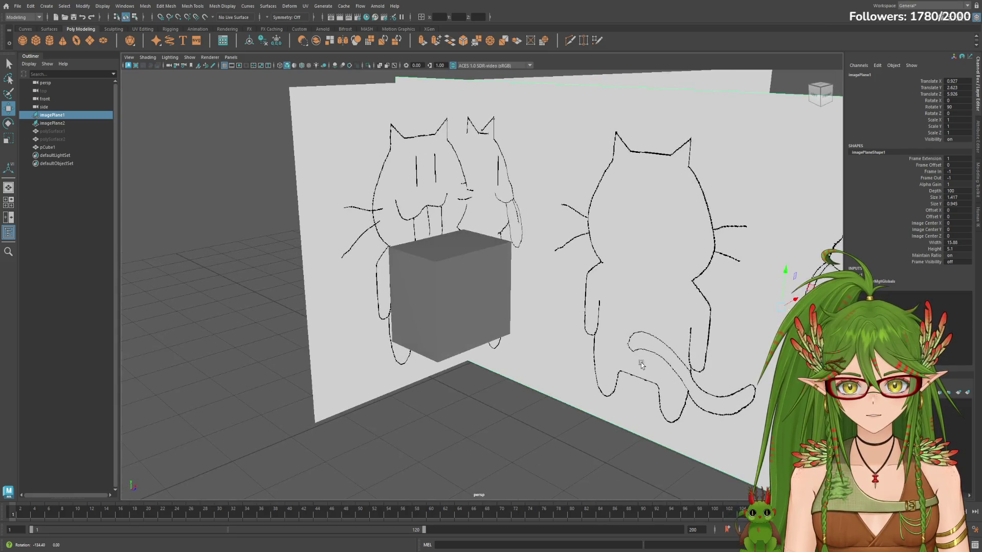
# Step: Hide imagePlane1 with H and select imagePlane2
pyautogui.press('h')
pyautogui.click(69, 122)
pyautogui.moveTo(585, 255)
pyautogui.keyDown('alt'); pyautogui.mouseDown()
pyautogui.moveTo(612, 274)
pyautogui.moveTo(560, 259)
pyautogui.moveTo(547, 270)
pyautogui.mouseUp(); pyautogui.keyUp('alt')
# Step: Select the cube, undo the last change and orbit to a front view
pyautogui.click(484, 276)
pyautogui.press('e')
pyautogui.press('w')
pyautogui.hotkey('ctrl', 'z')
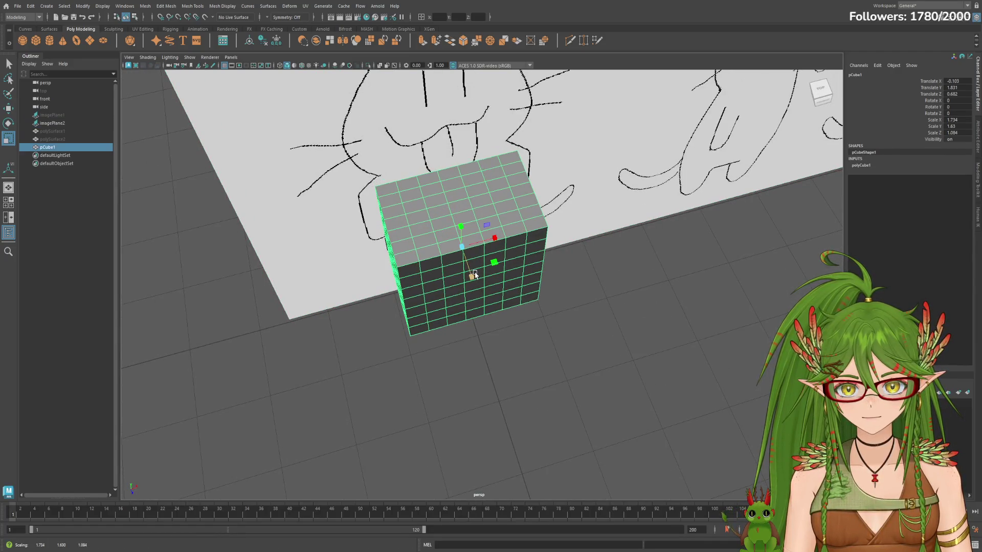
pyautogui.moveTo(606, 297)
pyautogui.keyDown('alt'); pyautogui.mouseDown()
pyautogui.moveTo(495, 254)
pyautogui.moveTo(665, 263)
pyautogui.moveTo(495, 346)
pyautogui.mouseUp(); pyautogui.keyUp('alt')
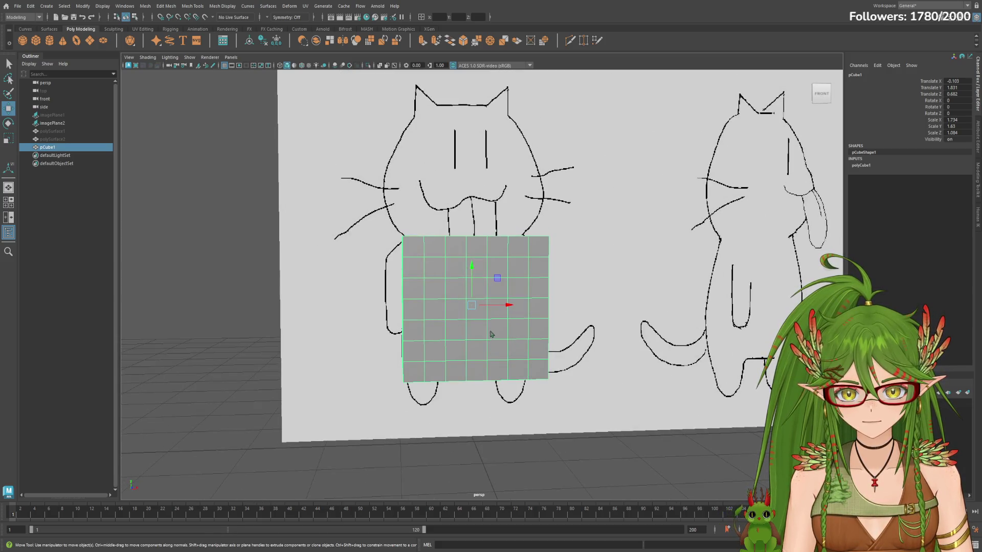
# Step: Enter face mode with F11 and pick faces along the bottom of the cube's front
pyautogui.press('F11')
pyautogui.keyDown('alt'); pyautogui.moveTo(495, 330); pyautogui.dragTo(547, 382); pyautogui.keyUp('alt')
pyautogui.click(526, 383)
pyautogui.click(470, 368)
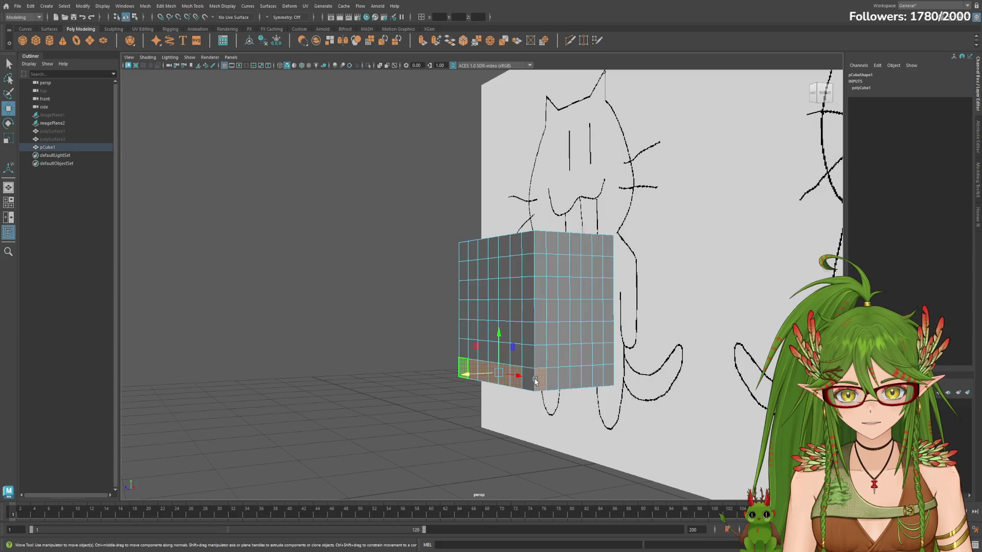
pyautogui.click(553, 352)
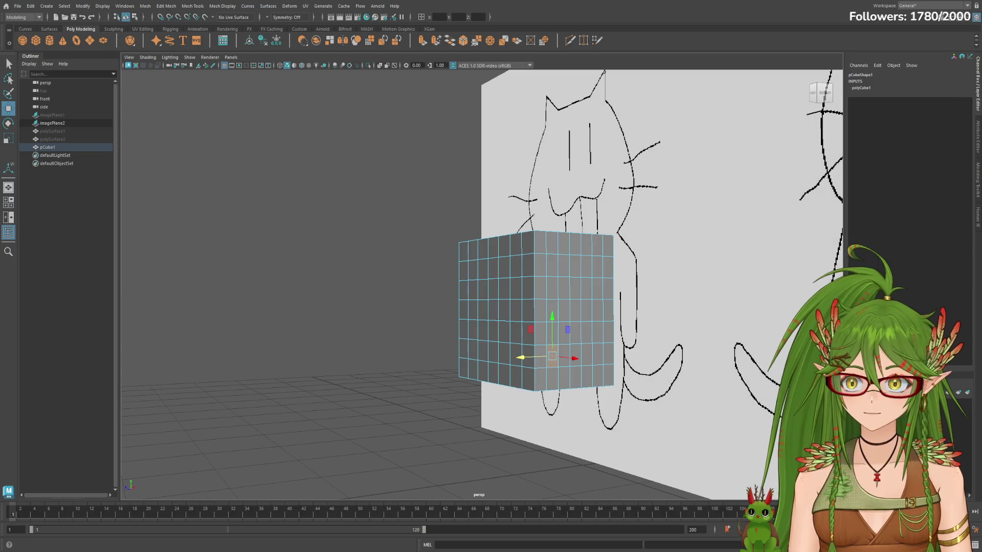
pyautogui.click(52, 114)
pyautogui.hotkey('shift', 'h')
pyautogui.click(416, 404)
pyautogui.press('space')
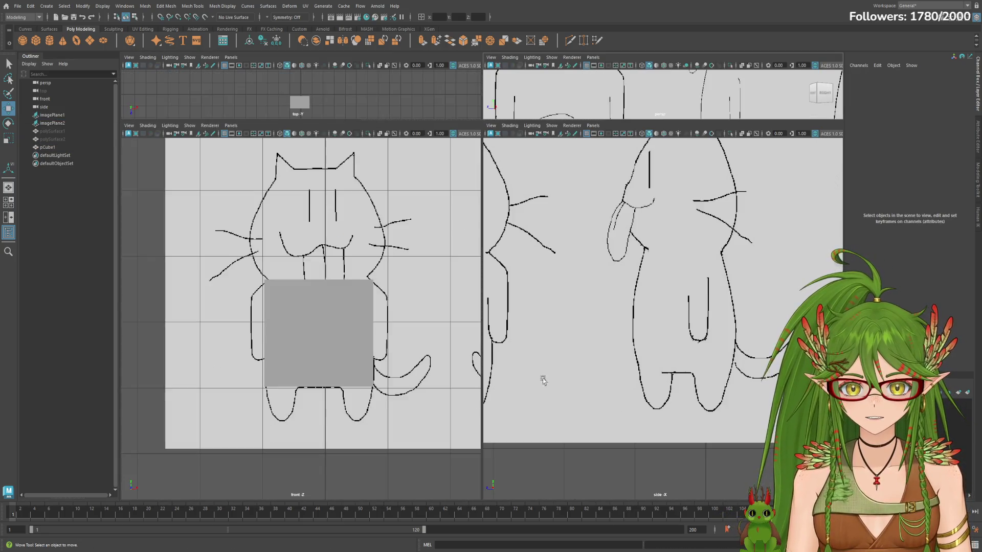
pyautogui.scroll(-3, 530, 384)
pyautogui.scroll(-2, 624, 359)
pyautogui.scroll(-2, 625, 359)
pyautogui.scroll(2, 625, 359)
pyautogui.keyDown('alt'); pyautogui.moveTo(625, 358); pyautogui.dragTo(642, 349); pyautogui.keyUp('alt')
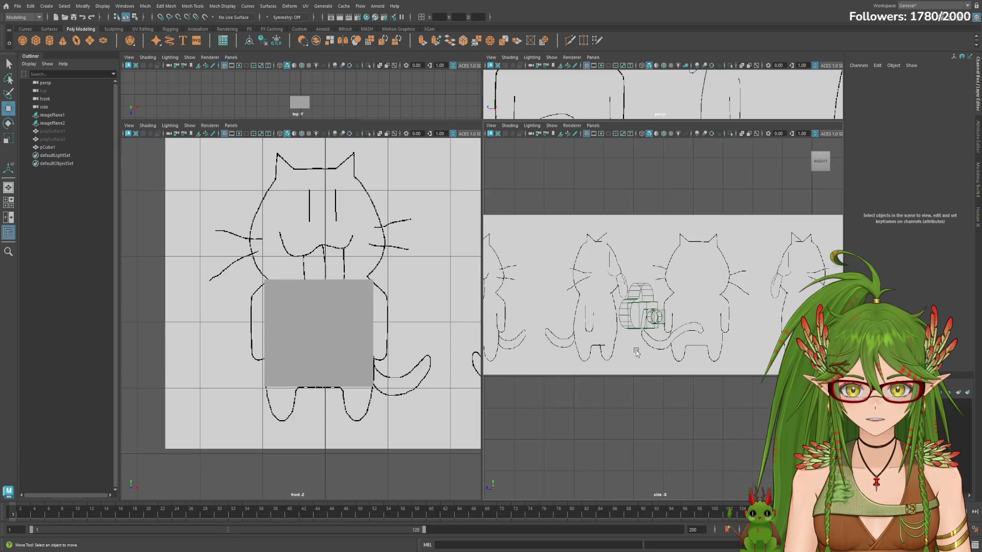
pyautogui.scroll(-1, 637, 352)
pyautogui.click(52, 147)
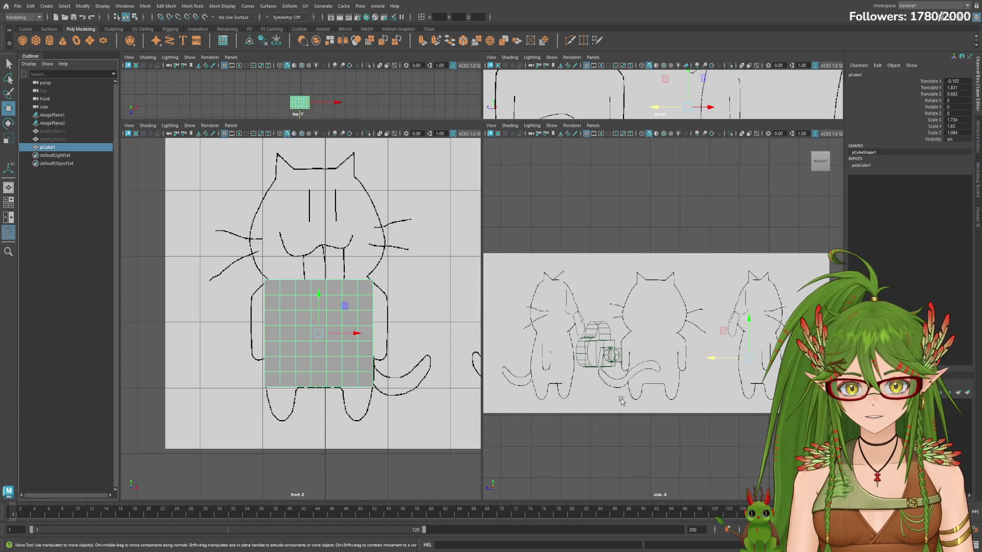
pyautogui.keyDown('alt'); pyautogui.moveTo(601, 397); pyautogui.dragTo(650, 349); pyautogui.keyUp('alt')
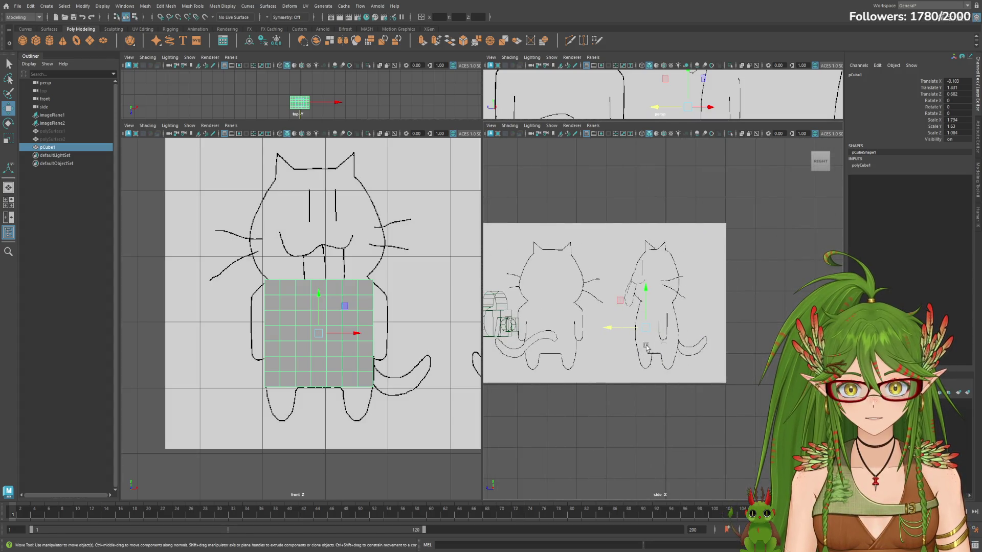
pyautogui.moveTo(718, 115)
pyautogui.mouseDown()
pyautogui.moveTo(607, 116)
pyautogui.moveTo(664, 117)
pyautogui.mouseUp()
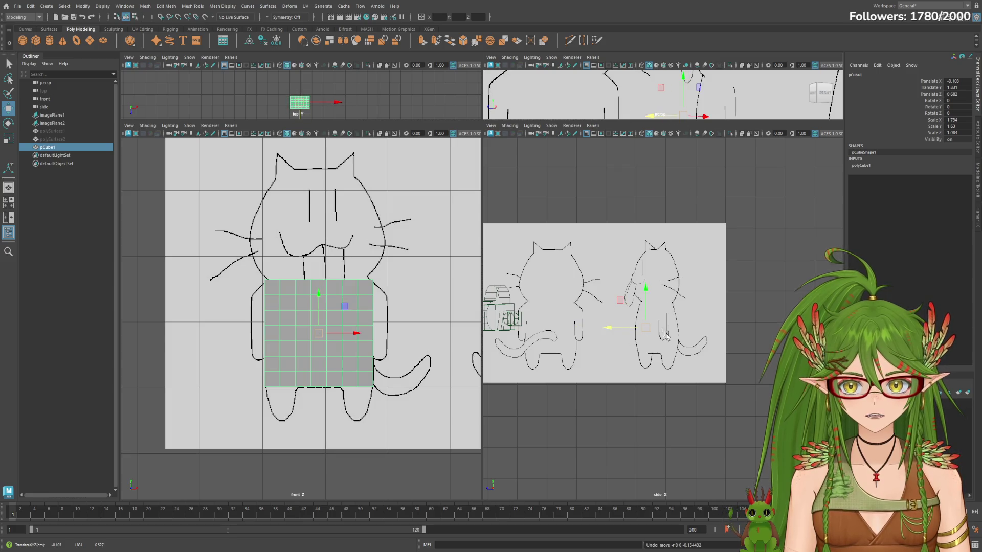
pyautogui.scroll(5, 664, 332)
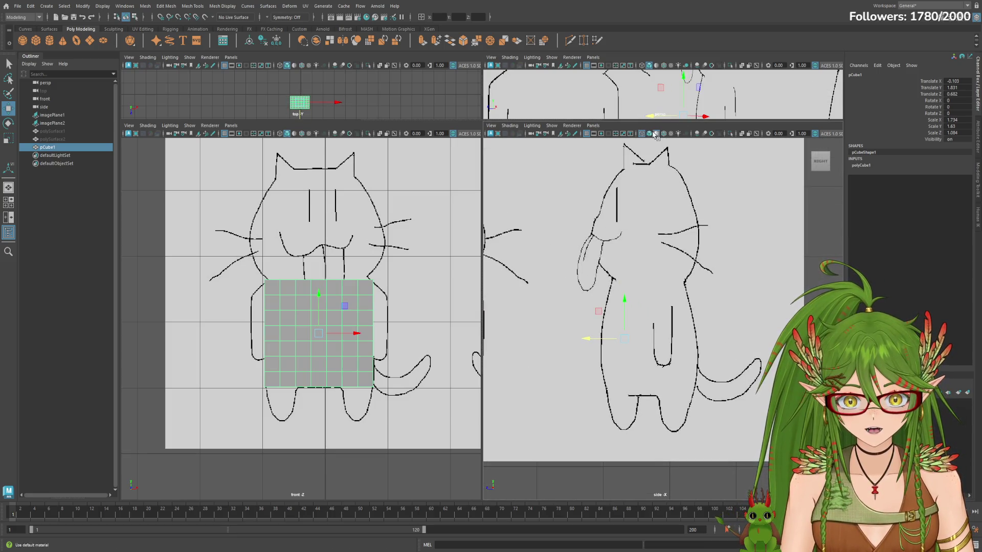
pyautogui.scroll(-5, 675, 287)
pyautogui.scroll(1, 682, 306)
pyautogui.scroll(1, 686, 314)
pyautogui.scroll(2, 694, 322)
pyautogui.keyDown('alt'); pyautogui.moveTo(694, 322); pyautogui.dragTo(629, 312, button='middle'); pyautogui.keyUp('alt')
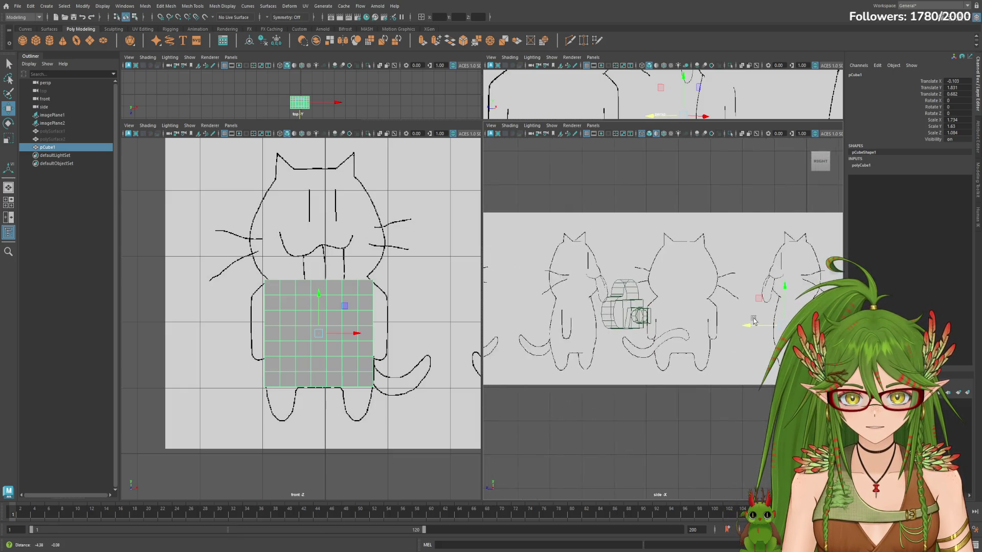
pyautogui.click(59, 115)
# Step: Push imagePlane1 back along Z, move imagePlane2 along Z, and slide imagePlane1 along X
pyautogui.click(54, 147)
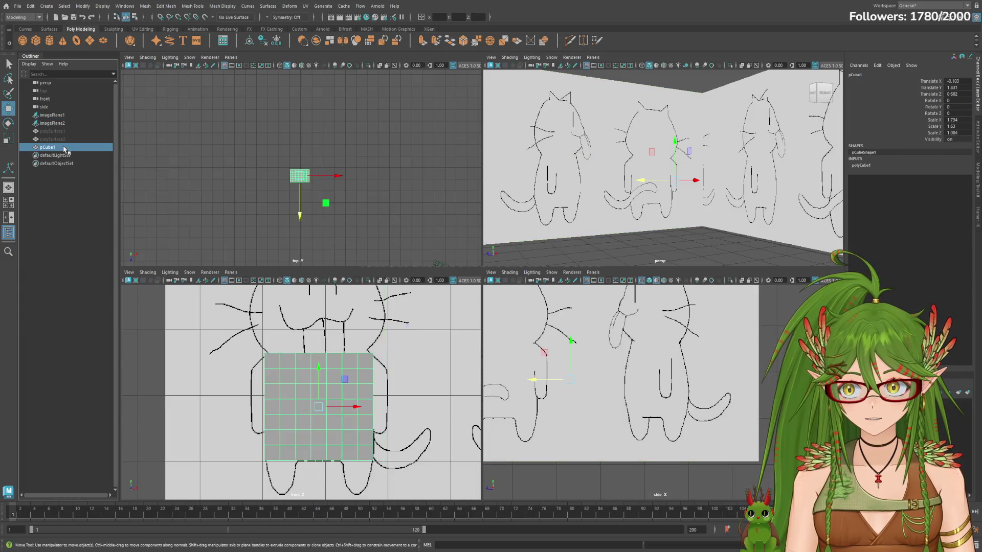
pyautogui.click(52, 115)
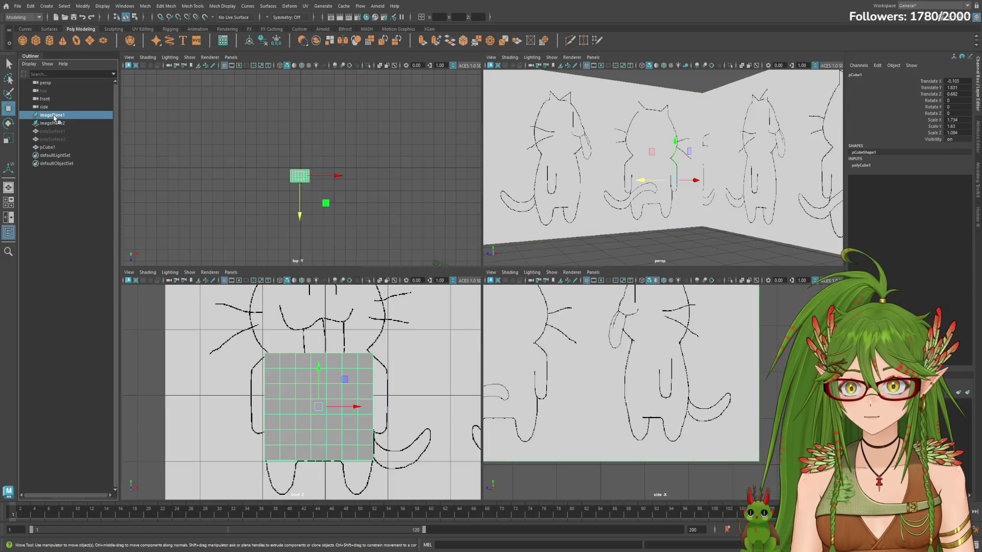
pyautogui.moveTo(590, 157); pyautogui.dragTo(590, 159)
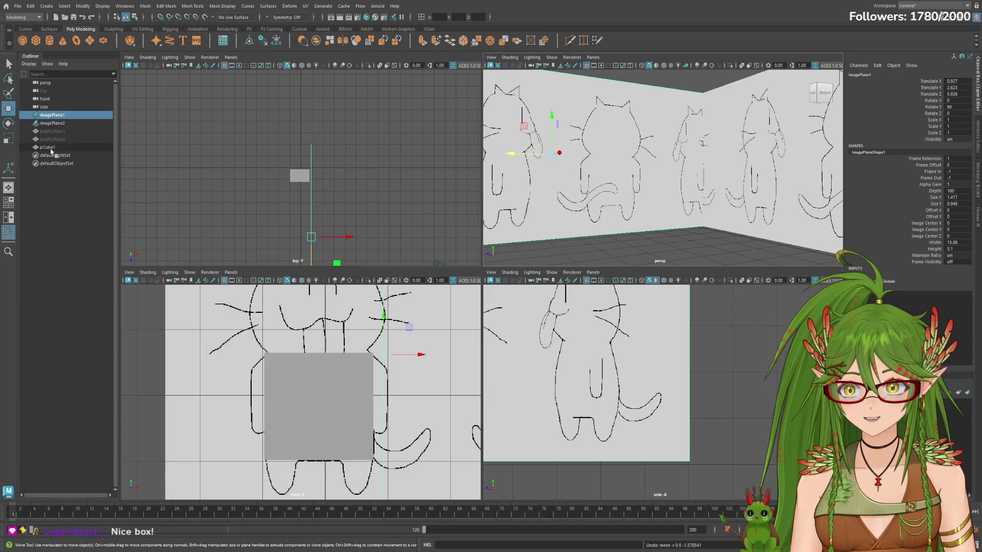
pyautogui.click(68, 146)
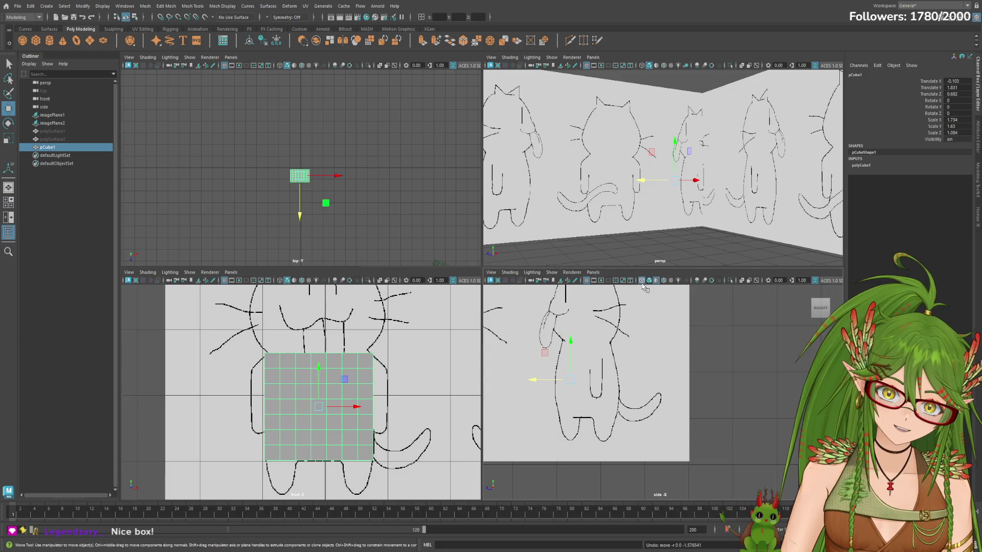
pyautogui.click(69, 122)
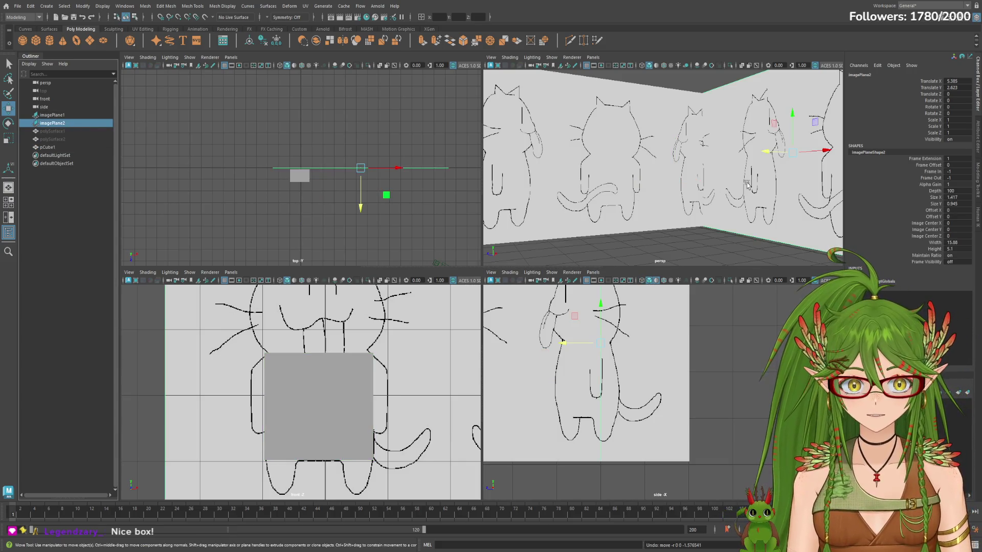
pyautogui.moveTo(762, 151); pyautogui.dragTo(725, 163)
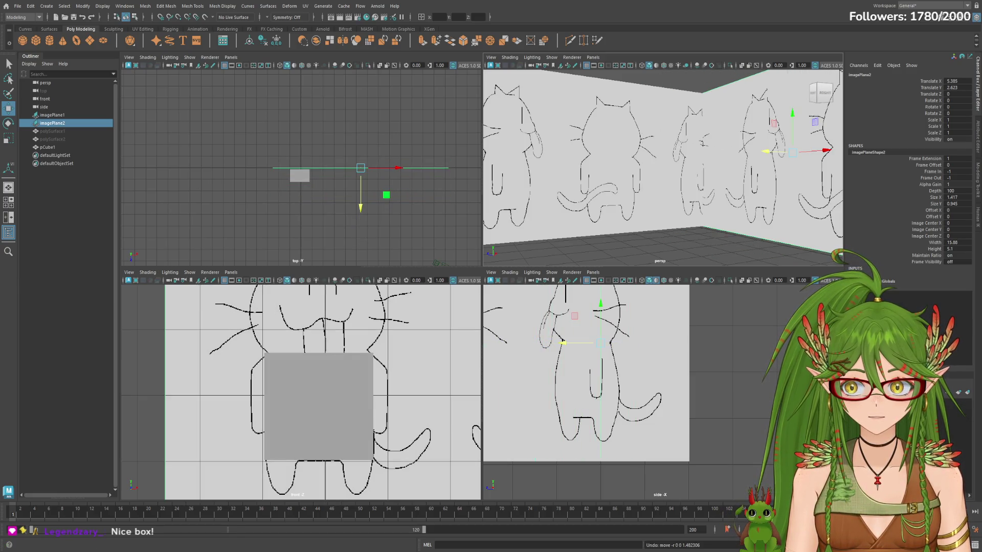
pyautogui.click(54, 115)
pyautogui.scroll(-3, 607, 175)
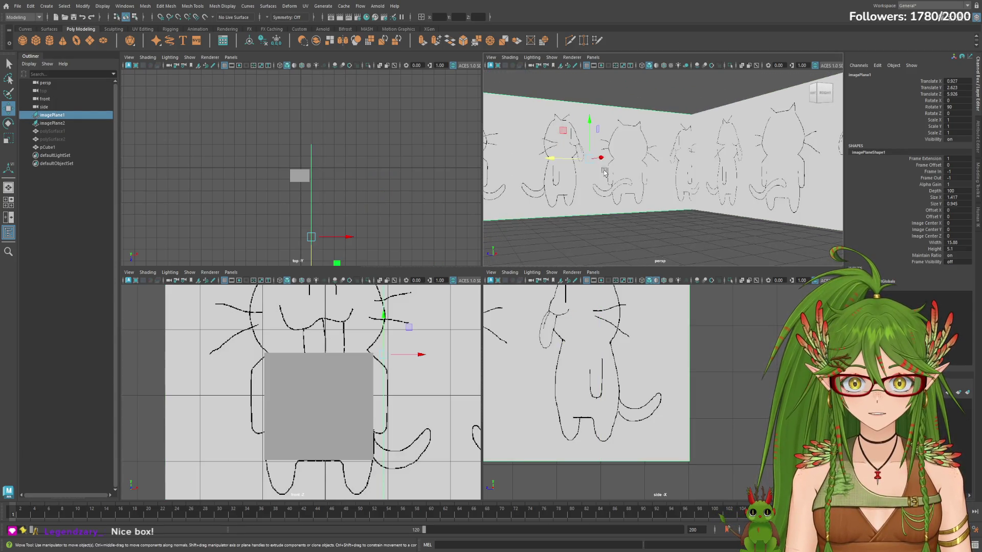
pyautogui.moveTo(609, 164); pyautogui.dragTo(592, 164)
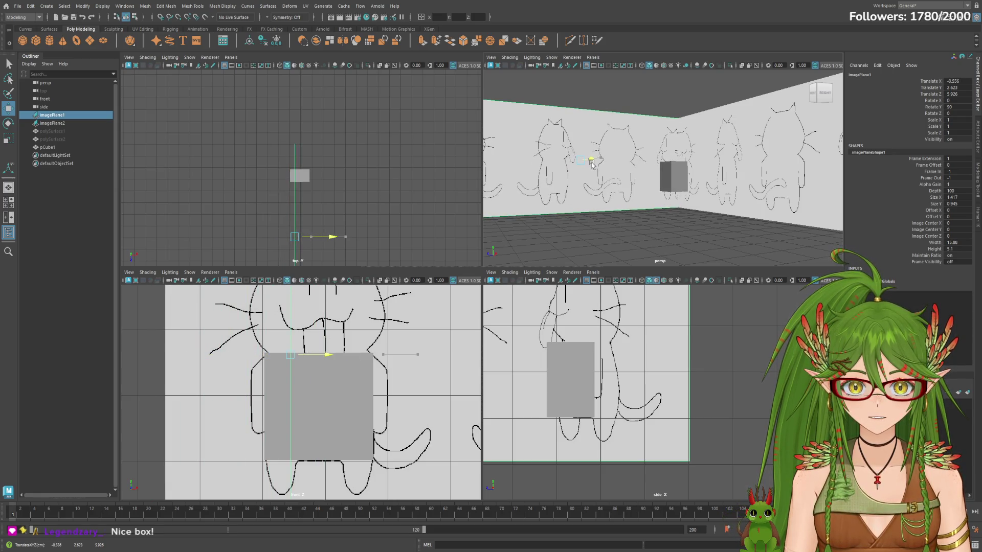
# Step: Move pCube1 over the side drawing's body and ready it for scaling its depth
pyautogui.click(574, 382)
pyautogui.moveTo(574, 382)
pyautogui.mouseDown()
pyautogui.moveTo(585, 384)
pyautogui.moveTo(557, 381)
pyautogui.mouseUp()
pyautogui.press('e')
pyautogui.press('r')
pyautogui.press('w')
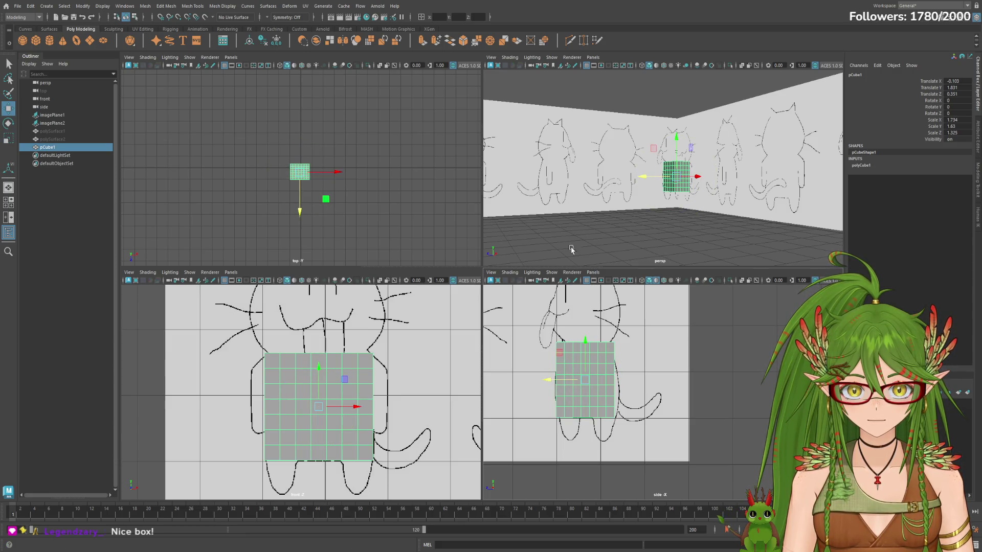
# Step: Enlarge the front and side views and scale the cube's depth to the side drawing
pyautogui.moveTo(533, 266); pyautogui.dragTo(534, 187)
pyautogui.scroll(2, 722, 338)
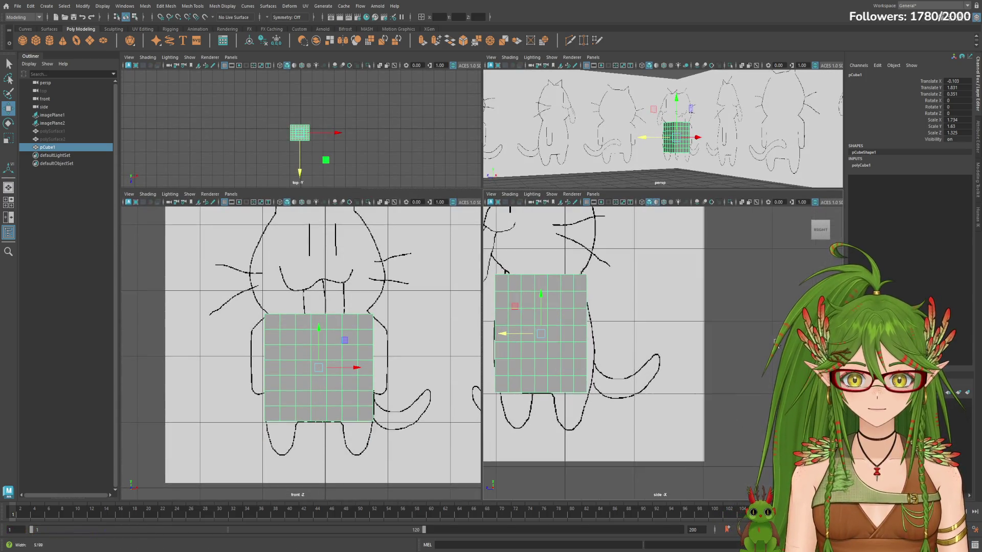
pyautogui.scroll(2, 721, 338)
pyautogui.scroll(2, 721, 338)
pyautogui.scroll(2, 722, 338)
pyautogui.press('e')
pyautogui.press('r')
pyautogui.moveTo(562, 342); pyautogui.dragTo(565, 340)
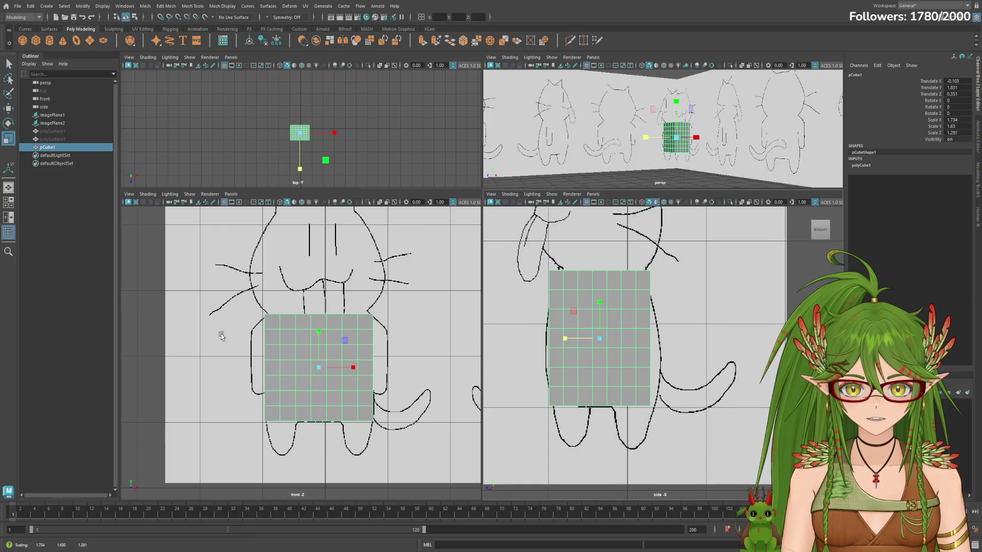
# Step: Set polyCube1's Subdivisions Width, Height and Depth to 4 in the Channel Box
pyautogui.click(861, 166)
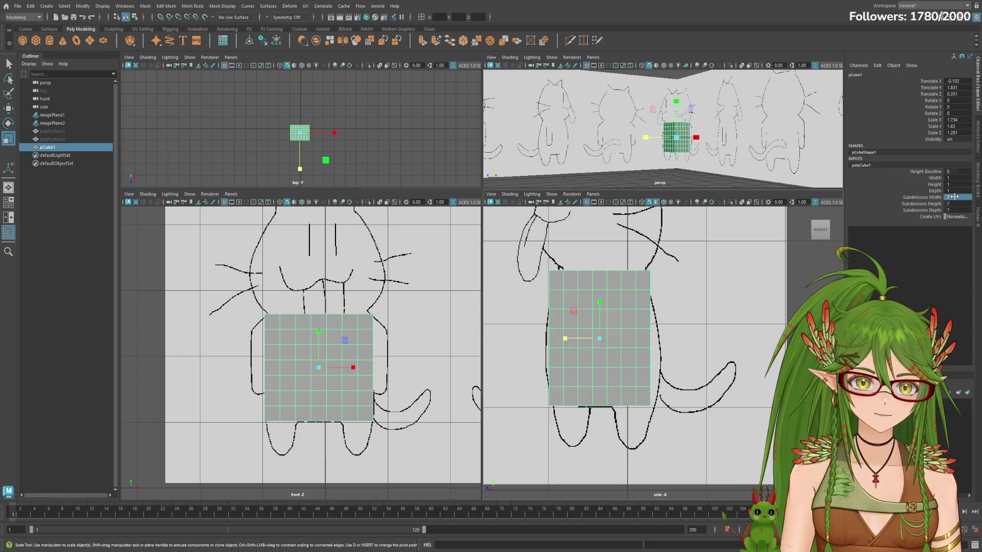
pyautogui.write('4')
pyautogui.press('Return')
pyautogui.click(955, 205)
pyautogui.press('Tab')
pyautogui.write('6')
pyautogui.press('Return')
pyautogui.write('4')
pyautogui.press('Return')
pyautogui.click(951, 203)
pyautogui.write('4')
pyautogui.press('Return')
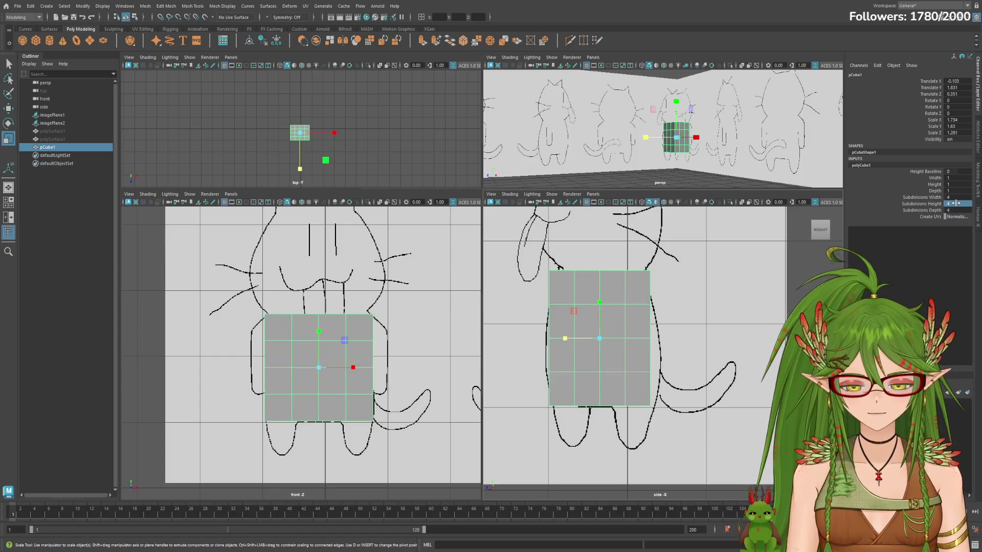
# Step: Widen the cube's depth in the side view and nudge it down slightly
pyautogui.moveTo(564, 338)
pyautogui.mouseDown()
pyautogui.moveTo(580, 343)
pyautogui.moveTo(568, 338)
pyautogui.mouseUp()
pyautogui.press('w')
pyautogui.press('e')
pyautogui.press('r')
pyautogui.press('w')
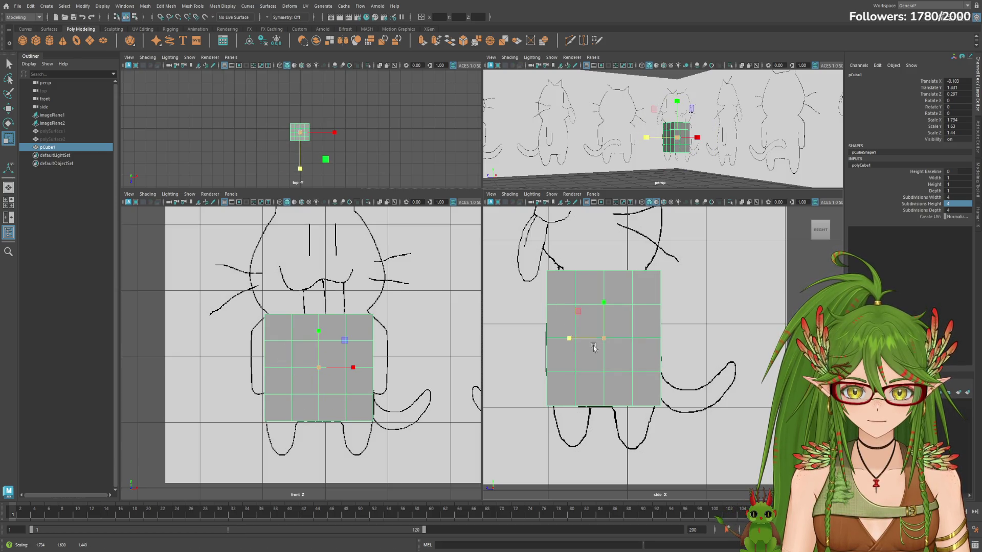
pyautogui.moveTo(604, 305); pyautogui.dragTo(603, 306)
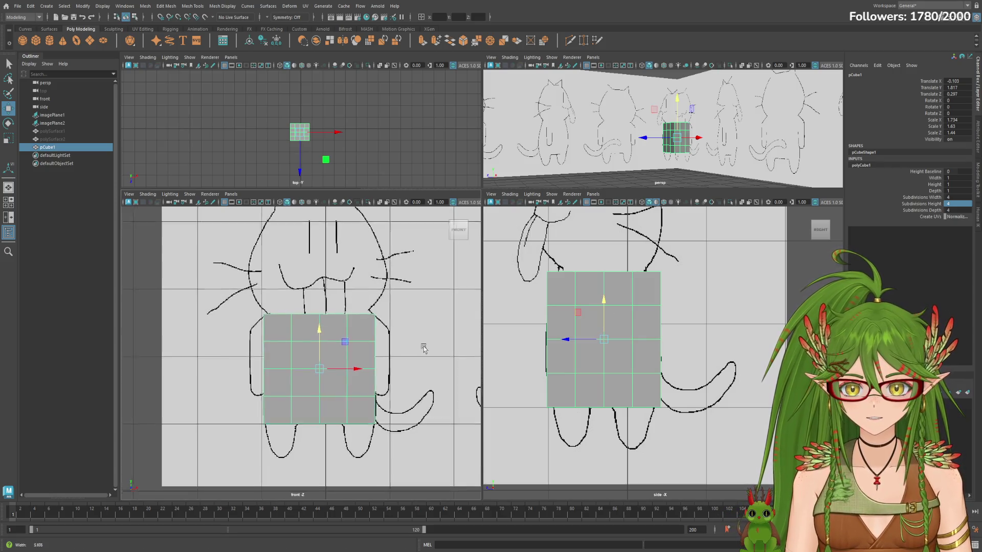
pyautogui.scroll(2, 323, 367)
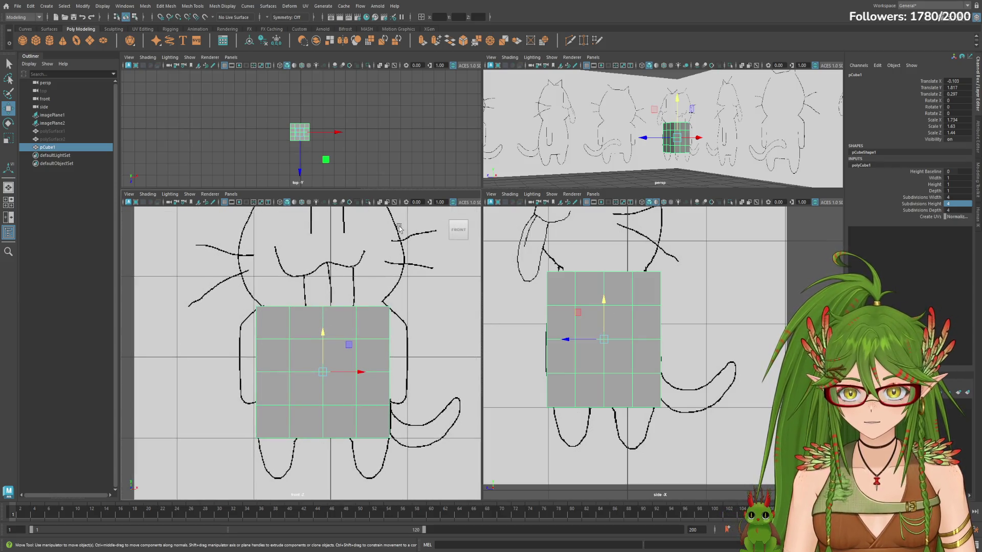
# Step: Enable X-Ray on the cube in the front and side views and switch to edge mode
pyautogui.click(286, 202)
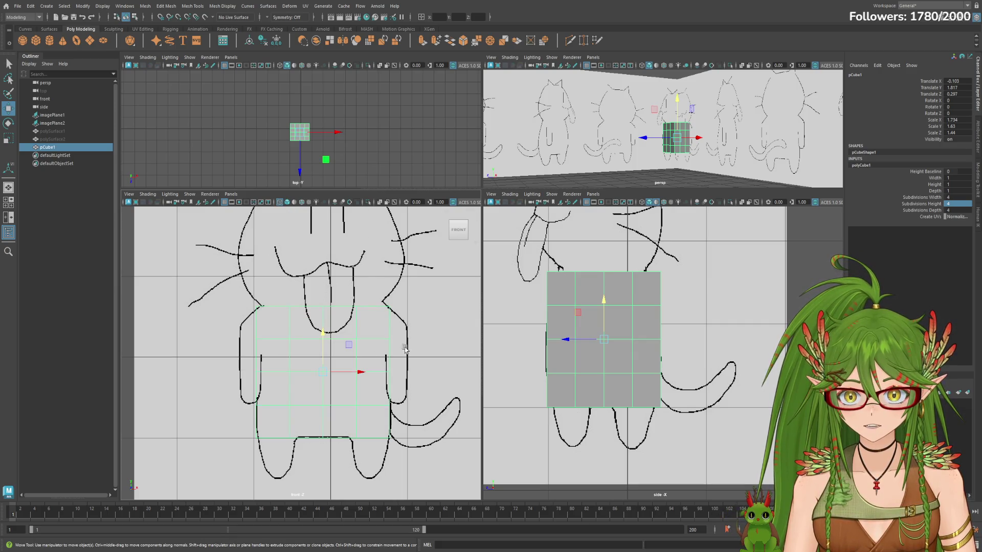
pyautogui.click(648, 202)
pyautogui.scroll(1, 451, 375)
pyautogui.scroll(1, 451, 375)
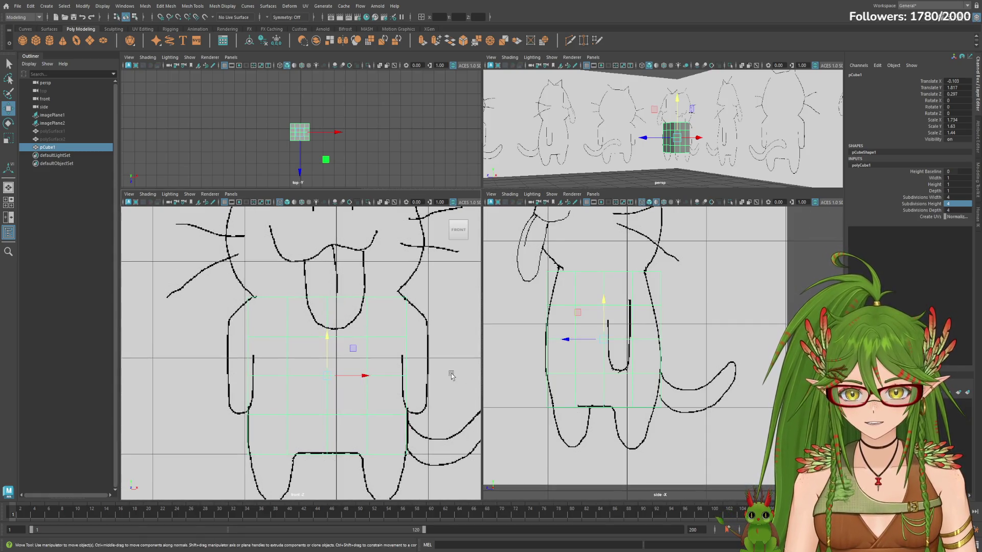
pyautogui.moveTo(381, 327); pyautogui.dragTo(382, 302, button='right')
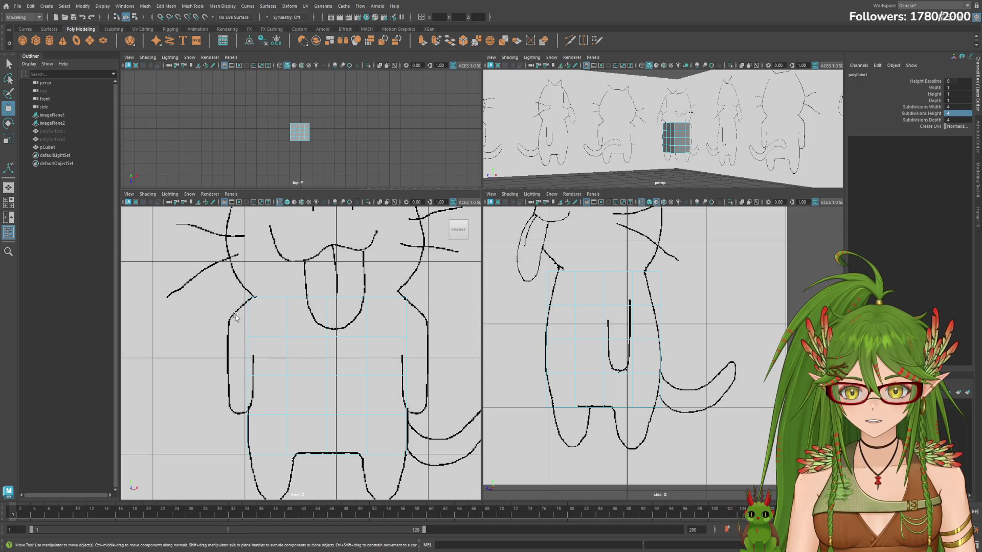
pyautogui.click(48, 147)
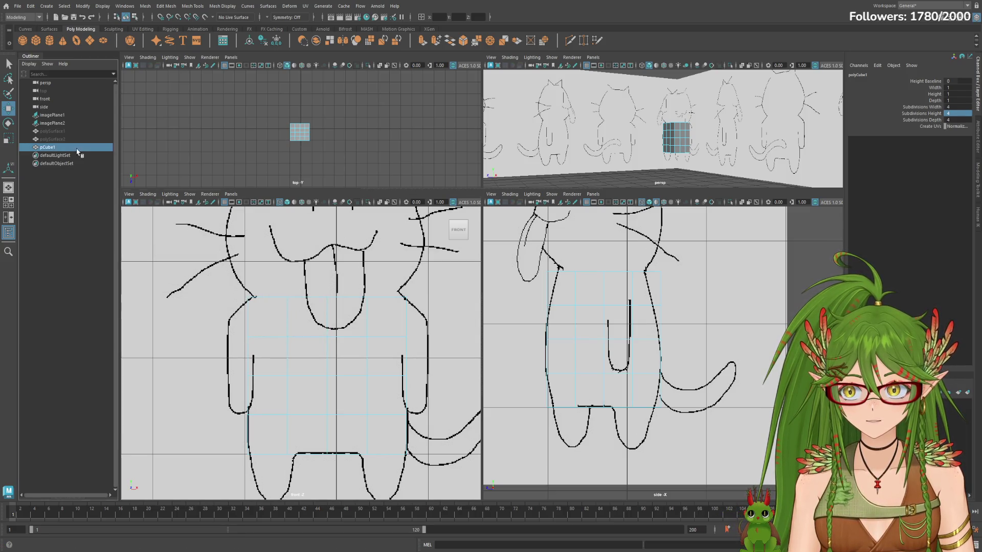
pyautogui.click(920, 165)
pyautogui.click(959, 204)
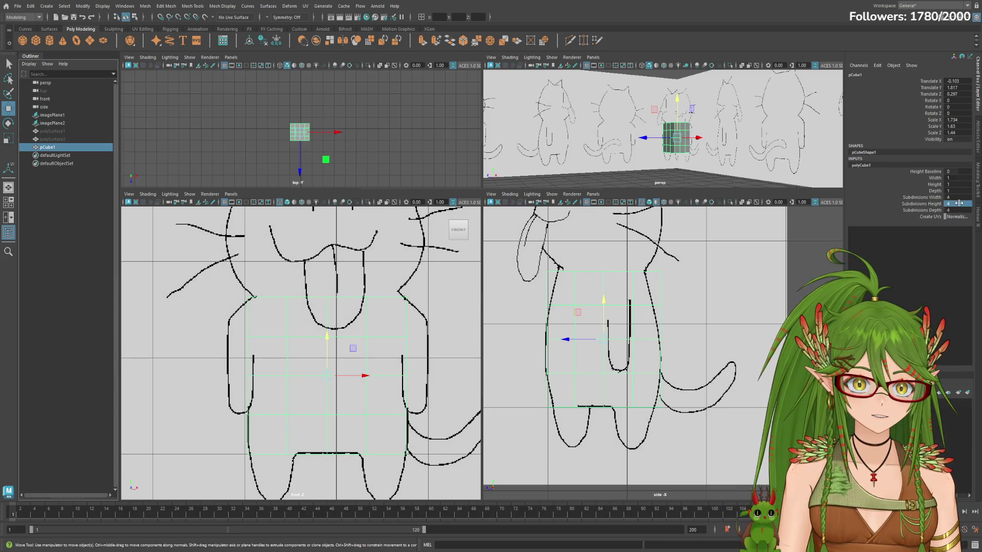
pyautogui.write('5')
pyautogui.press('Return')
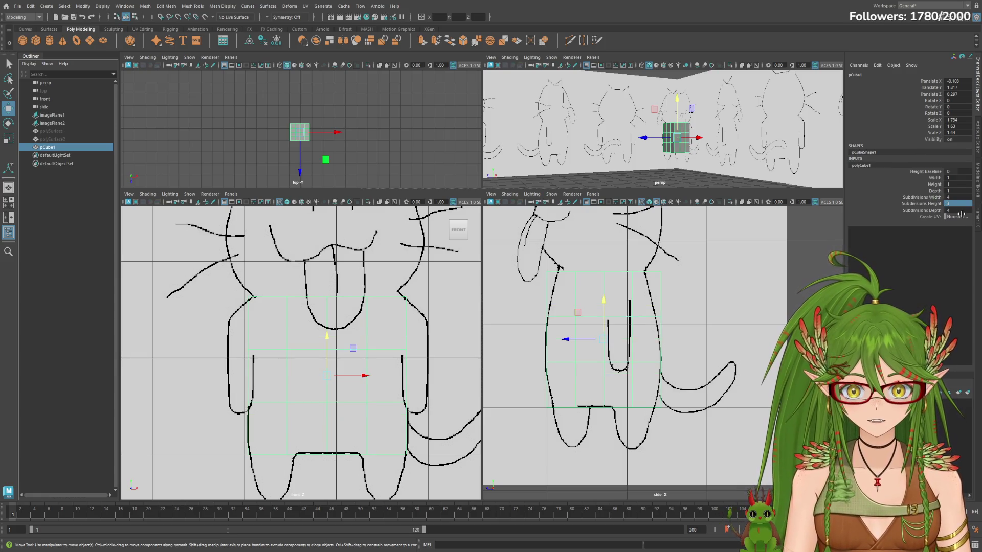
pyautogui.click(957, 197)
pyautogui.press('Return')
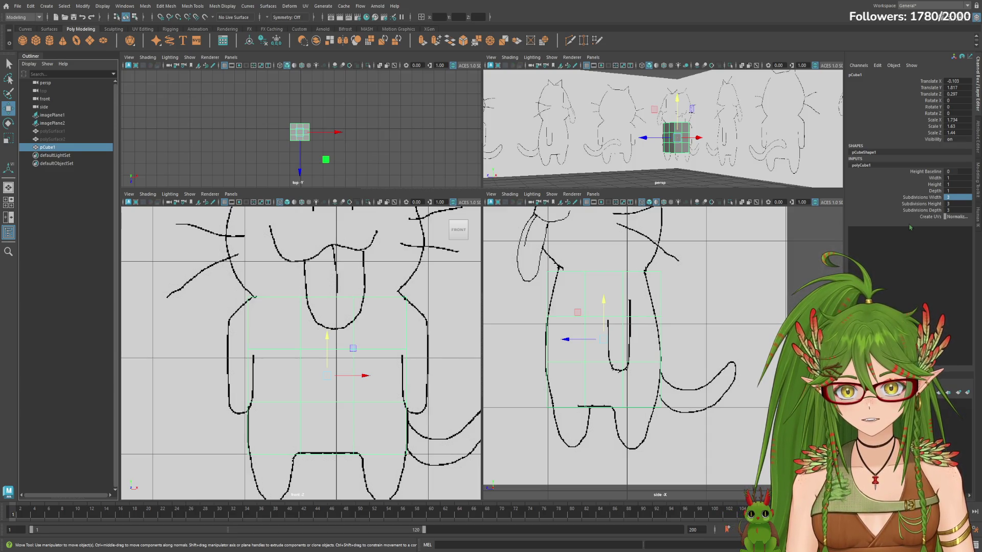
pyautogui.click(958, 199)
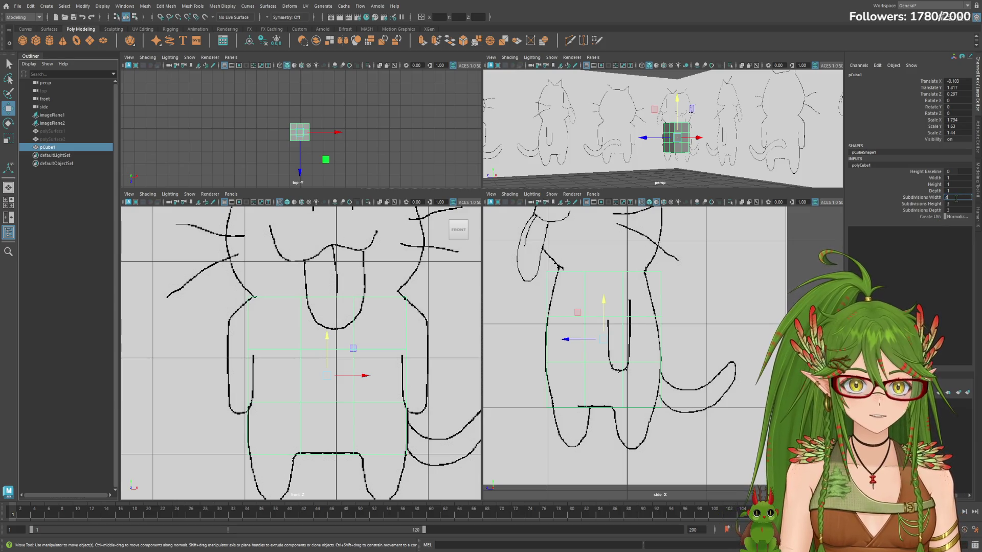
pyautogui.write('4')
pyautogui.press('Tab')
pyautogui.write('4')
pyautogui.press('Tab')
pyautogui.press('Return')
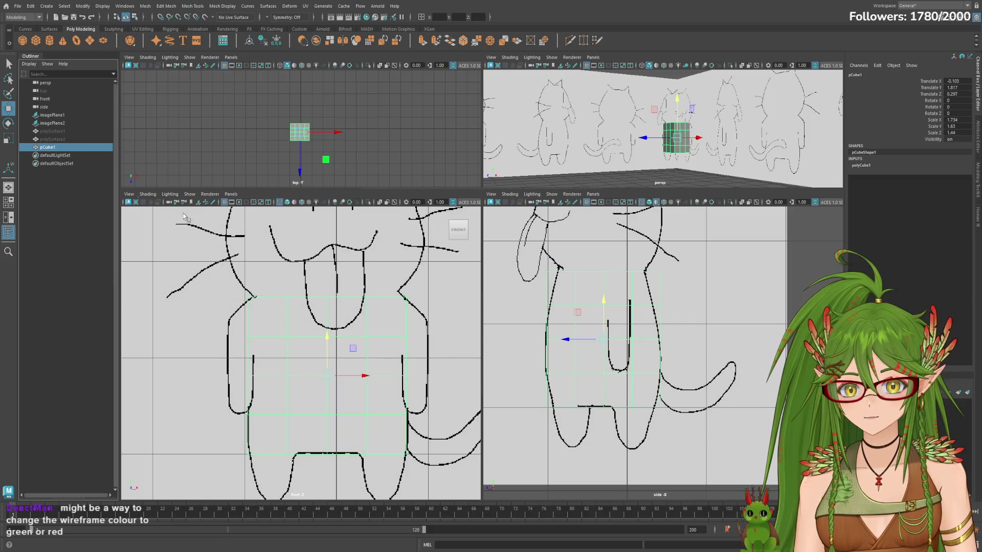
pyautogui.press('e')
pyautogui.press('r')
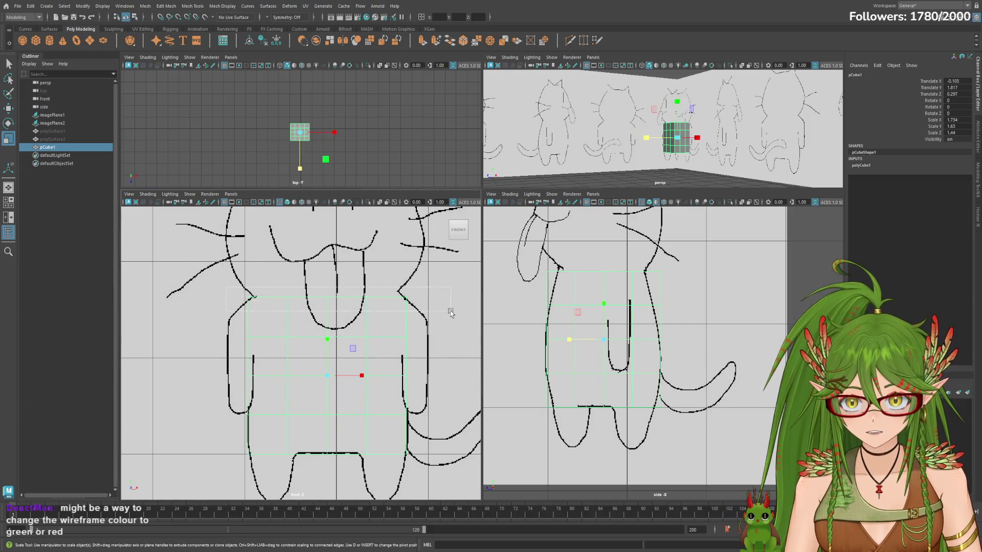
pyautogui.press('F11')
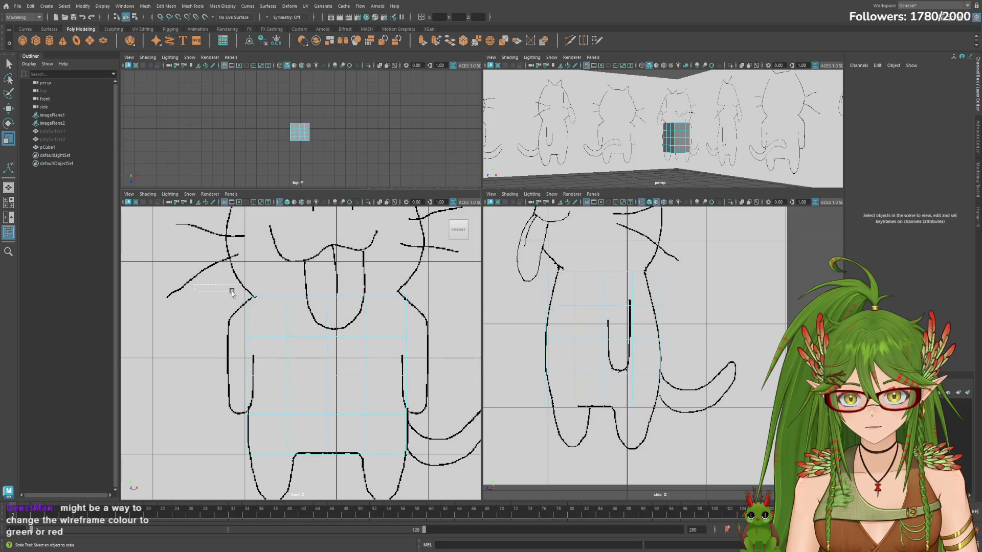
pyautogui.moveTo(214, 291); pyautogui.dragTo(426, 315)
pyautogui.press('e')
pyautogui.press('w')
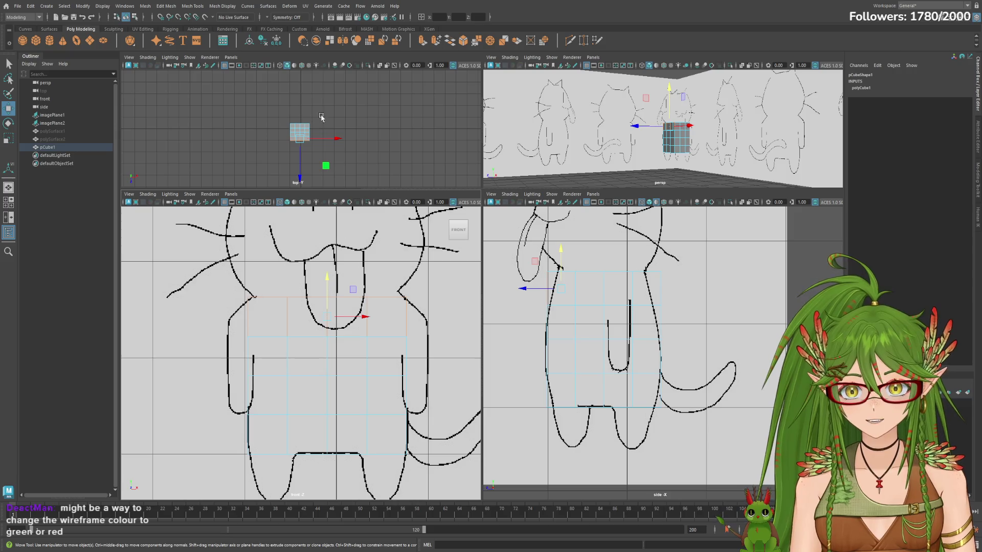
pyautogui.scroll(5, 318, 116)
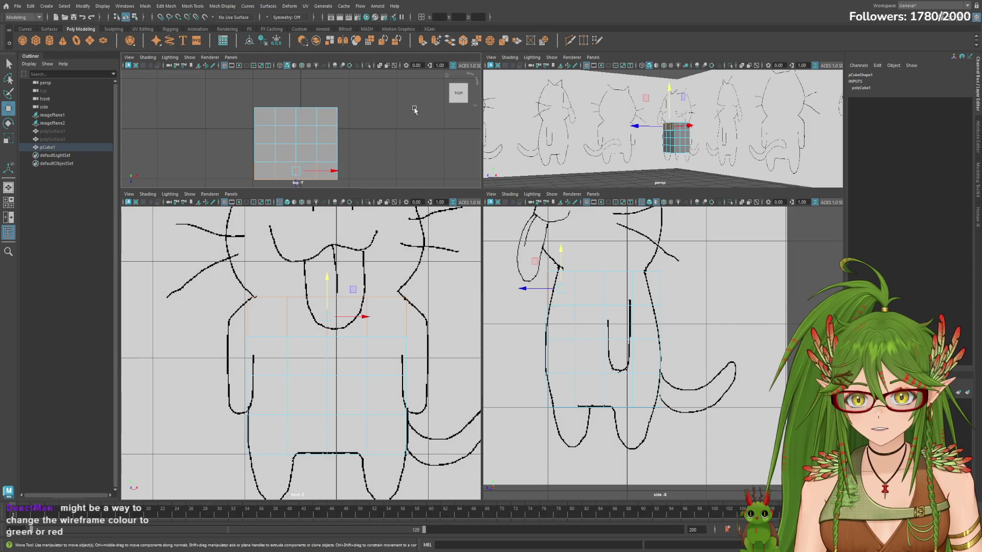
pyautogui.keyDown('alt'); pyautogui.moveTo(418, 138); pyautogui.dragTo(407, 115, button='middle'); pyautogui.keyUp('alt')
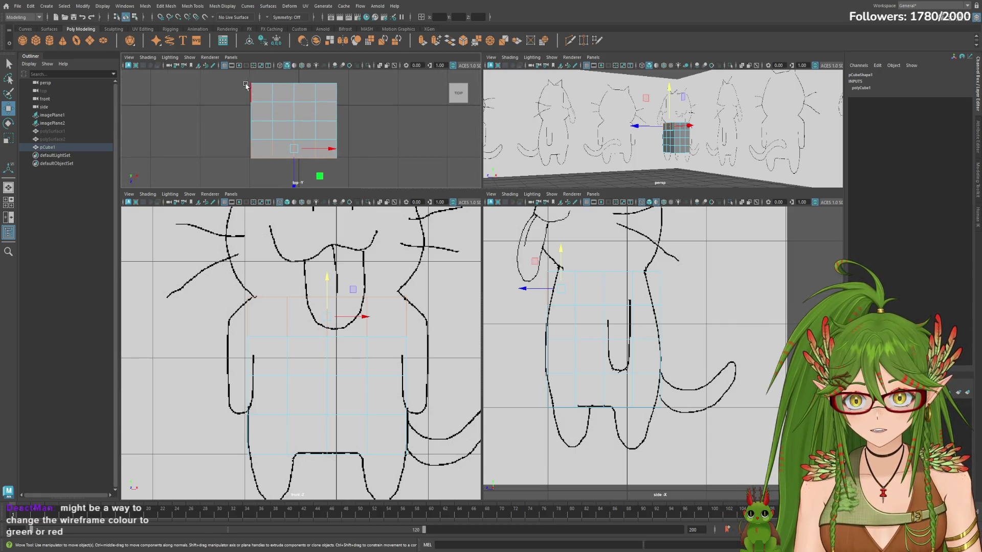
pyautogui.click(263, 103)
pyautogui.click(281, 123)
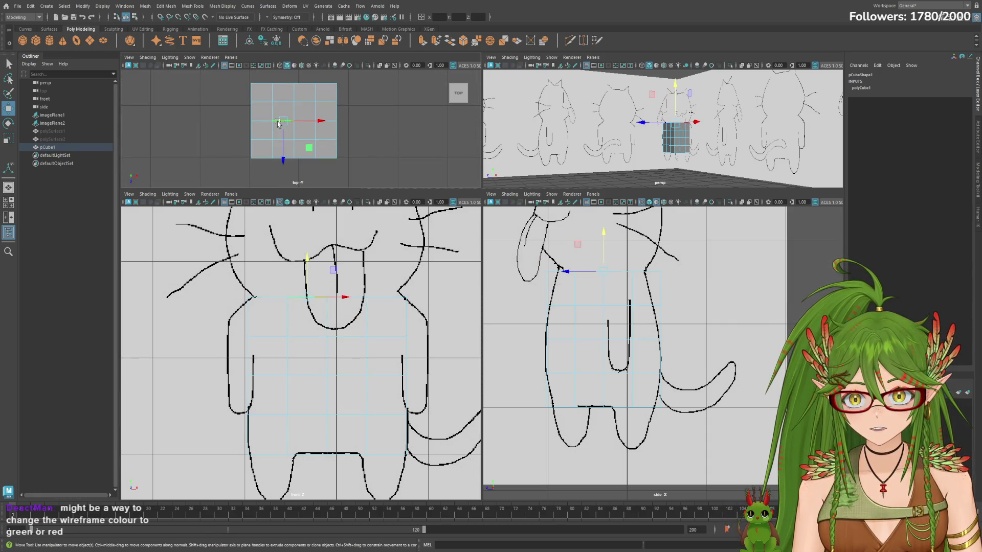
pyautogui.click(262, 105)
pyautogui.click(265, 139)
pyautogui.click(282, 102)
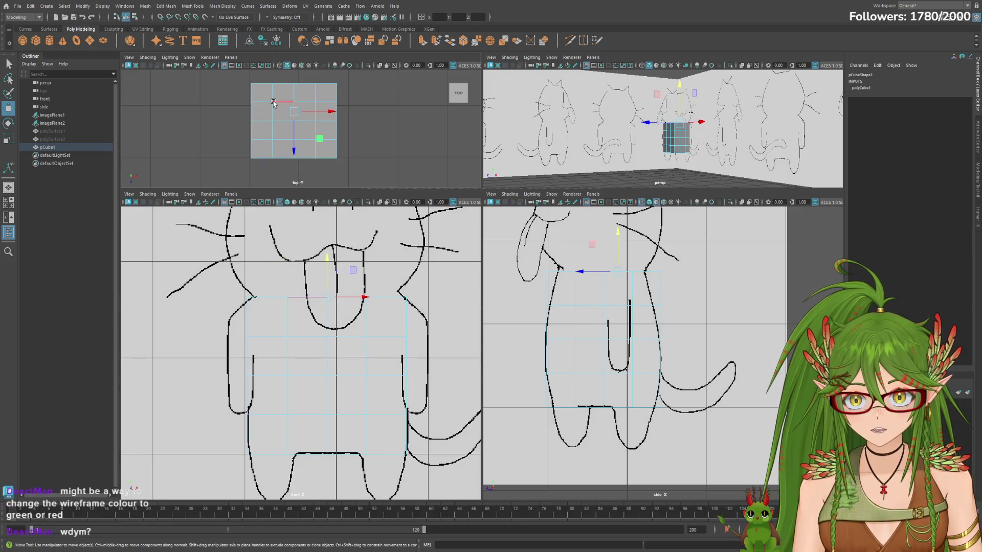
pyautogui.click(283, 159)
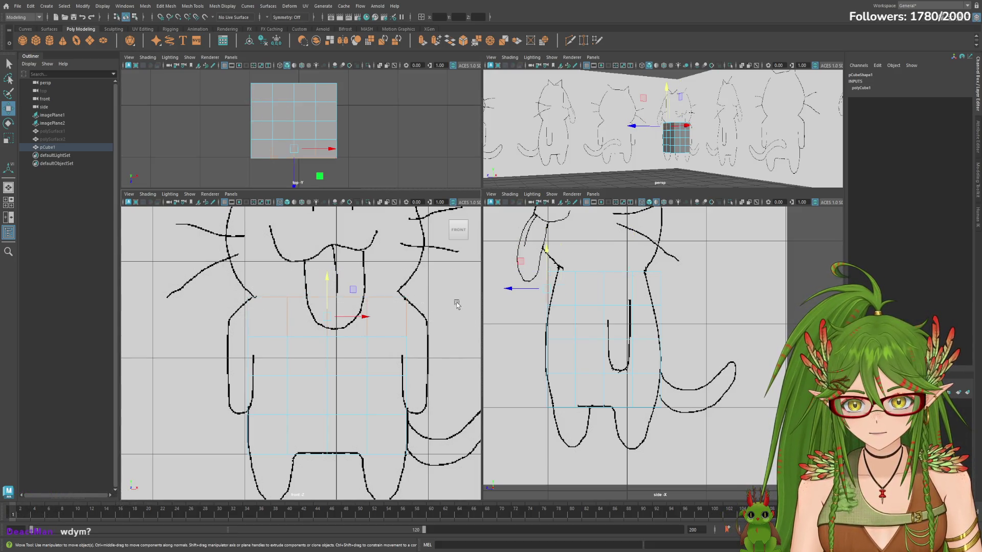
pyautogui.press('e')
pyautogui.press('r')
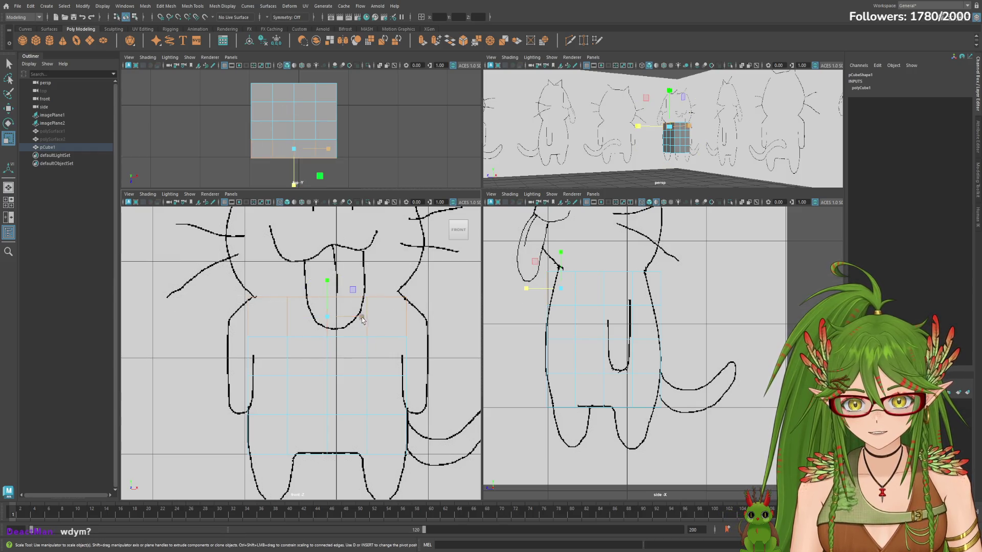
pyautogui.moveTo(330, 149); pyautogui.dragTo(253, 138)
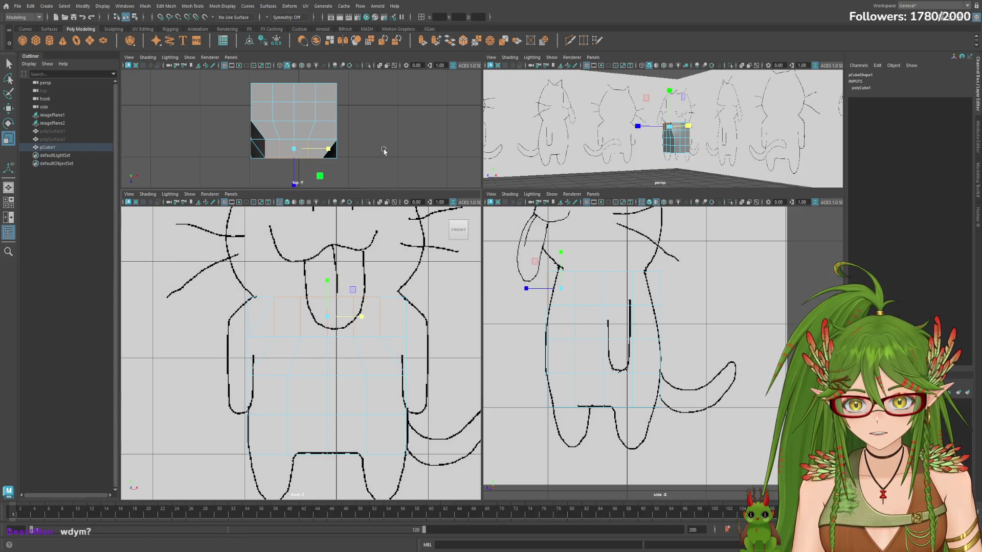
pyautogui.hotkey('ctrl', 'z')
pyautogui.moveTo(360, 316)
pyautogui.mouseDown()
pyautogui.moveTo(347, 321)
pyautogui.moveTo(361, 318)
pyautogui.mouseUp()
pyautogui.hotkey('ctrl', 'z')
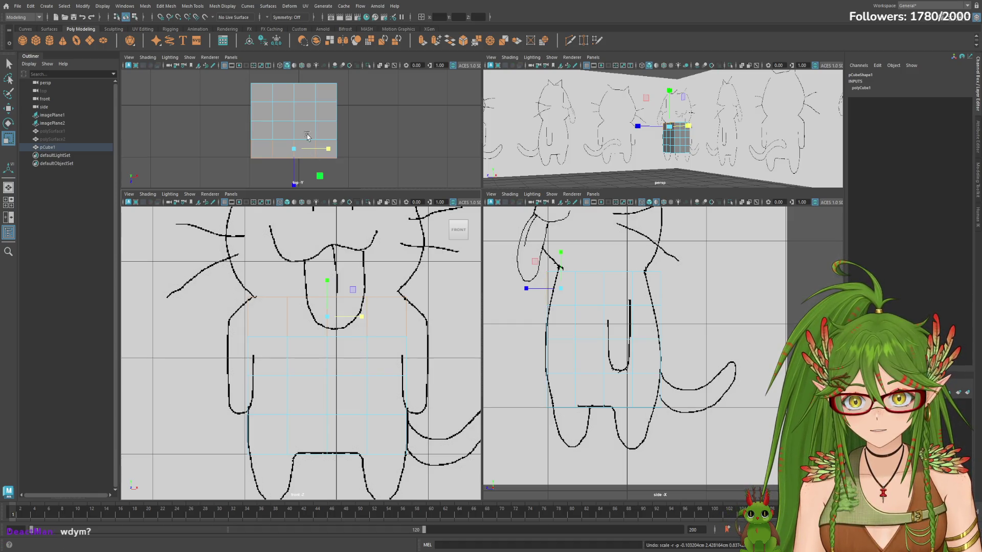
pyautogui.click(268, 113)
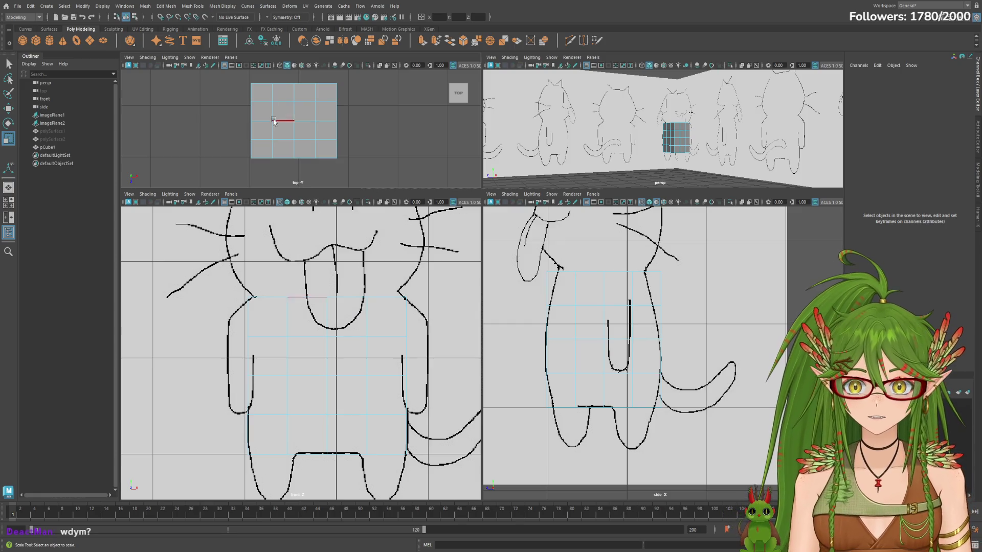
pyautogui.click(273, 125)
pyautogui.click(284, 85)
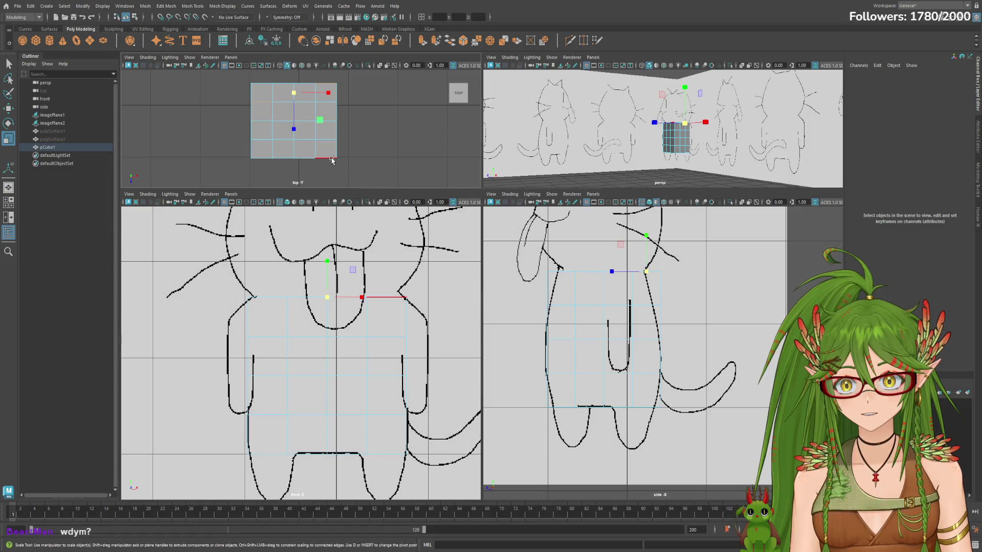
pyautogui.hotkey('ctrl', 'z')
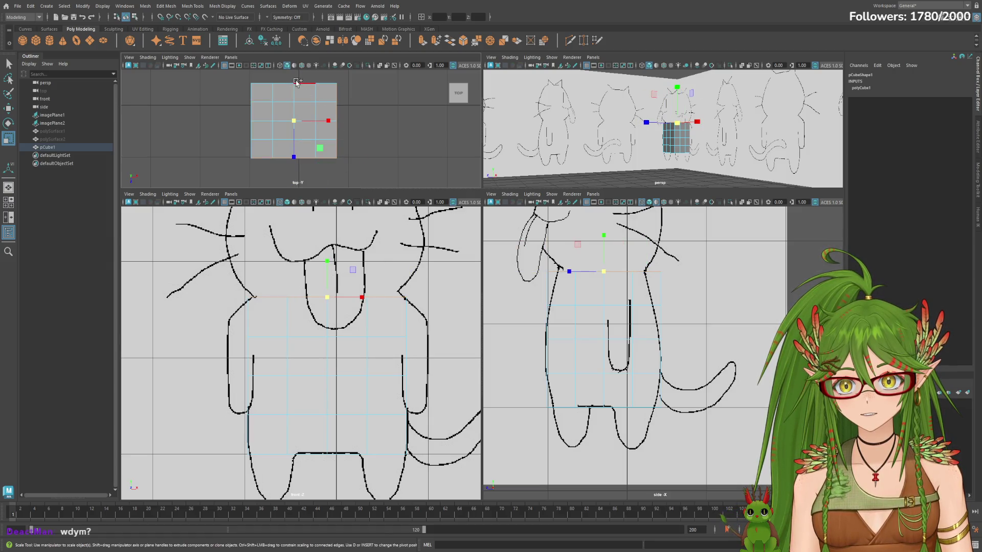
pyautogui.click(279, 105)
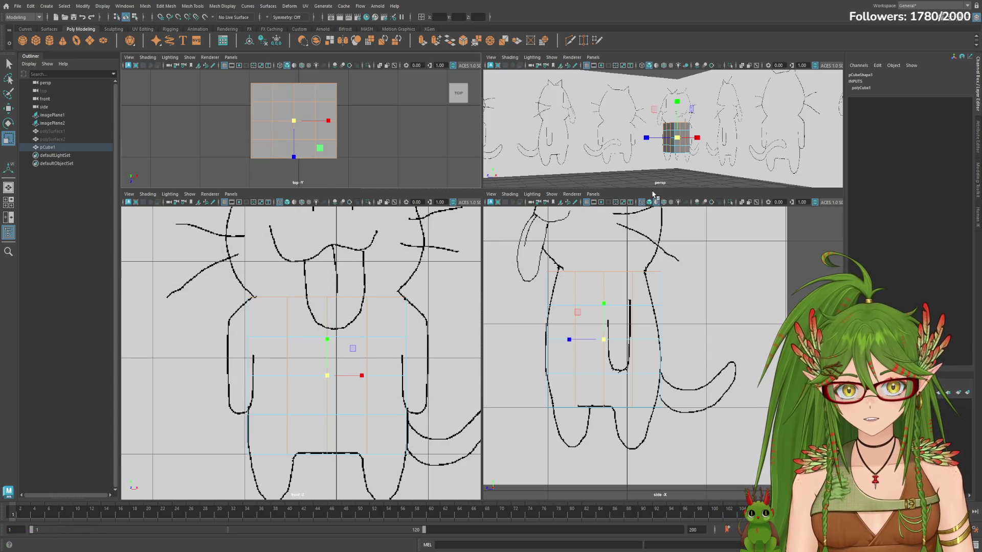
# Step: Marquee-select the whole cube, narrow it slightly on X, then select imagePlane2
pyautogui.click(321, 150)
pyautogui.moveTo(235, 79); pyautogui.dragTo(410, 175)
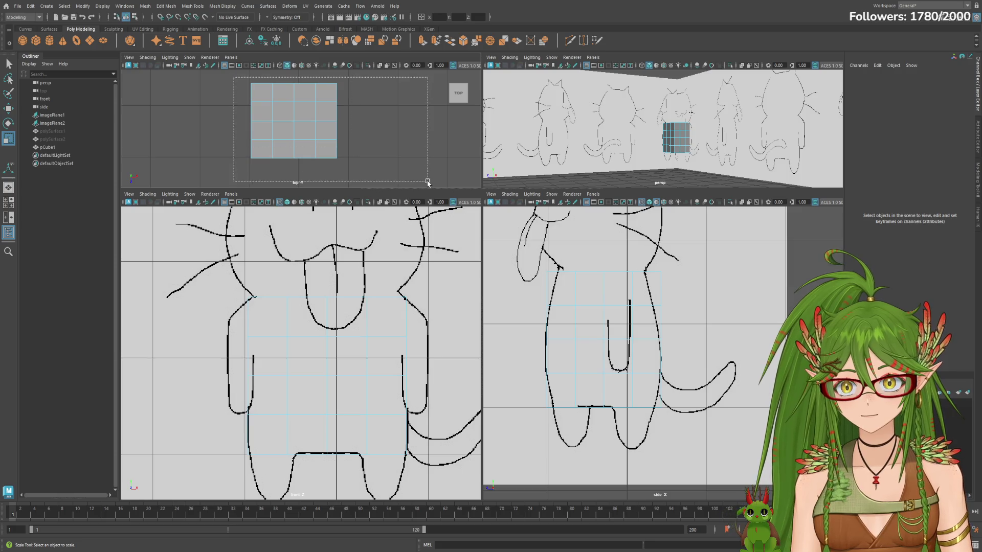
pyautogui.moveTo(362, 302)
pyautogui.mouseDown()
pyautogui.moveTo(349, 297)
pyautogui.moveTo(358, 298)
pyautogui.mouseUp()
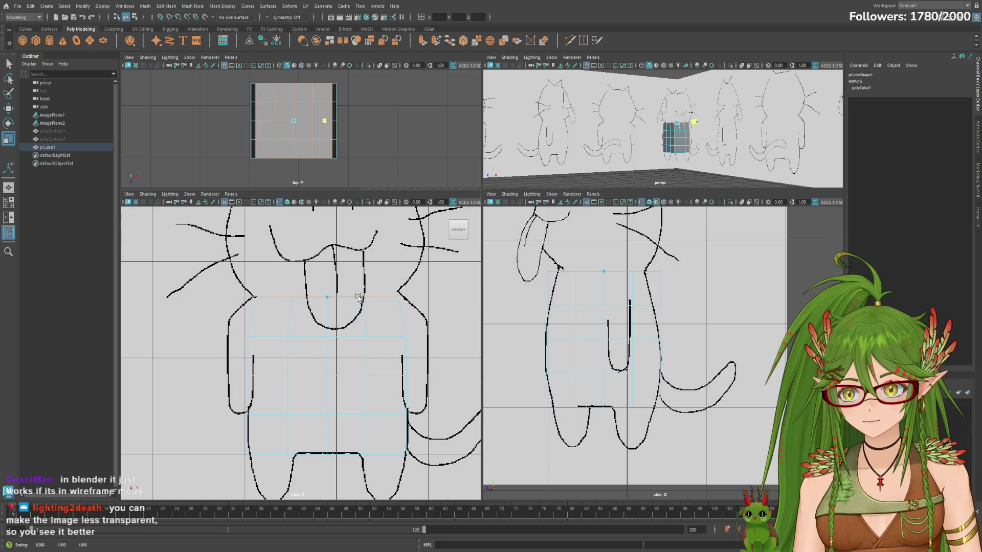
pyautogui.moveTo(357, 297); pyautogui.dragTo(359, 295)
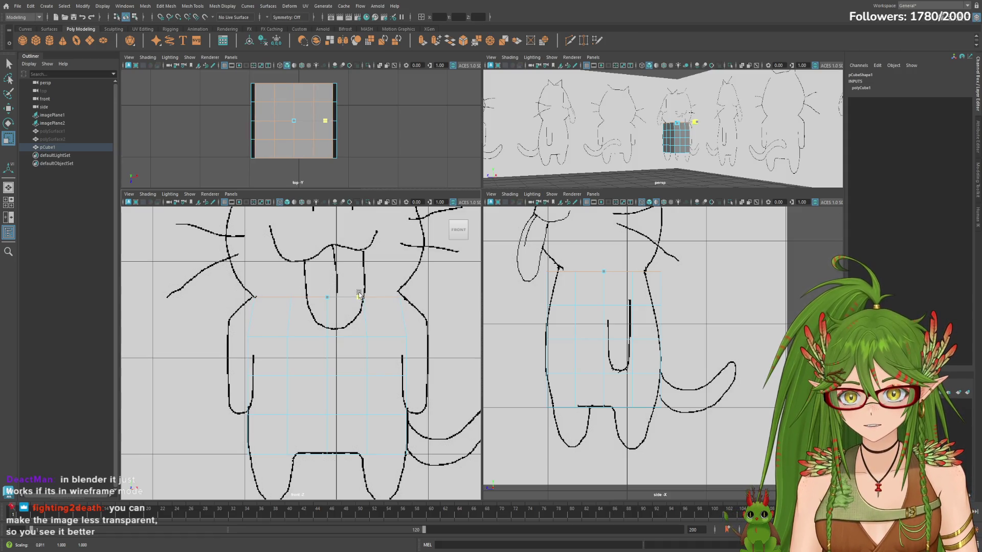
pyautogui.click(53, 123)
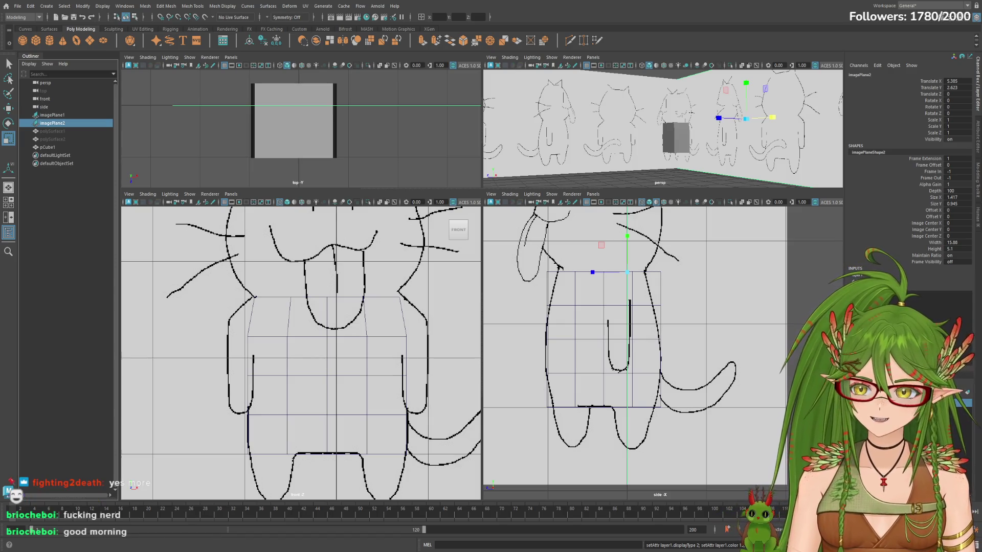
# Step: Toggle the reference drawings' layer off and on, select pCube1, then deselect to check its colour
pyautogui.click(854, 401)
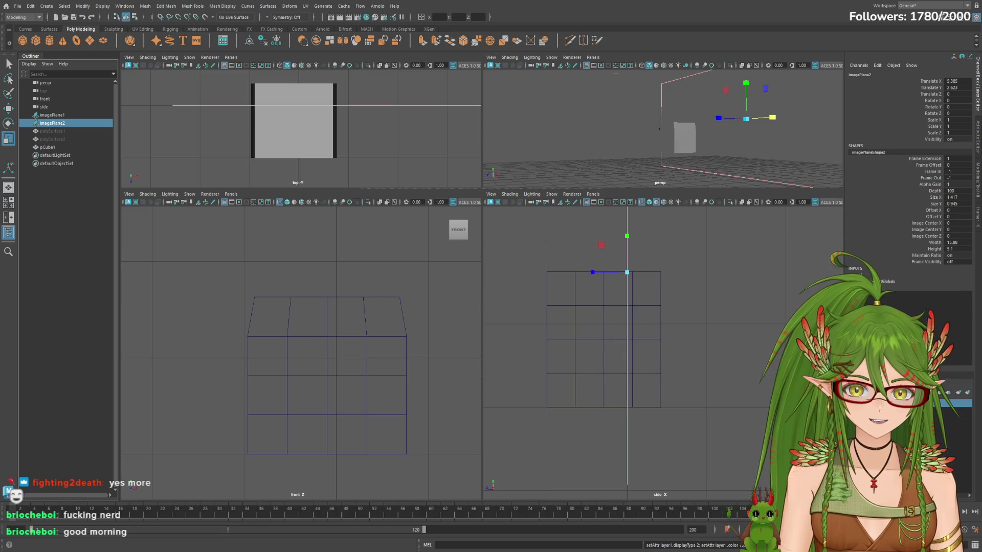
pyautogui.click(854, 401)
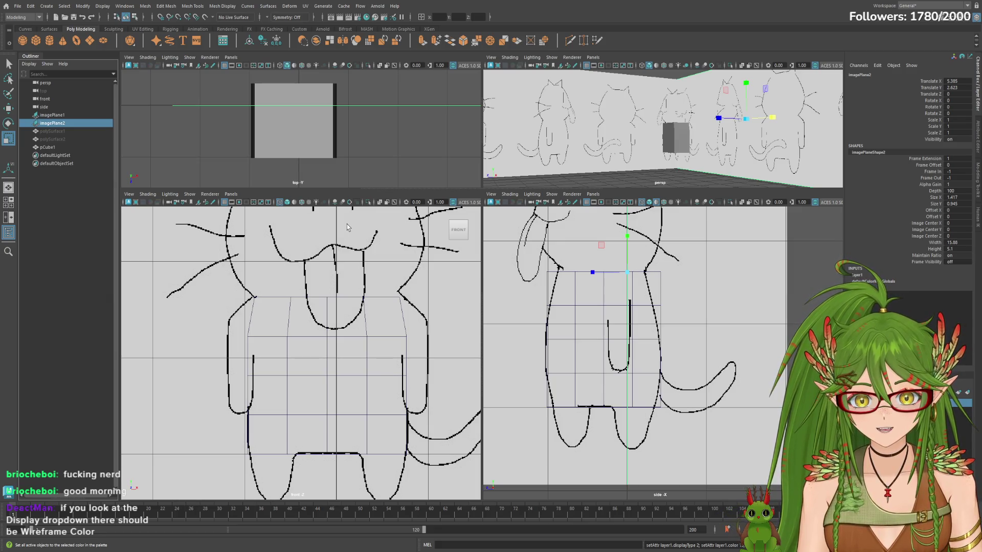
pyautogui.click(51, 139)
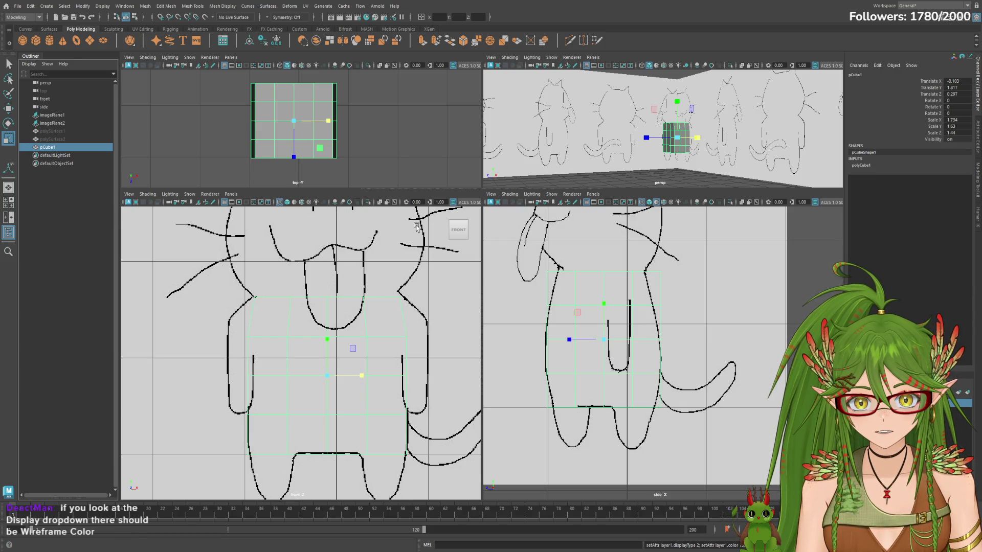
pyautogui.click(81, 141)
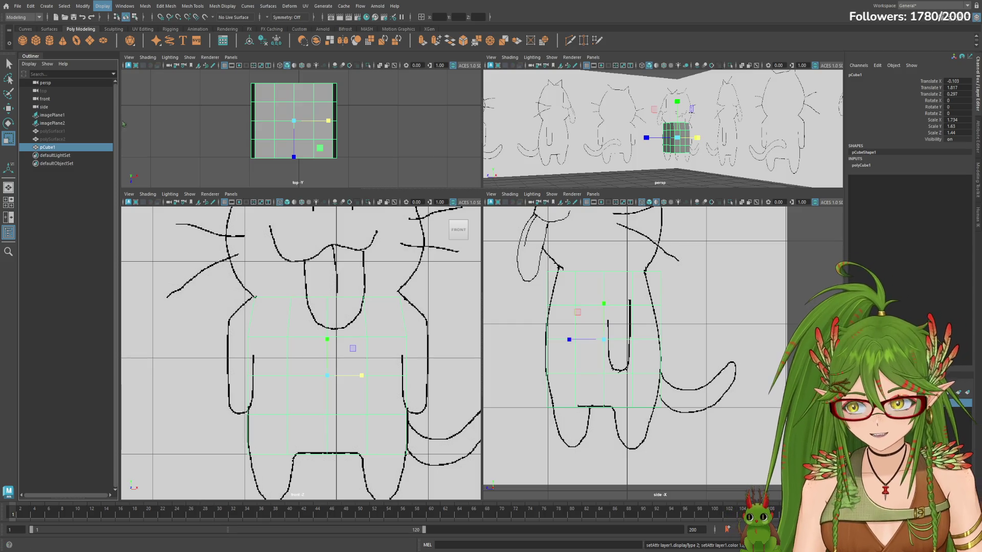
pyautogui.click(57, 249)
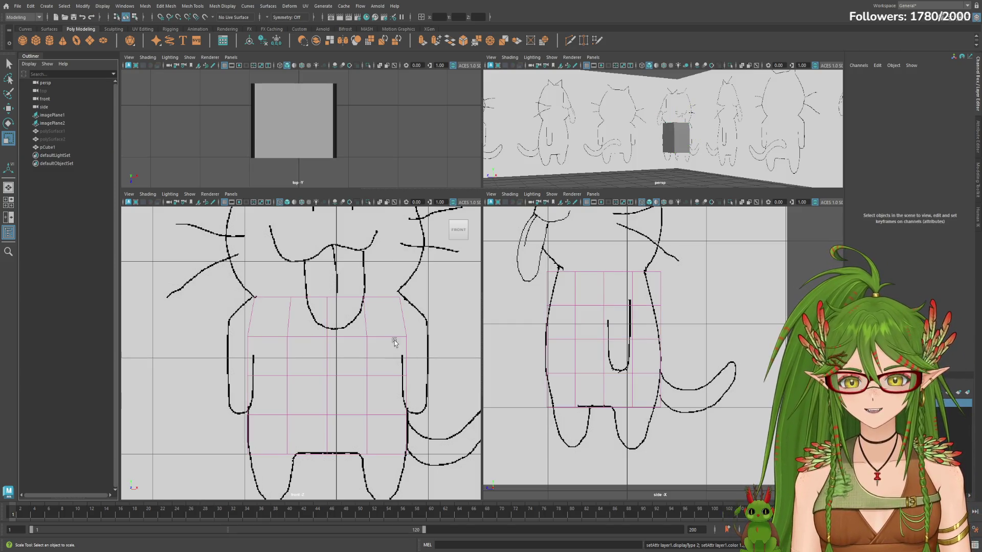
pyautogui.click(53, 123)
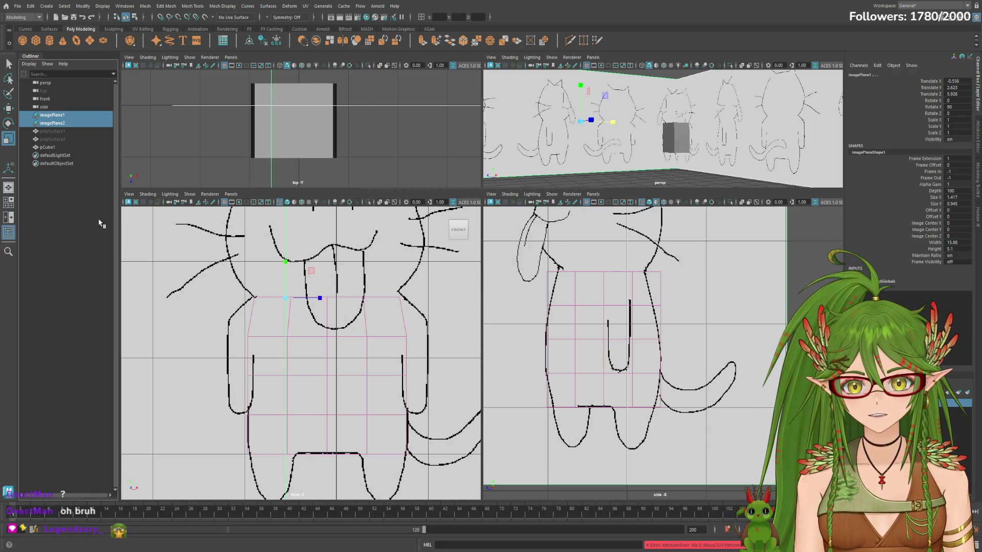
pyautogui.click(130, 231)
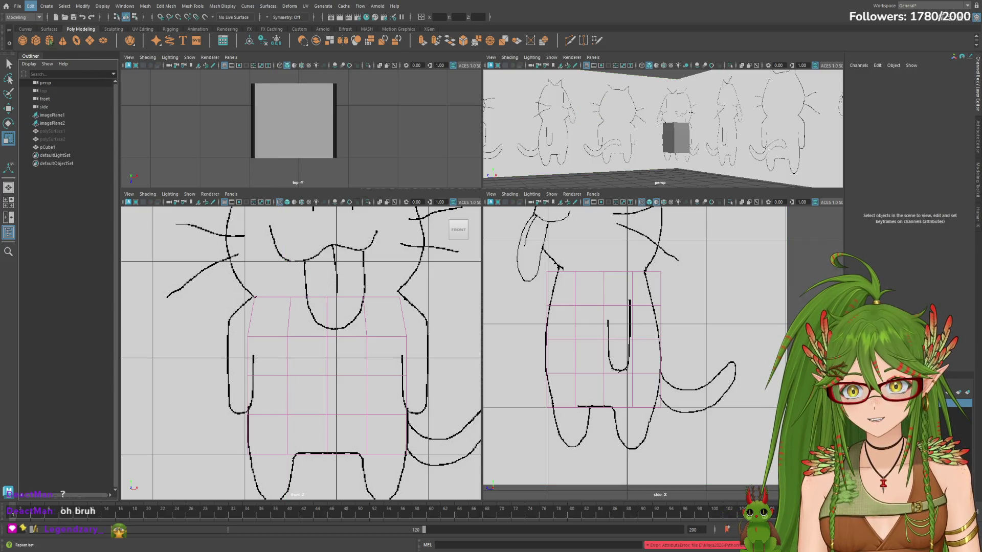
pyautogui.hotkey('ctrl', 's')
pyautogui.click(48, 147)
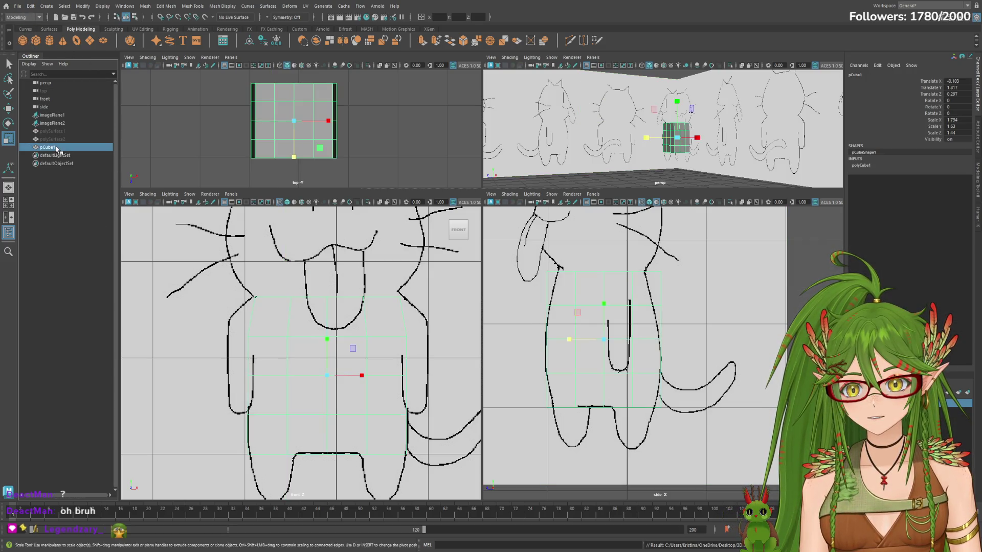
pyautogui.press('r')
pyautogui.moveTo(366, 377); pyautogui.dragTo(356, 375)
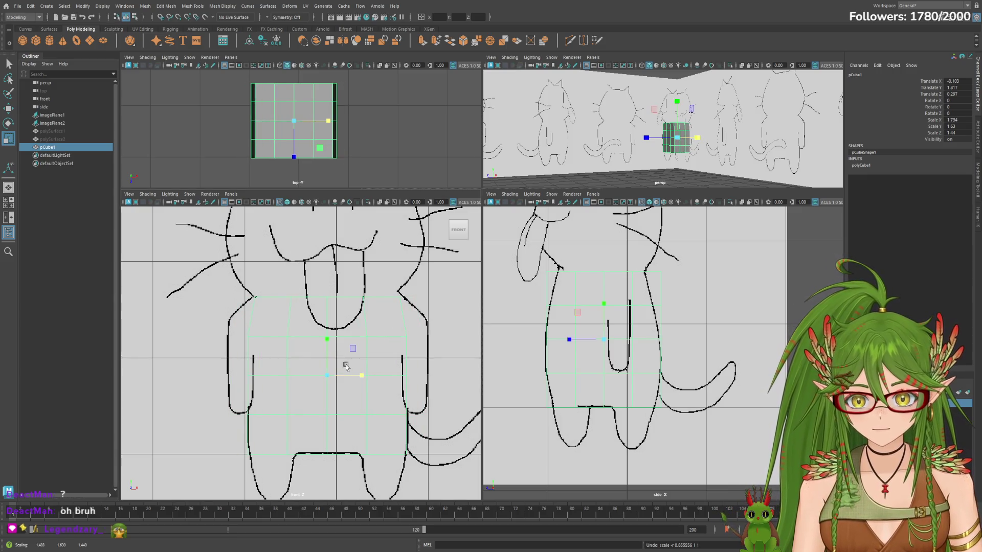
pyautogui.moveTo(357, 374); pyautogui.dragTo(361, 377)
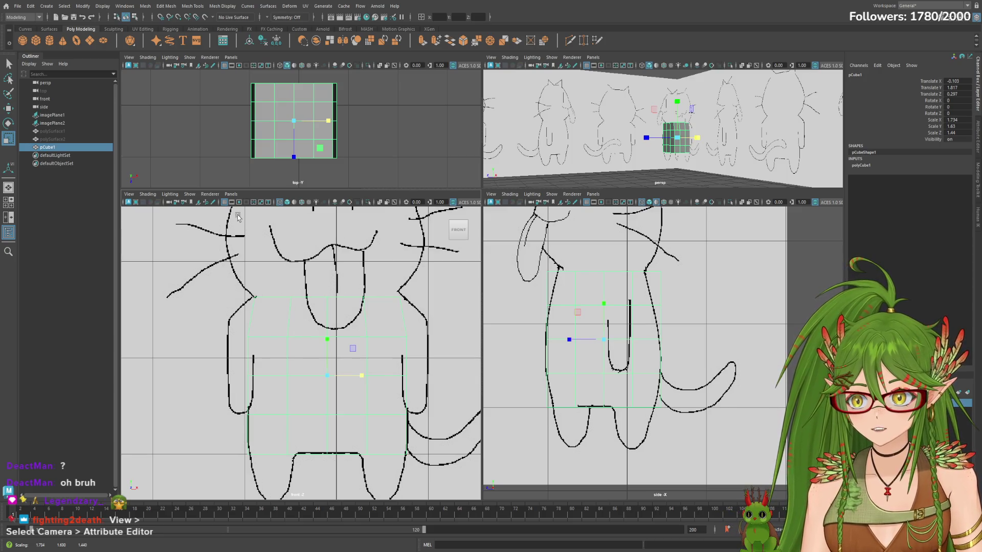
pyautogui.click(67, 115)
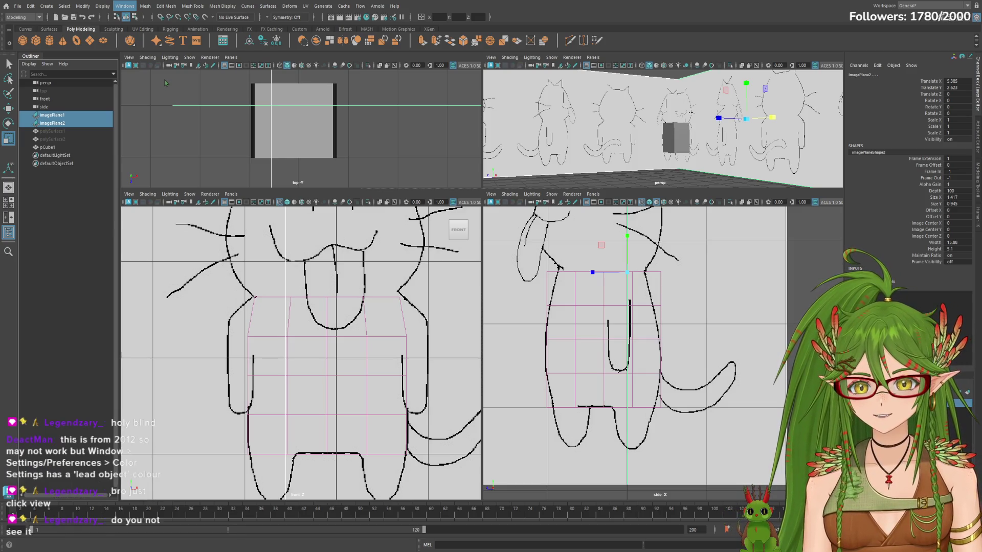
# Step: Lower the side reference imagePlane's Alpha Gain to about 0.3 in the Attribute Editor
pyautogui.click(68, 182)
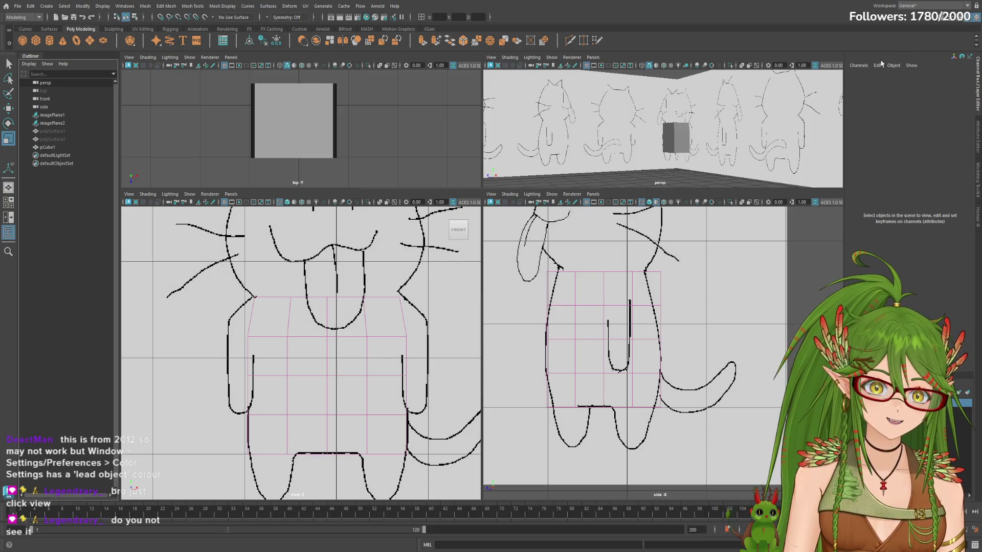
pyautogui.click(976, 21)
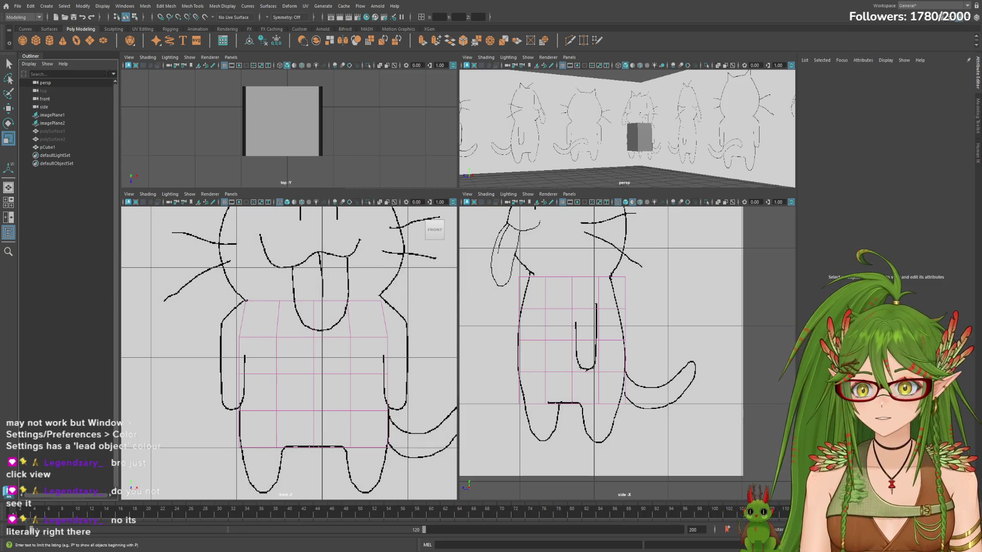
pyautogui.click(52, 123)
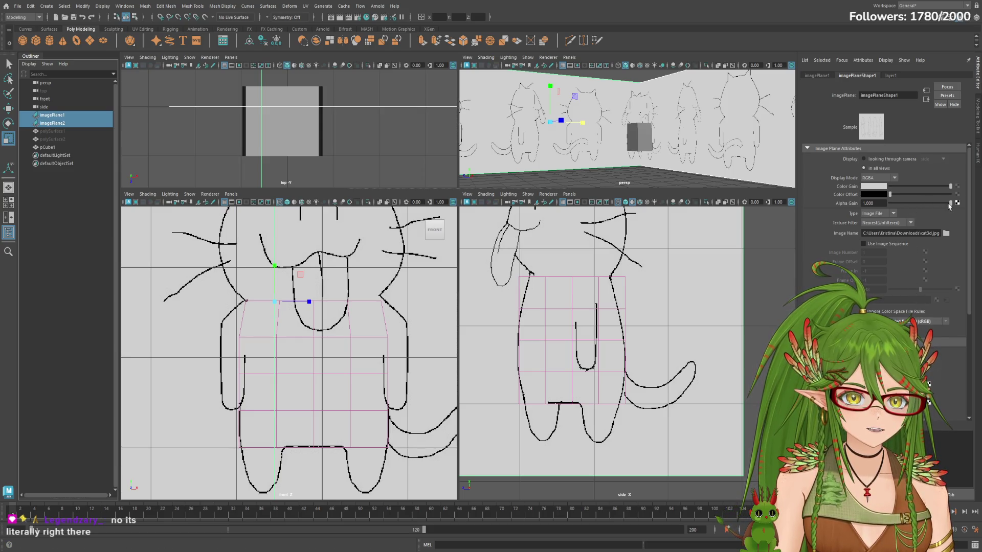
pyautogui.moveTo(940, 203); pyautogui.dragTo(909, 206)
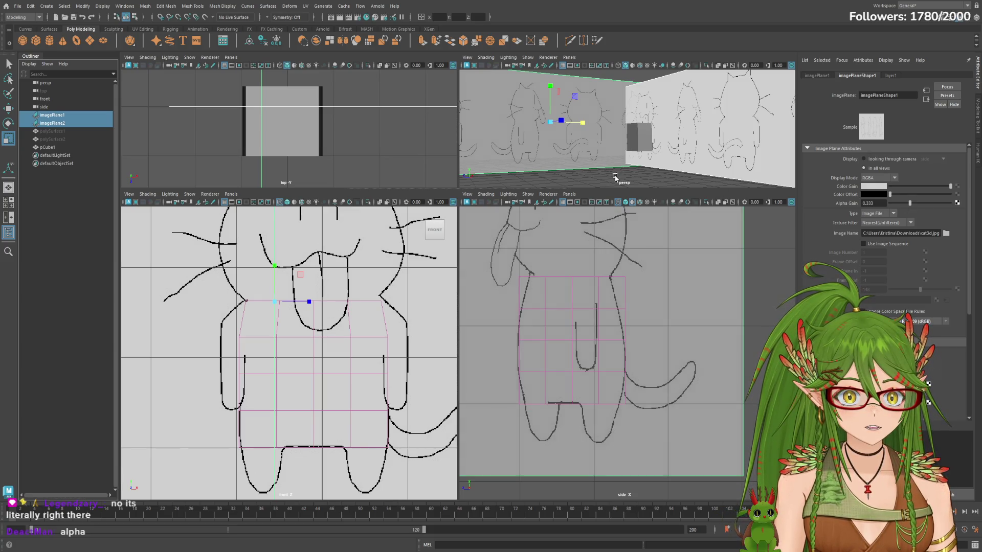
# Step: Lower the front reference imagePlane's Alpha Gain to about 0.3, then reselect pCube1
pyautogui.click(46, 123)
pyautogui.click(51, 115)
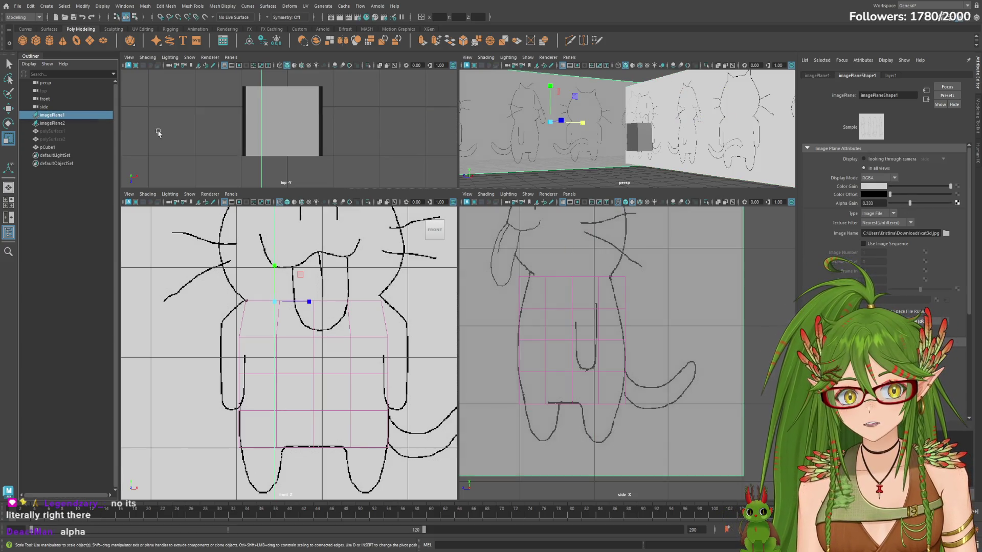
pyautogui.click(52, 123)
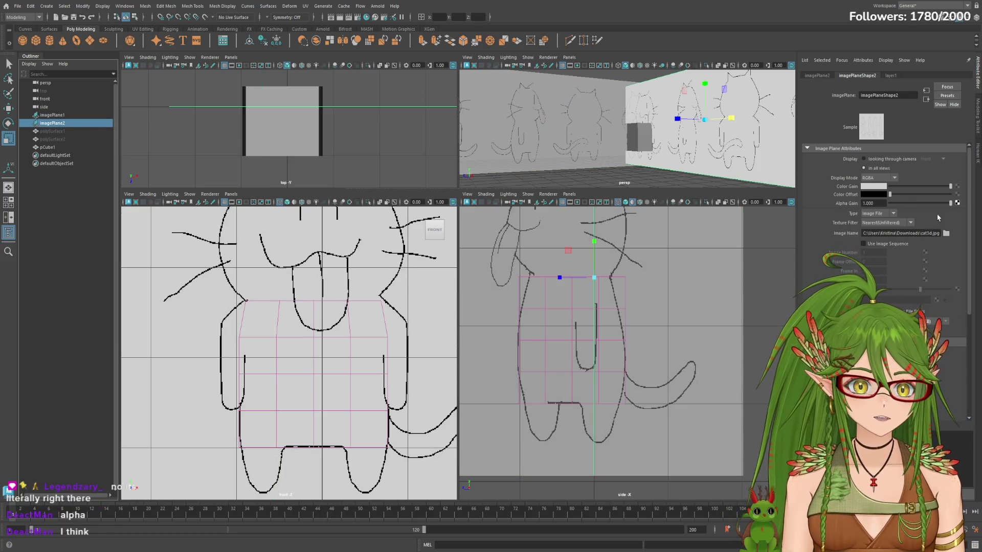
pyautogui.moveTo(950, 204); pyautogui.dragTo(909, 206)
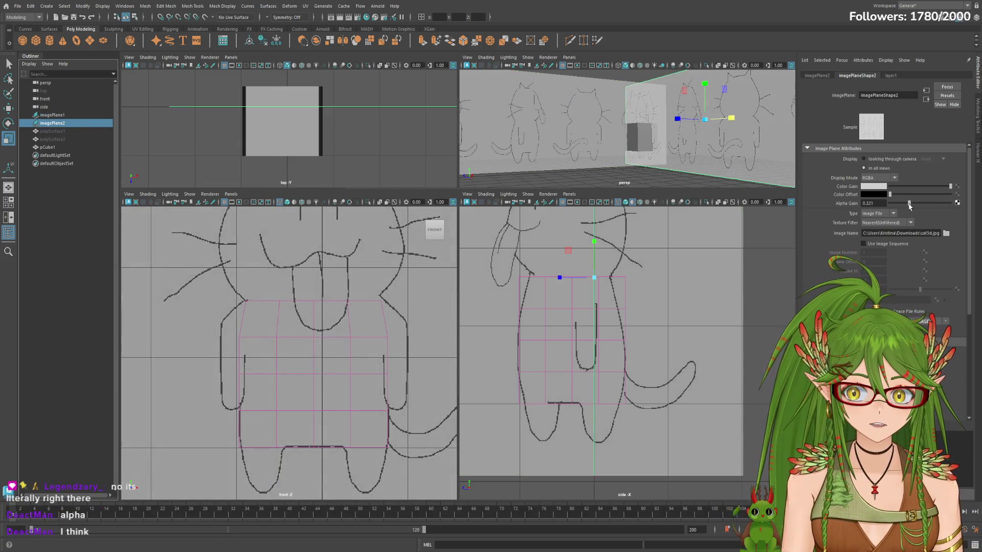
pyautogui.click(48, 146)
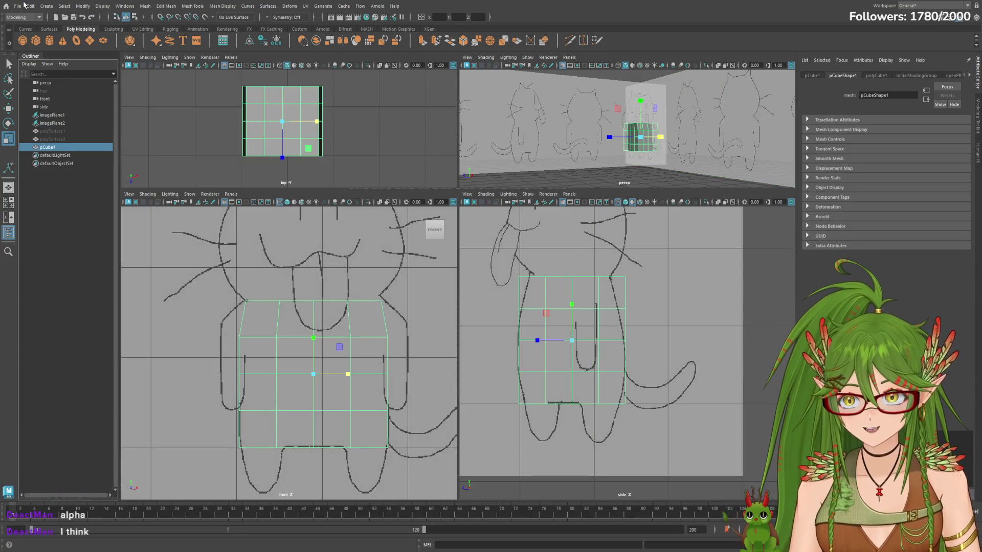
# Step: Save the scene with Ctrl+S and show pCube1's channel values instead of attributes
pyautogui.hotkey('ctrl', 's')
pyautogui.click(976, 18)
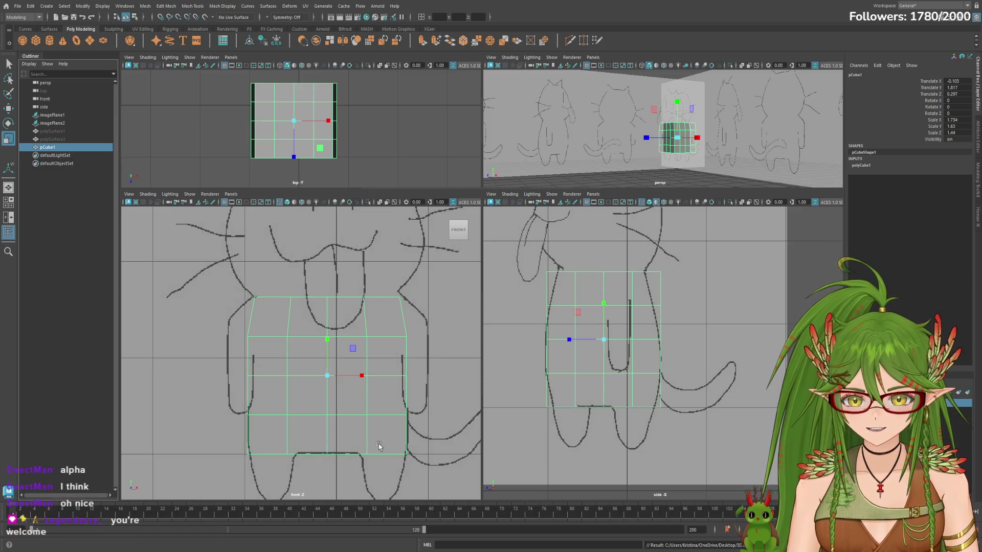
pyautogui.scroll(3, 307, 429)
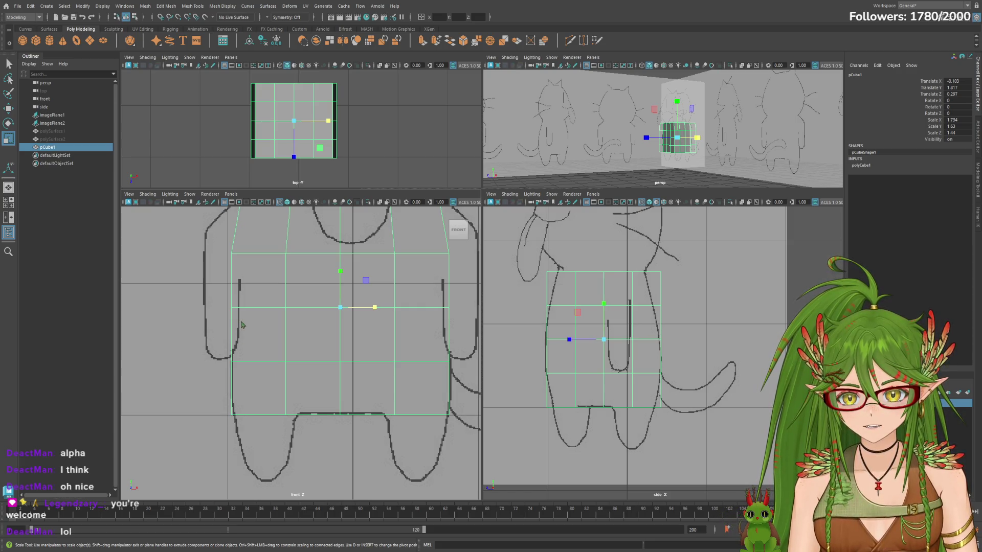
pyautogui.click(68, 156)
pyautogui.click(68, 147)
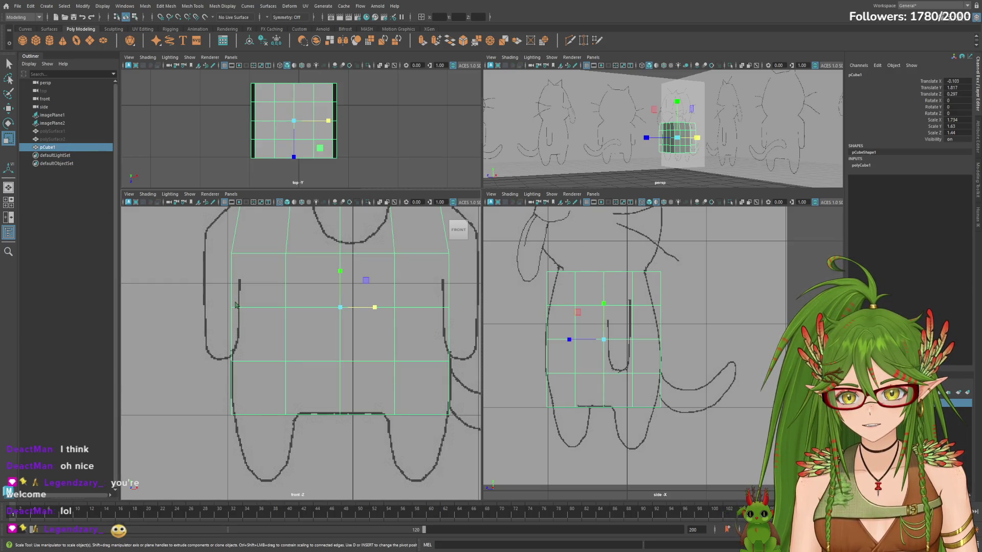
# Step: In edge mode, narrow the cube's bottom edge loop toward the centre in X
pyautogui.press('F10')
pyautogui.click(228, 401)
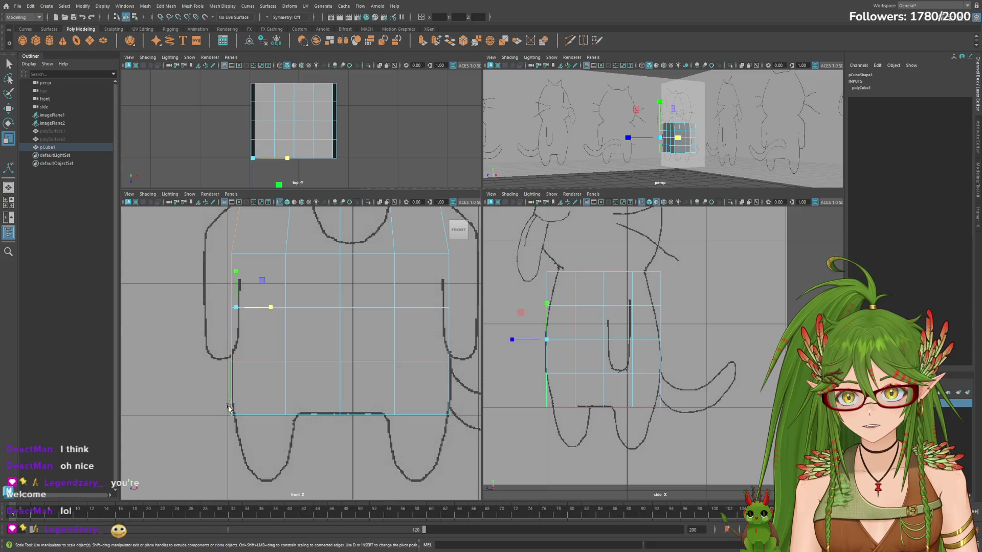
pyautogui.click(237, 415)
pyautogui.doubleClick(240, 416)
pyautogui.moveTo(374, 416); pyautogui.dragTo(360, 417)
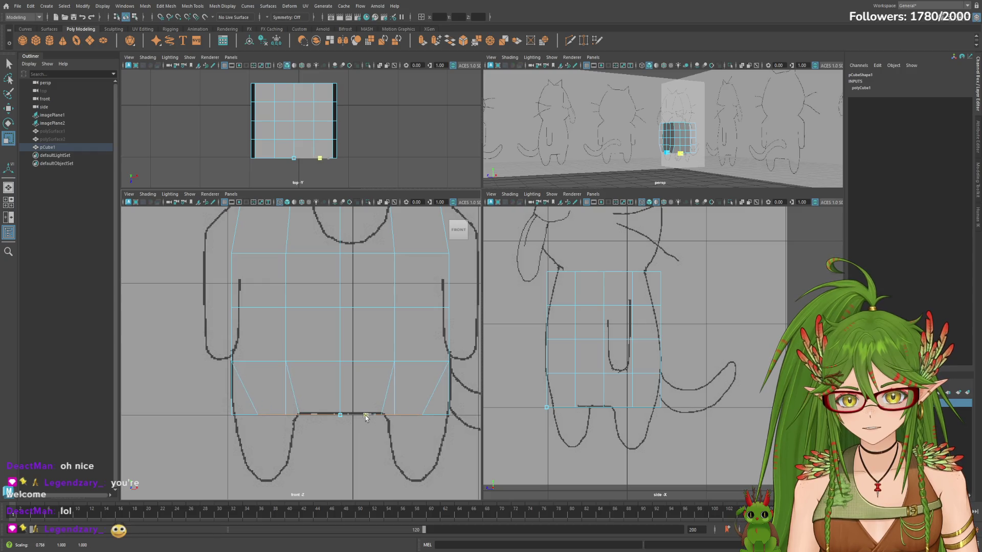
pyautogui.moveTo(506, 149)
pyautogui.keyDown('alt'); pyautogui.mouseDown()
pyautogui.moveTo(592, 148)
pyautogui.moveTo(601, 170)
pyautogui.mouseUp(); pyautogui.keyUp('alt')
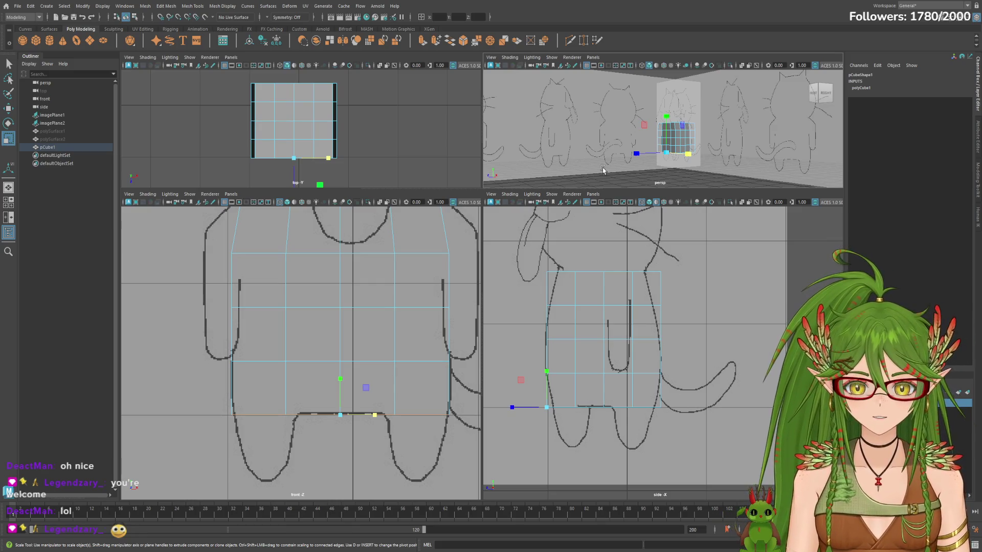
# Step: Try widening a bottom edge instead, undo the scaling, and go to single perspective view
pyautogui.click(239, 361)
pyautogui.click(258, 361)
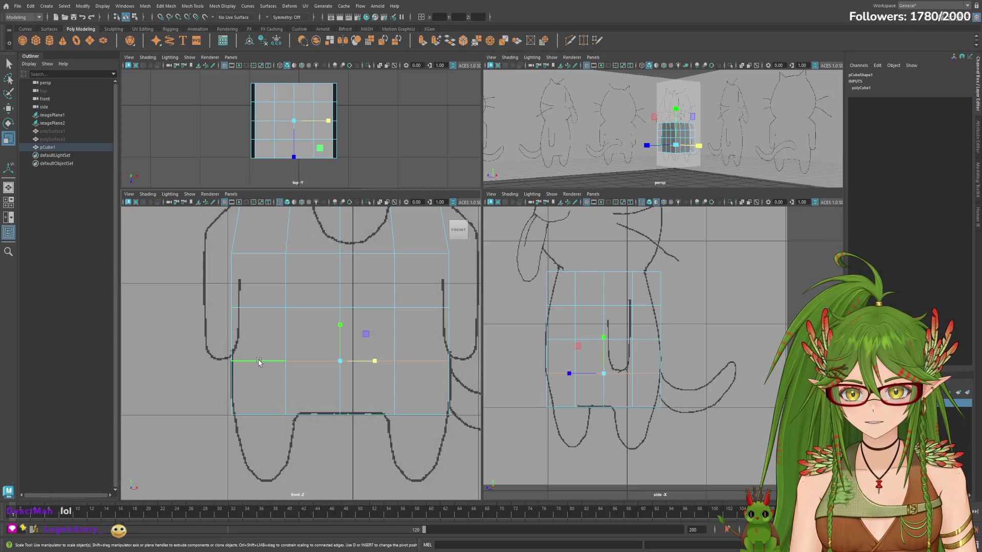
pyautogui.click(253, 415)
pyautogui.moveTo(292, 415)
pyautogui.mouseDown()
pyautogui.moveTo(323, 414)
pyautogui.moveTo(259, 413)
pyautogui.mouseUp()
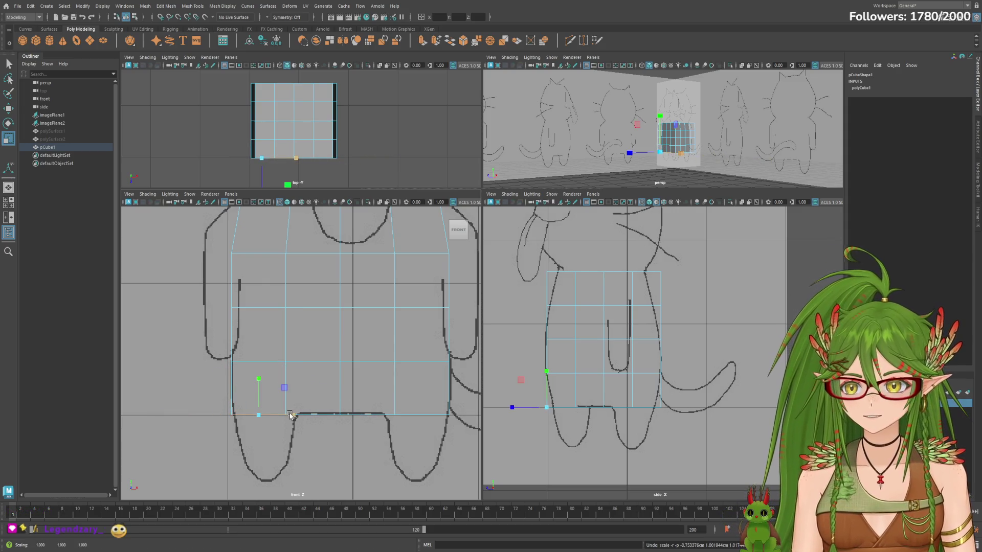
pyautogui.scroll(3, 614, 161)
pyautogui.scroll(2, 713, 154)
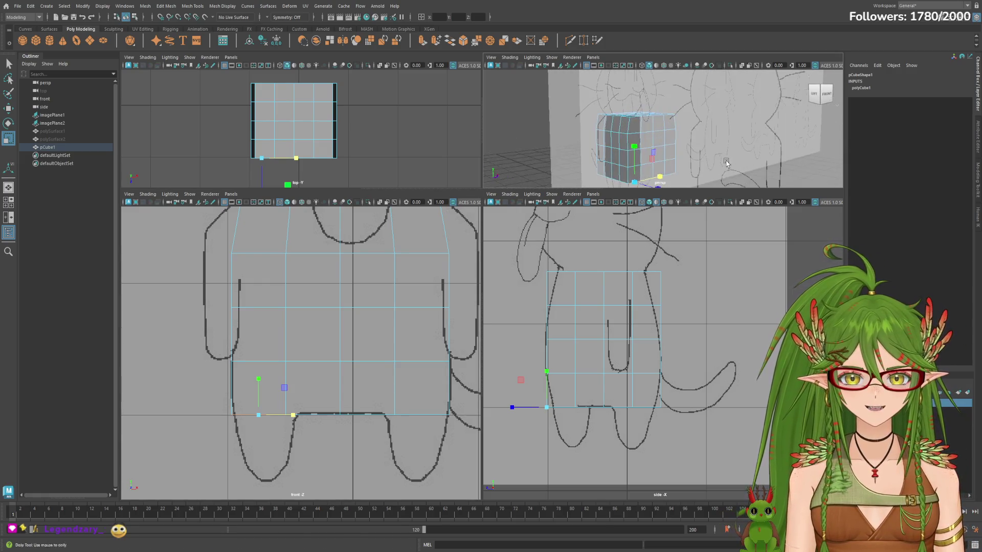
pyautogui.scroll(3, 741, 146)
pyautogui.scroll(2, 741, 147)
pyautogui.moveTo(291, 414)
pyautogui.mouseDown()
pyautogui.moveTo(326, 417)
pyautogui.moveTo(277, 418)
pyautogui.mouseUp()
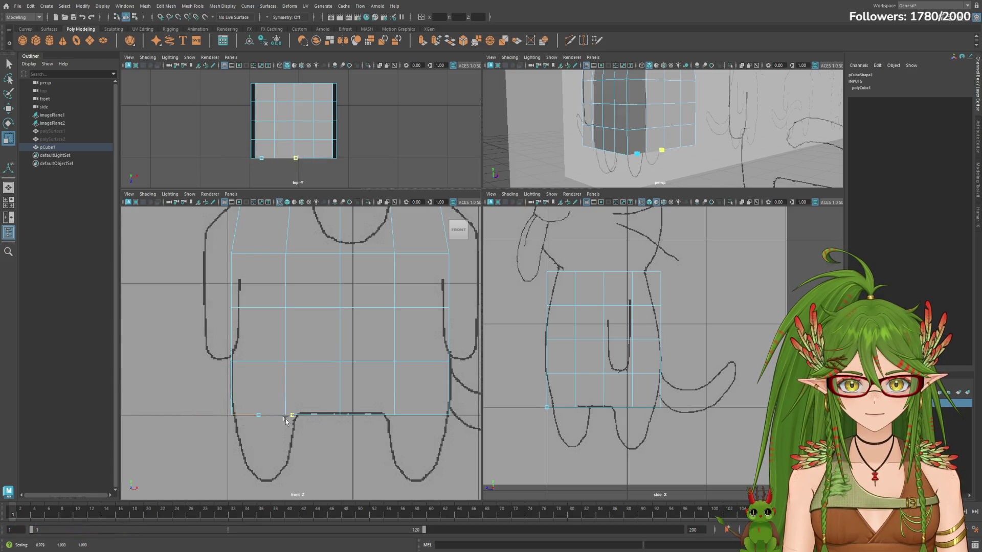
pyautogui.hotkey('ctrl', 'z')
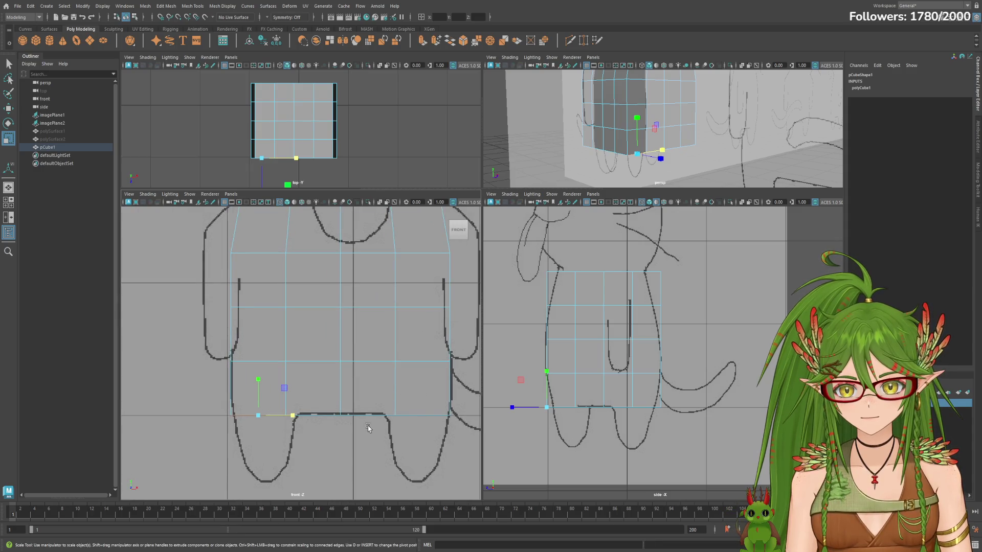
pyautogui.scroll(-2, 357, 432)
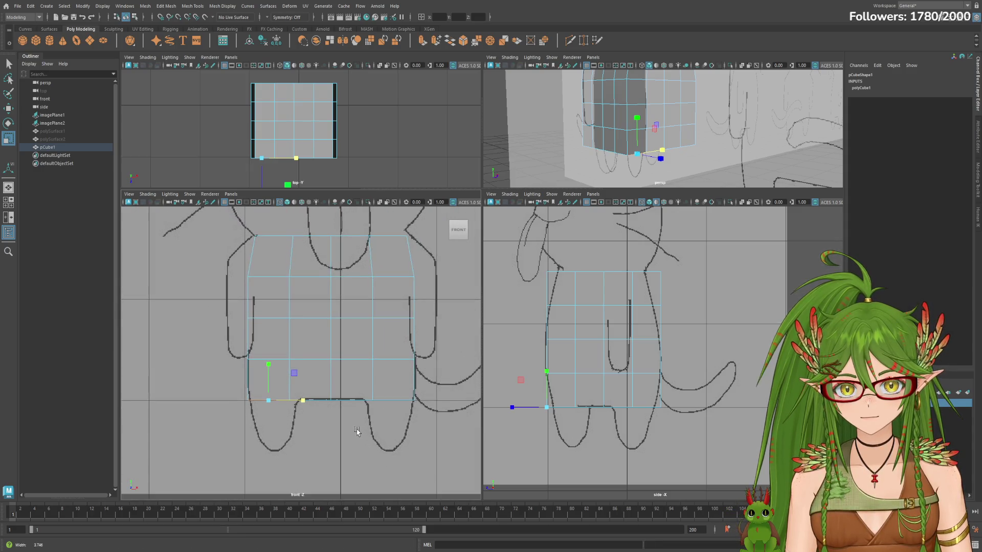
pyautogui.click(594, 210)
# Step: Hide the side reference imagePlane2 with H, leaving only the front drawing visible
pyautogui.moveTo(467, 279)
pyautogui.keyDown('alt'); pyautogui.mouseDown()
pyautogui.moveTo(533, 292)
pyautogui.moveTo(479, 288)
pyautogui.mouseUp(); pyautogui.keyUp('alt')
pyautogui.press('r')
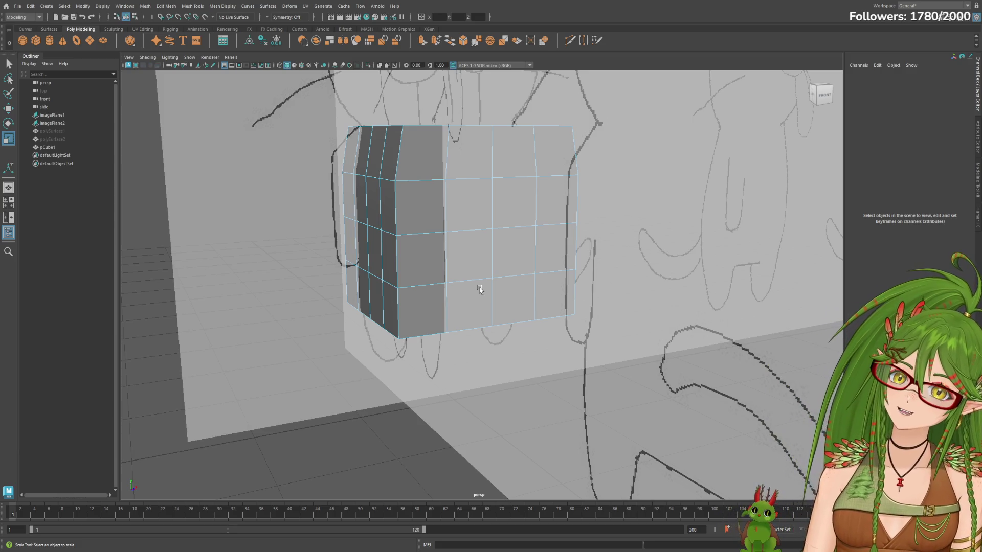
pyautogui.moveTo(479, 289)
pyautogui.keyDown('alt'); pyautogui.mouseDown()
pyautogui.moveTo(536, 340)
pyautogui.moveTo(450, 328)
pyautogui.mouseUp(); pyautogui.keyUp('alt')
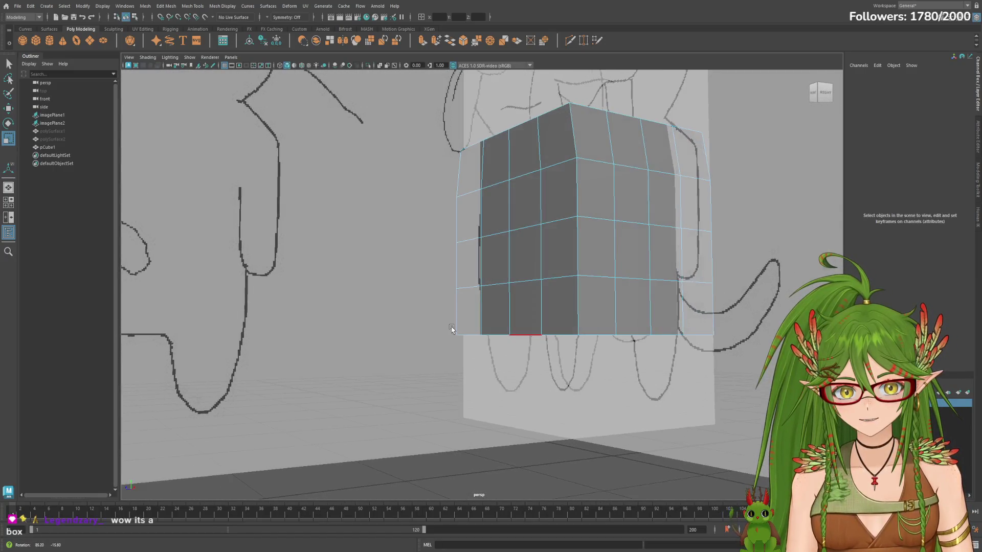
pyautogui.click(63, 124)
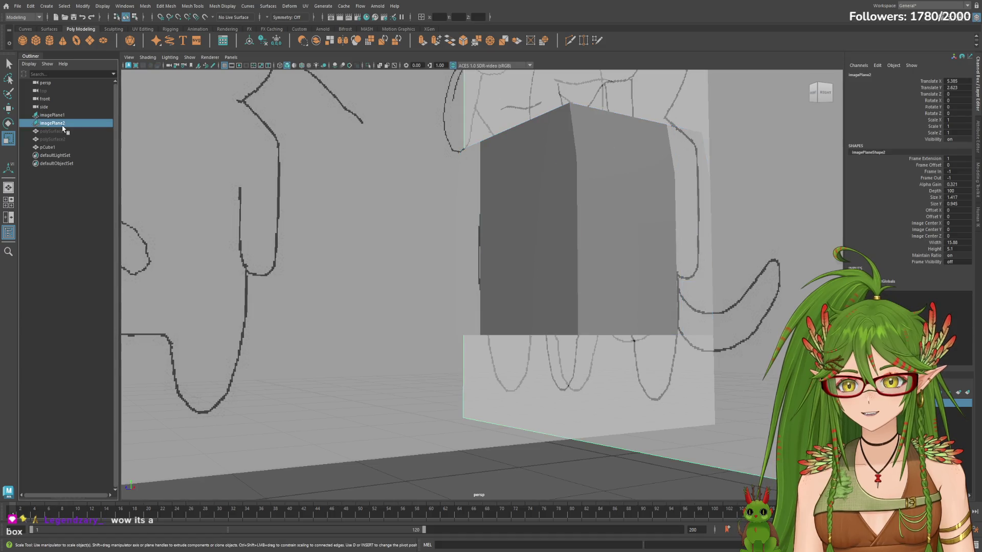
pyautogui.press('h')
pyautogui.click(52, 115)
pyautogui.moveTo(500, 384)
pyautogui.keyDown('alt'); pyautogui.mouseDown()
pyautogui.moveTo(578, 414)
pyautogui.moveTo(672, 419)
pyautogui.mouseUp(); pyautogui.keyUp('alt')
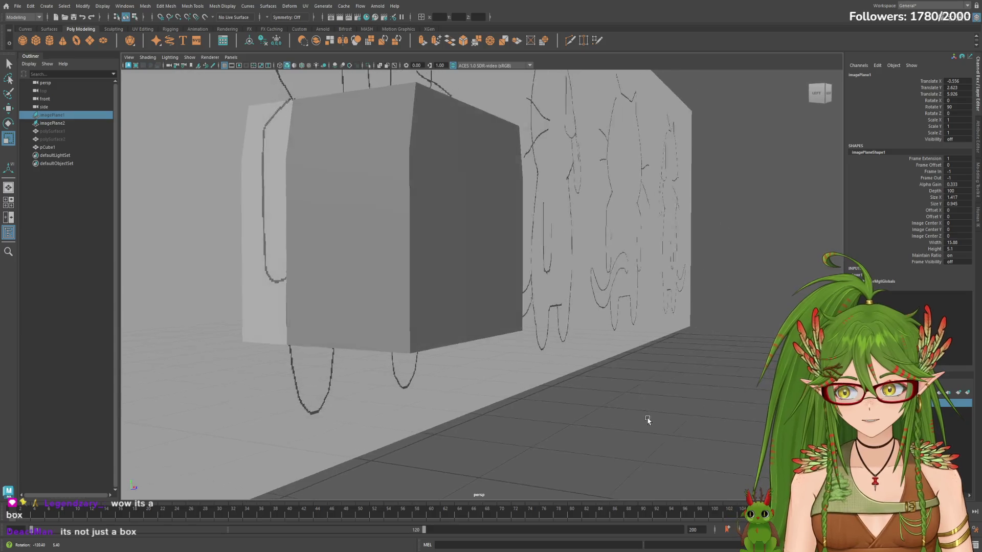
# Step: Move pCube1 forward along Z to 0.722 and return to the four-view layout
pyautogui.click(100, 146)
pyautogui.press('w')
pyautogui.moveTo(158, 200)
pyautogui.keyDown('alt'); pyautogui.mouseDown()
pyautogui.moveTo(514, 366)
pyautogui.moveTo(413, 286)
pyautogui.mouseUp(); pyautogui.keyUp('alt')
pyautogui.moveTo(387, 222)
pyautogui.mouseDown()
pyautogui.moveTo(452, 220)
pyautogui.moveTo(502, 258)
pyautogui.moveTo(436, 235)
pyautogui.moveTo(368, 235)
pyautogui.moveTo(596, 259)
pyautogui.moveTo(461, 301)
pyautogui.mouseUp()
pyautogui.press('space')
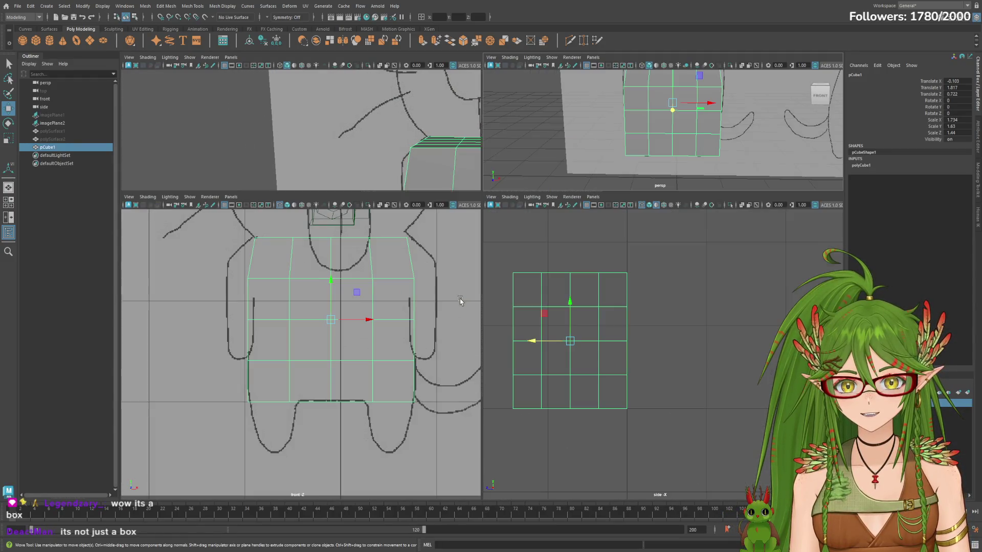
# Step: Switch to the Front/Persp two-view layout, recentre the cat, and show shaded wireframe (5)
pyautogui.press('space')
pyautogui.click(9, 218)
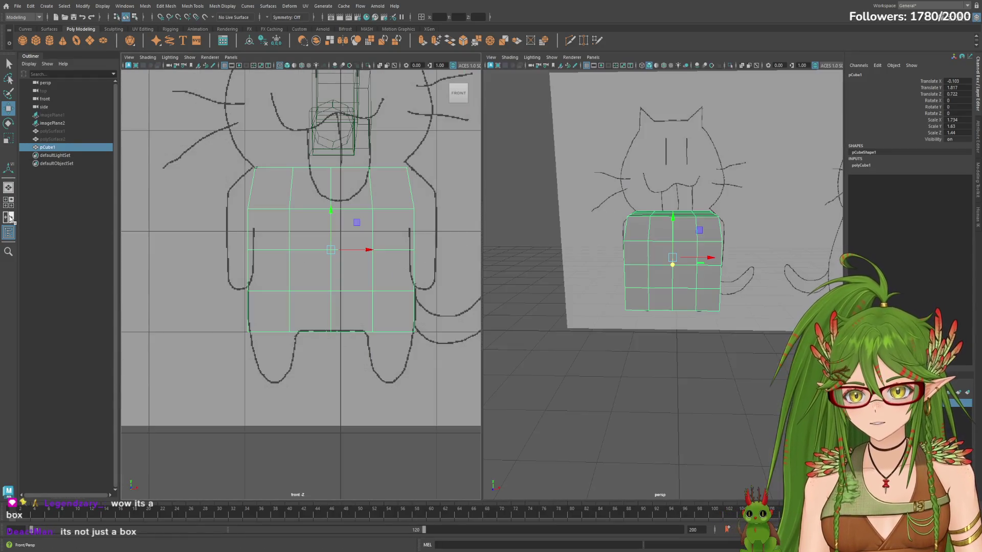
pyautogui.keyDown('alt'); pyautogui.moveTo(463, 273); pyautogui.dragTo(387, 286, button='middle'); pyautogui.keyUp('alt')
pyautogui.moveTo(675, 291)
pyautogui.keyDown('alt'); pyautogui.mouseDown()
pyautogui.moveTo(756, 351)
pyautogui.moveTo(791, 274)
pyautogui.moveTo(701, 270)
pyautogui.mouseUp(); pyautogui.keyUp('alt')
pyautogui.press('5')
pyautogui.scroll(3, 767, 322)
# Step: Enter face mode and marquee-select a block of faces on the cube's right side
pyautogui.moveTo(691, 248); pyautogui.dragTo(684, 204, button='right')
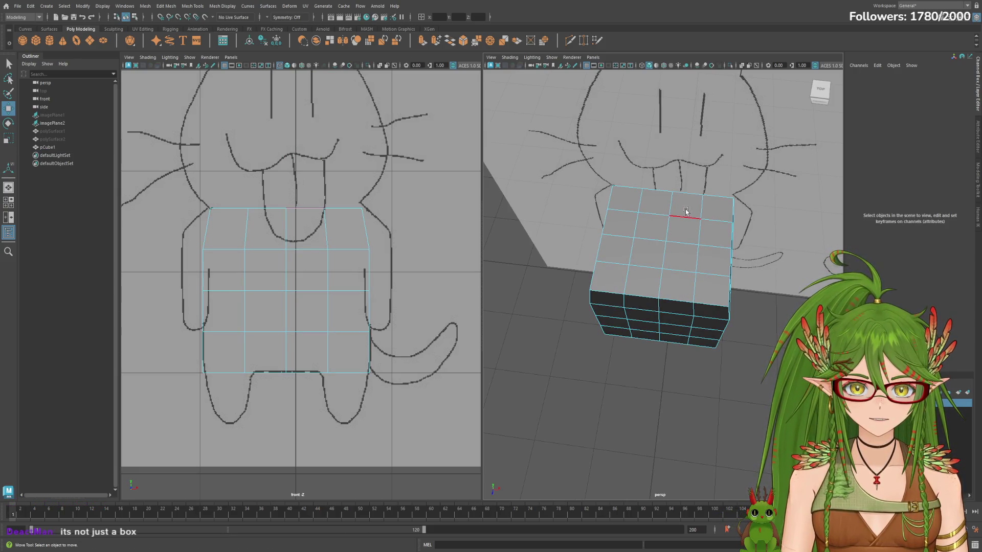
pyautogui.moveTo(705, 251)
pyautogui.mouseDown()
pyautogui.moveTo(710, 298)
pyautogui.moveTo(725, 254)
pyautogui.moveTo(707, 188)
pyautogui.moveTo(697, 191)
pyautogui.mouseUp()
pyautogui.moveTo(761, 237)
pyautogui.keyDown('alt'); pyautogui.mouseDown()
pyautogui.moveTo(812, 266)
pyautogui.moveTo(771, 242)
pyautogui.moveTo(760, 251)
pyautogui.moveTo(796, 256)
pyautogui.mouseUp(); pyautogui.keyUp('alt')
# Step: Select front faces of the cube and squash them inward with the Scale Tool
pyautogui.click(705, 345)
pyautogui.keyDown('alt'); pyautogui.moveTo(705, 345); pyautogui.dragTo(614, 292); pyautogui.keyUp('alt')
pyautogui.click(587, 267)
pyautogui.moveTo(722, 347)
pyautogui.mouseDown()
pyautogui.moveTo(748, 364)
pyautogui.moveTo(724, 346)
pyautogui.mouseUp()
pyautogui.press('e')
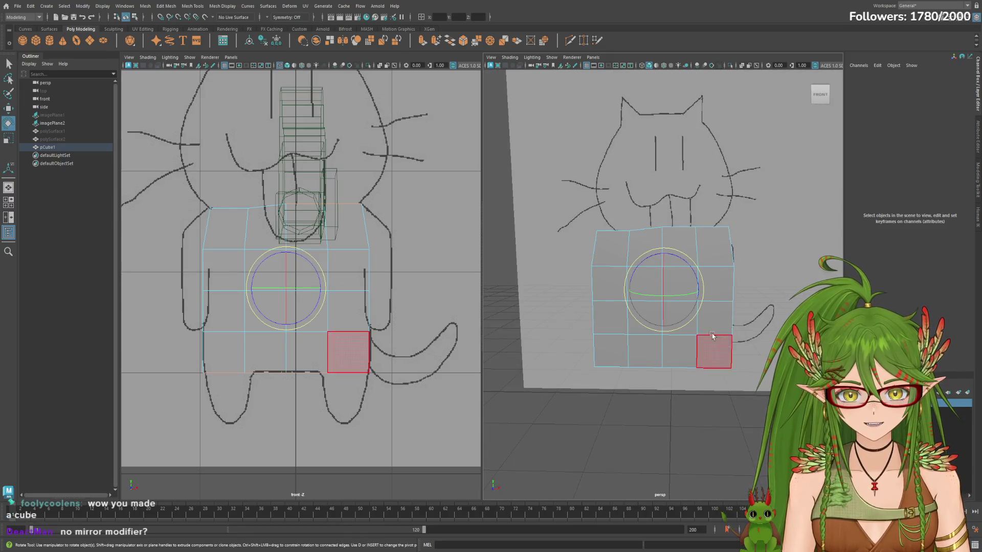
pyautogui.press('r')
pyautogui.click(700, 328)
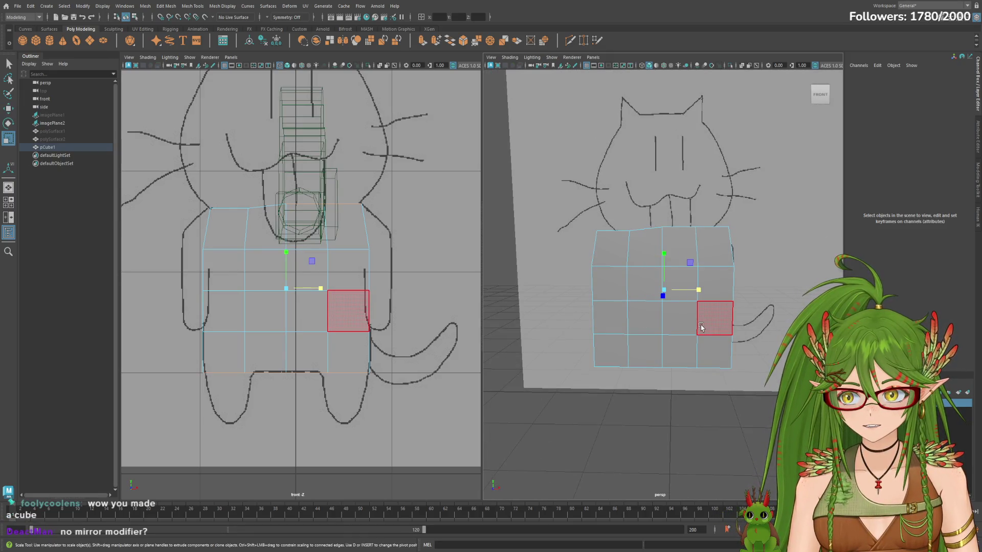
pyautogui.moveTo(699, 294); pyautogui.dragTo(714, 225)
pyautogui.click(698, 290)
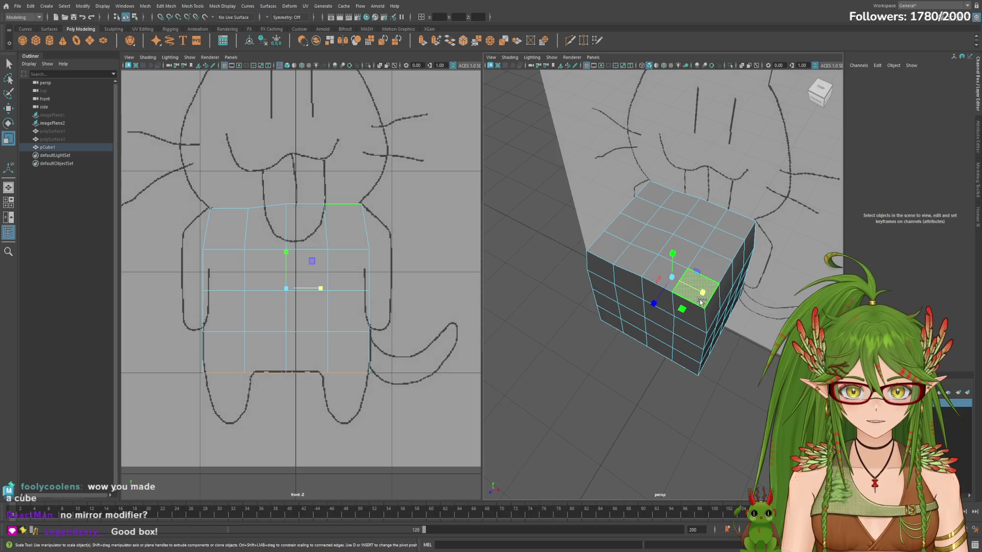
# Step: Try scaling an underside face, inspect from several angles, and undo the bad scale
pyautogui.keyDown('alt'); pyautogui.moveTo(722, 315); pyautogui.dragTo(692, 353); pyautogui.keyUp('alt')
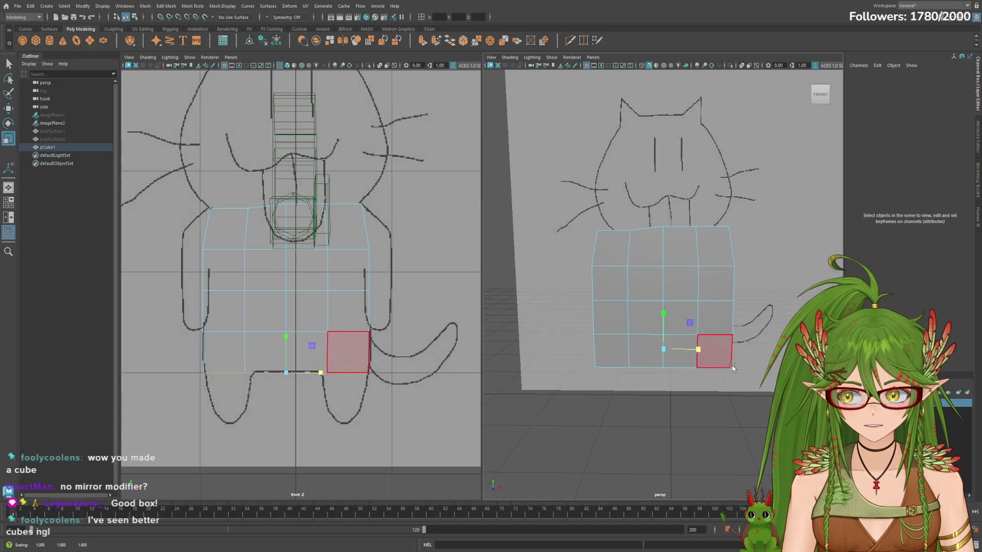
pyautogui.moveTo(749, 372)
pyautogui.keyDown('alt'); pyautogui.mouseDown()
pyautogui.moveTo(698, 362)
pyautogui.moveTo(694, 338)
pyautogui.moveTo(738, 331)
pyautogui.moveTo(676, 336)
pyautogui.moveTo(663, 369)
pyautogui.moveTo(722, 367)
pyautogui.moveTo(650, 346)
pyautogui.mouseUp(); pyautogui.keyUp('alt')
pyautogui.click(690, 314)
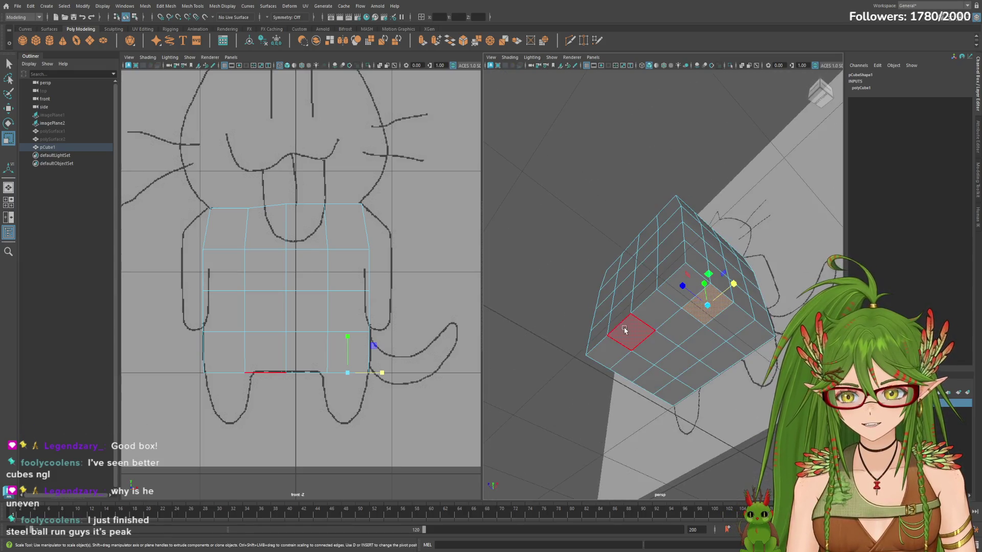
pyautogui.moveTo(568, 176); pyautogui.dragTo(767, 400)
pyautogui.press('r')
pyautogui.keyDown('alt'); pyautogui.moveTo(723, 357); pyautogui.dragTo(707, 304); pyautogui.keyUp('alt')
pyautogui.click(694, 350)
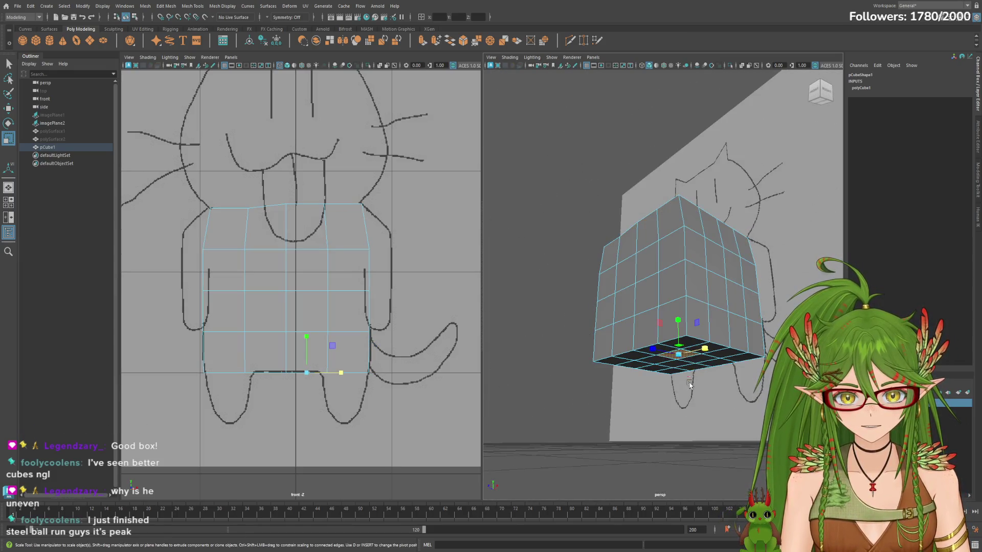
pyautogui.keyDown('alt'); pyautogui.moveTo(694, 349); pyautogui.dragTo(700, 355); pyautogui.keyUp('alt')
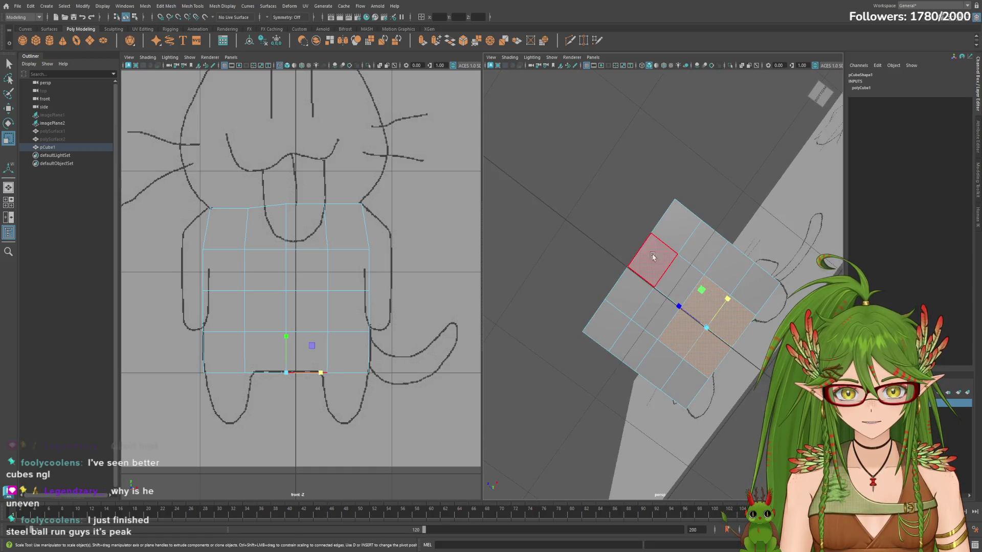
pyautogui.keyDown('alt'); pyautogui.moveTo(704, 395); pyautogui.dragTo(660, 254); pyautogui.keyUp('alt')
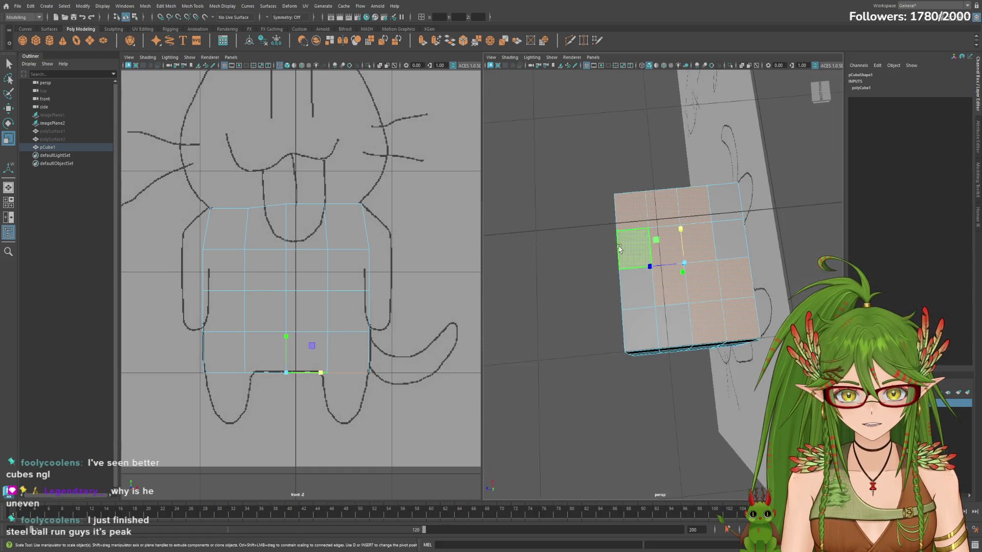
pyautogui.click(665, 247)
pyautogui.hotkey('ctrl', 'z')
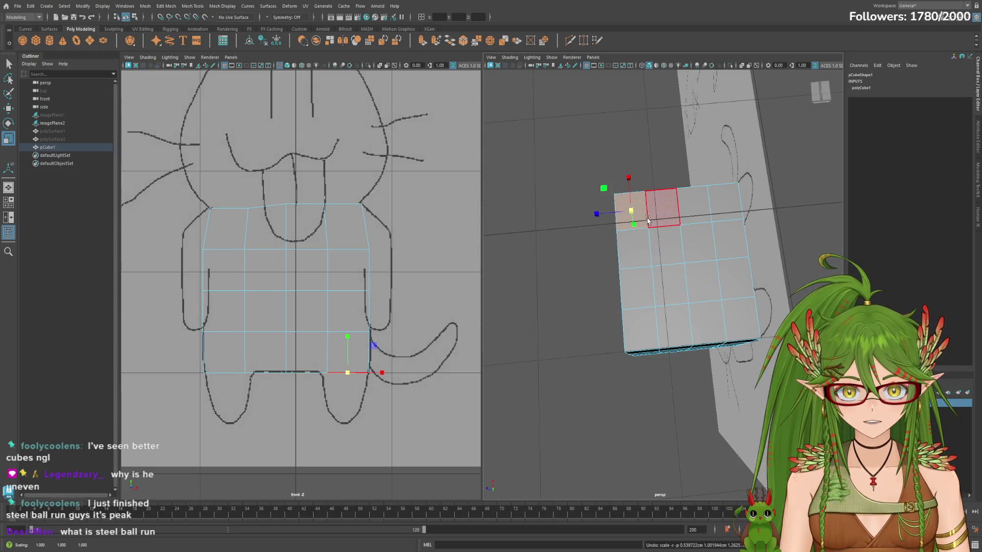
# Step: Reselect the faces along the cube's bottom and a right-side face for the taper
pyautogui.click(646, 182)
pyautogui.moveTo(735, 331); pyautogui.dragTo(677, 357)
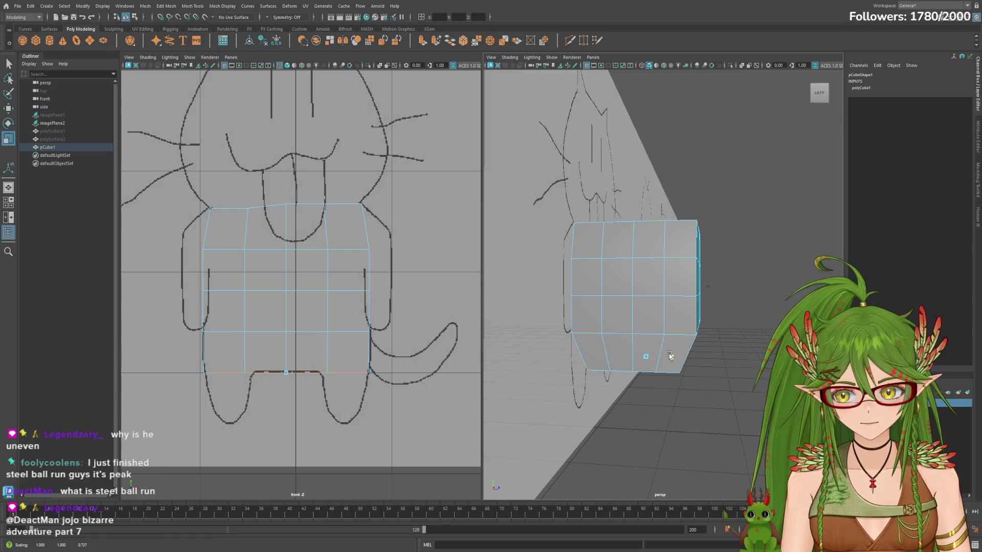
pyautogui.click(669, 356)
pyautogui.moveTo(670, 355)
pyautogui.keyDown('alt'); pyautogui.mouseDown()
pyautogui.moveTo(601, 363)
pyautogui.moveTo(701, 315)
pyautogui.mouseUp(); pyautogui.keyUp('alt')
pyautogui.click(701, 315)
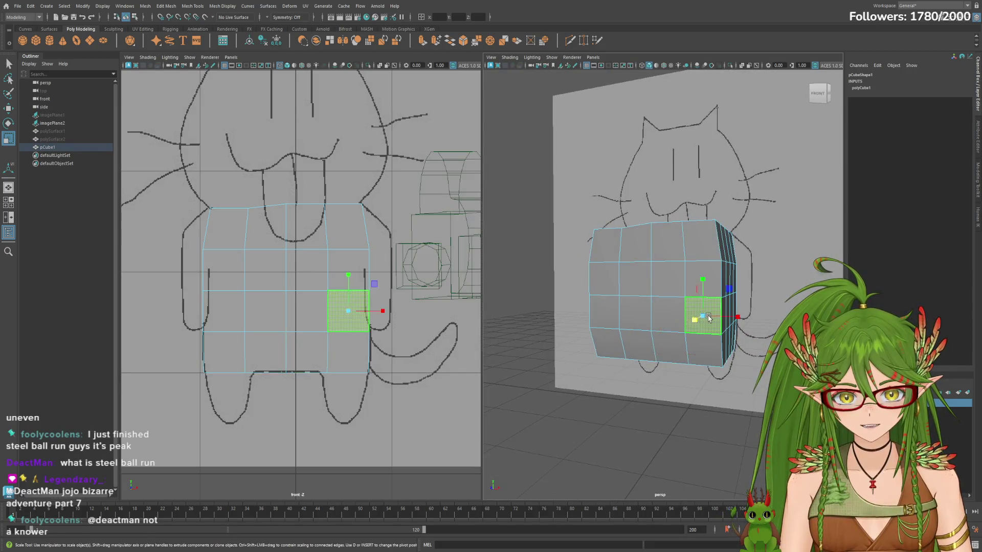
# Step: Select the full middle row of faces and scale it wider so the belly bulges outward
pyautogui.keyDown('shift'); pyautogui.click(601, 308); pyautogui.keyUp('shift')
pyautogui.moveTo(600, 309)
pyautogui.keyDown('alt'); pyautogui.mouseDown()
pyautogui.moveTo(695, 326)
pyautogui.moveTo(631, 332)
pyautogui.mouseUp(); pyautogui.keyUp('alt')
pyautogui.moveTo(734, 340); pyautogui.dragTo(591, 324)
pyautogui.keyDown('alt'); pyautogui.moveTo(692, 335); pyautogui.dragTo(690, 307); pyautogui.keyUp('alt')
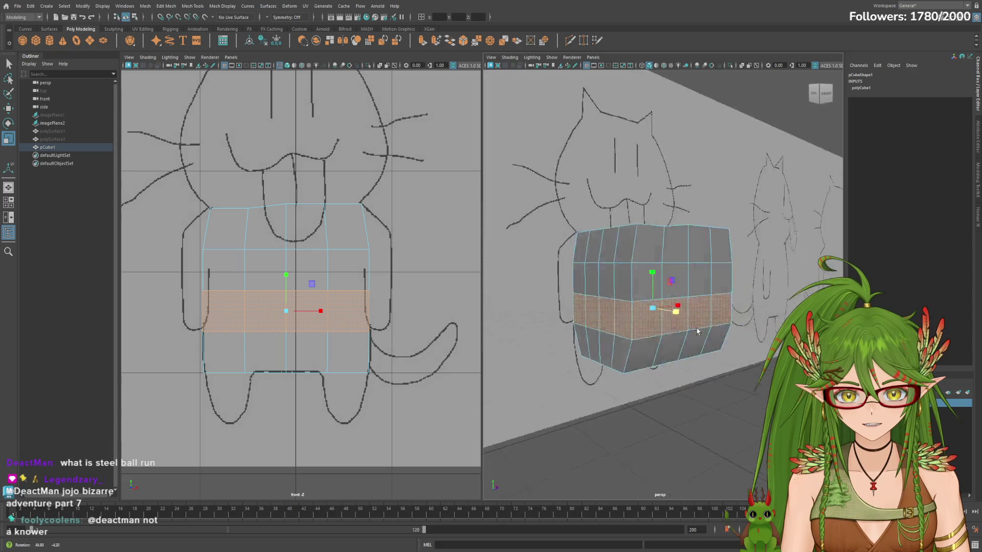
pyautogui.moveTo(691, 309); pyautogui.dragTo(692, 308, button='middle')
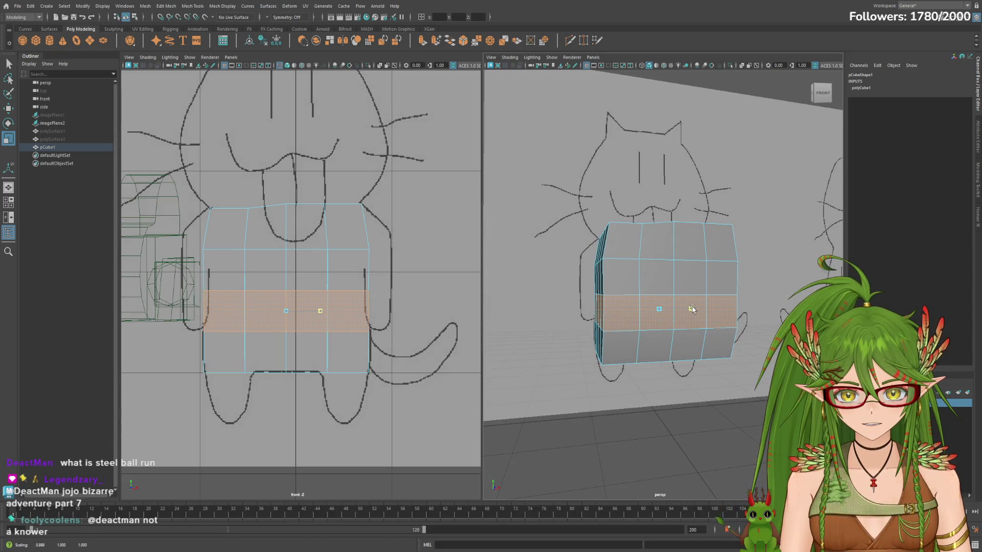
pyautogui.keyDown('alt'); pyautogui.moveTo(691, 309); pyautogui.dragTo(772, 321); pyautogui.keyUp('alt')
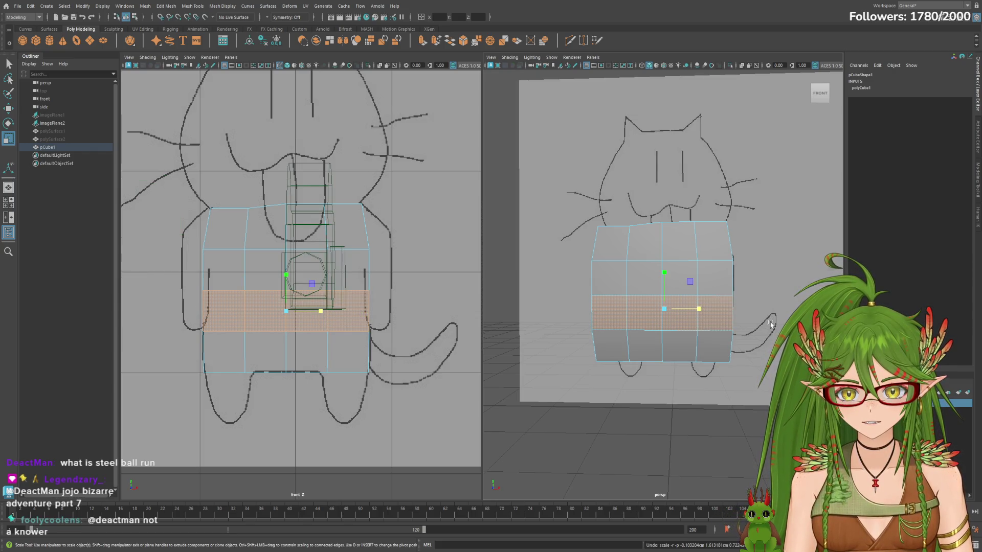
pyautogui.moveTo(769, 382)
pyautogui.keyDown('alt'); pyautogui.mouseDown()
pyautogui.moveTo(691, 343)
pyautogui.moveTo(723, 340)
pyautogui.moveTo(715, 326)
pyautogui.mouseUp(); pyautogui.keyUp('alt')
# Step: Select the lower front face where the first leg will go
pyautogui.click(691, 344)
pyautogui.click(706, 352)
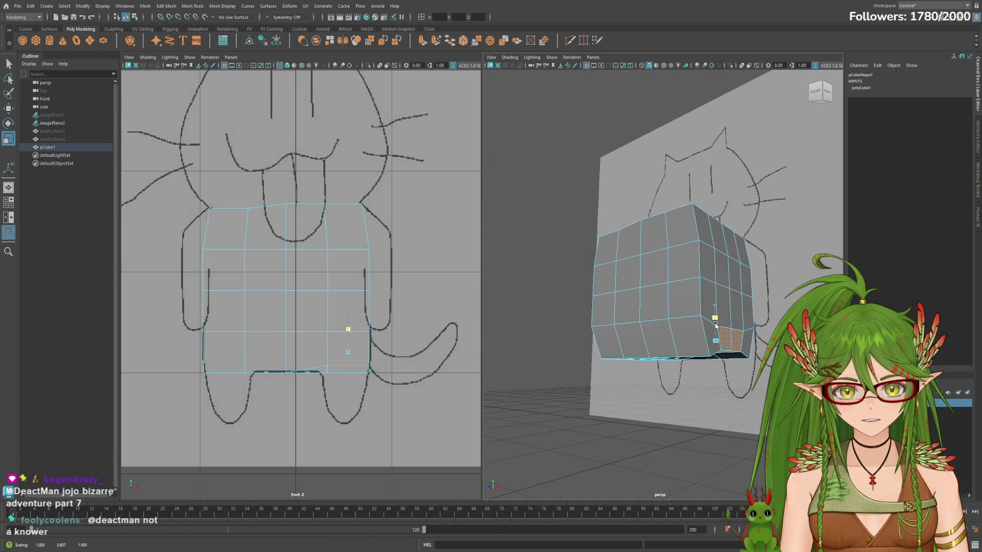
# Step: With the Move Tool, pull the selected lower face down along Y to form the first leg
pyautogui.press('w')
pyautogui.moveTo(716, 302)
pyautogui.mouseDown()
pyautogui.moveTo(755, 399)
pyautogui.moveTo(676, 361)
pyautogui.moveTo(744, 384)
pyautogui.mouseUp()
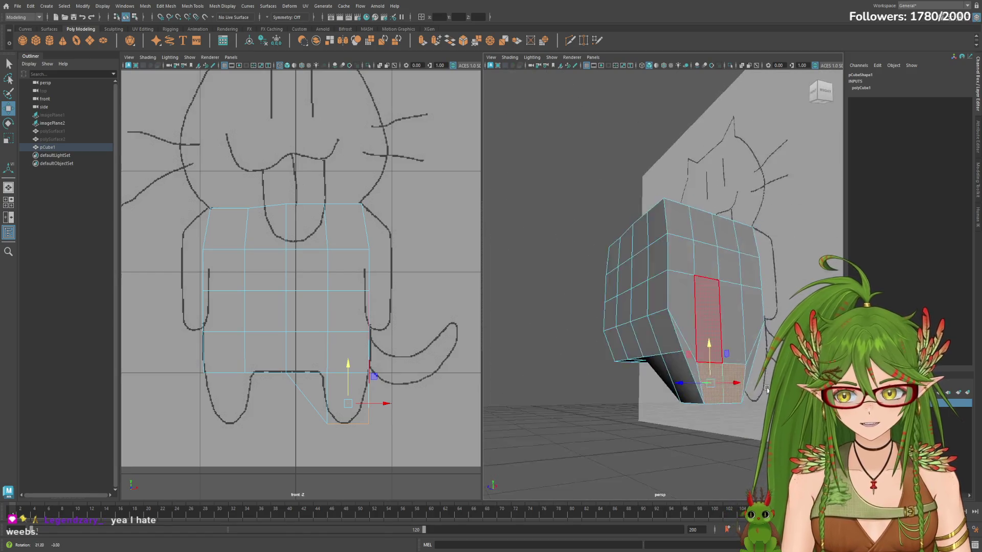
pyautogui.moveTo(744, 384)
pyautogui.keyDown('alt'); pyautogui.mouseDown()
pyautogui.moveTo(740, 391)
pyautogui.moveTo(759, 389)
pyautogui.mouseUp(); pyautogui.keyUp('alt')
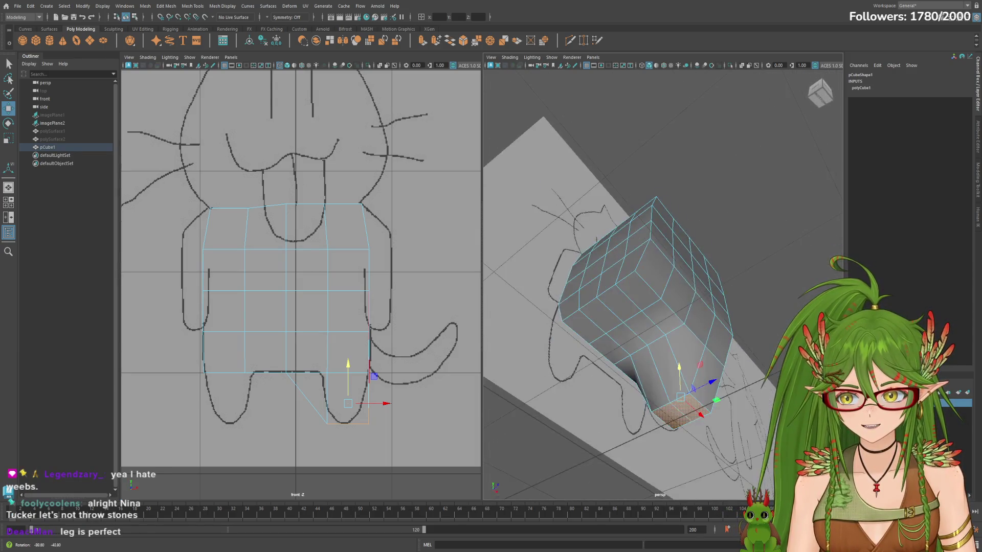
pyautogui.keyDown('alt'); pyautogui.moveTo(759, 389); pyautogui.dragTo(678, 326); pyautogui.keyUp('alt')
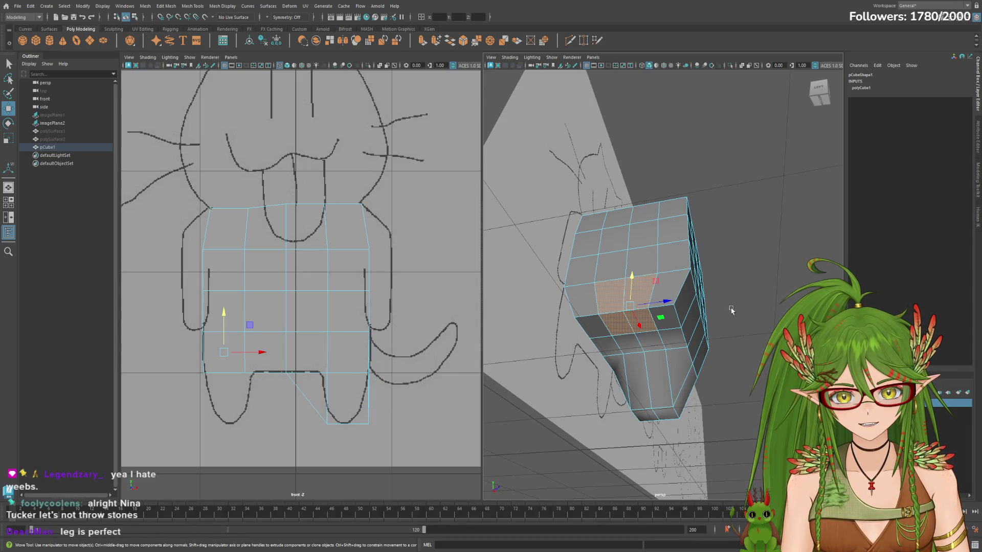
pyautogui.keyDown('alt'); pyautogui.moveTo(734, 310); pyautogui.dragTo(667, 304); pyautogui.keyUp('alt')
pyautogui.keyDown('alt'); pyautogui.moveTo(726, 299); pyautogui.dragTo(660, 355); pyautogui.keyUp('alt')
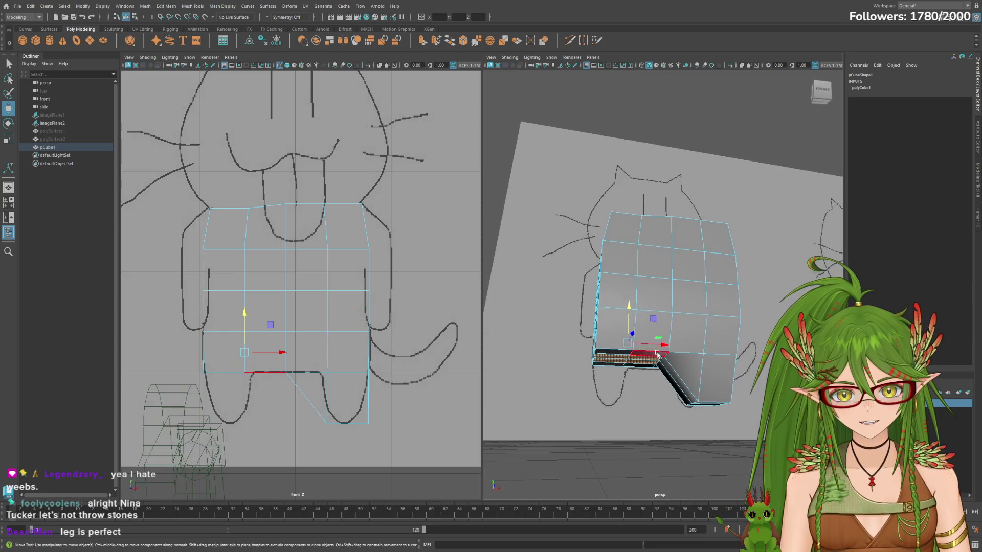
pyautogui.keyDown('alt'); pyautogui.moveTo(625, 310); pyautogui.dragTo(644, 361); pyautogui.keyUp('alt')
# Step: Select lower faces for the second leg, inspect the legs, and pick the inner face between them
pyautogui.click(644, 363)
pyautogui.click(623, 314)
pyautogui.keyDown('alt'); pyautogui.moveTo(623, 314); pyautogui.dragTo(611, 331); pyautogui.keyUp('alt')
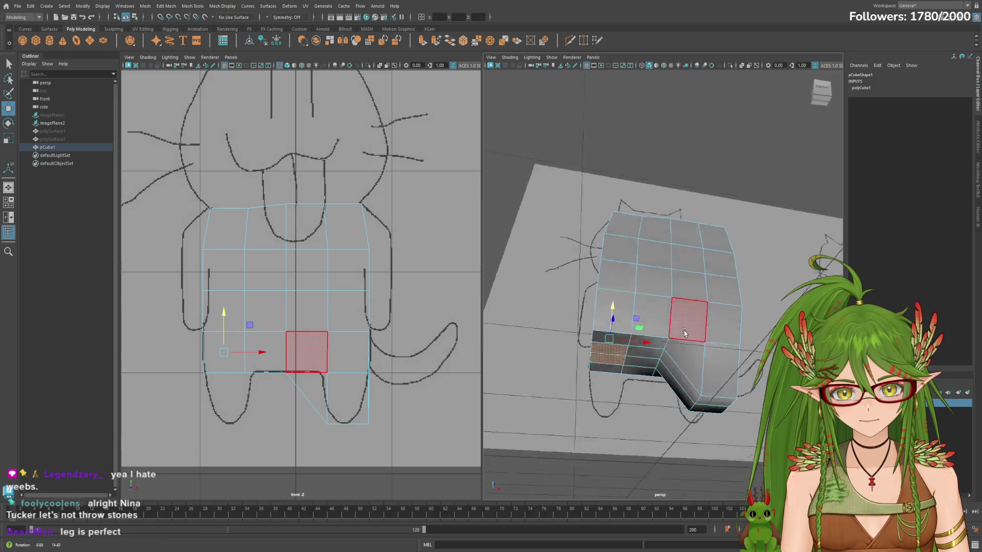
pyautogui.moveTo(756, 351)
pyautogui.keyDown('alt'); pyautogui.mouseDown()
pyautogui.moveTo(766, 344)
pyautogui.moveTo(664, 325)
pyautogui.mouseUp(); pyautogui.keyUp('alt')
pyautogui.click(666, 327)
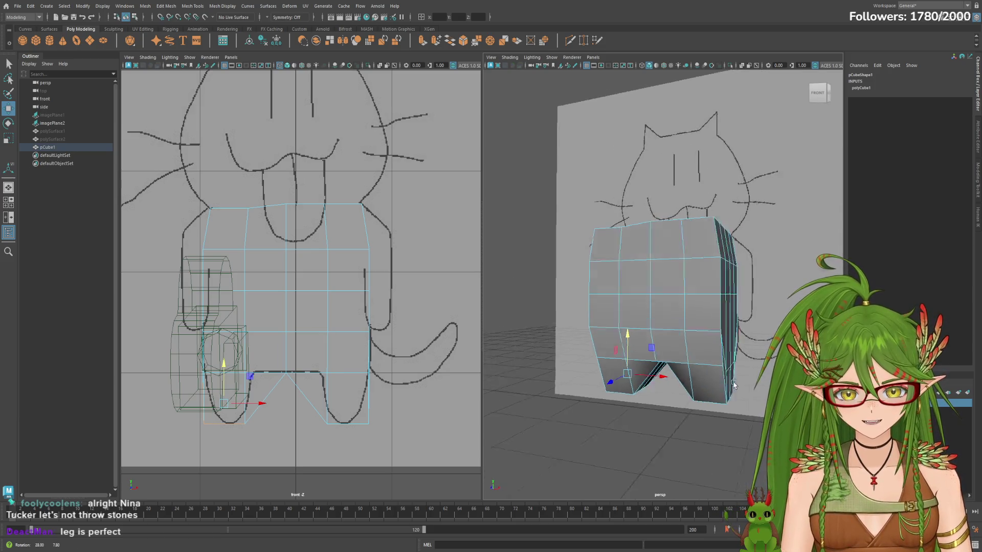
pyautogui.moveTo(614, 345)
pyautogui.keyDown('alt'); pyautogui.mouseDown()
pyautogui.moveTo(664, 380)
pyautogui.moveTo(721, 338)
pyautogui.moveTo(672, 347)
pyautogui.moveTo(670, 364)
pyautogui.moveTo(698, 364)
pyautogui.mouseUp(); pyautogui.keyUp('alt')
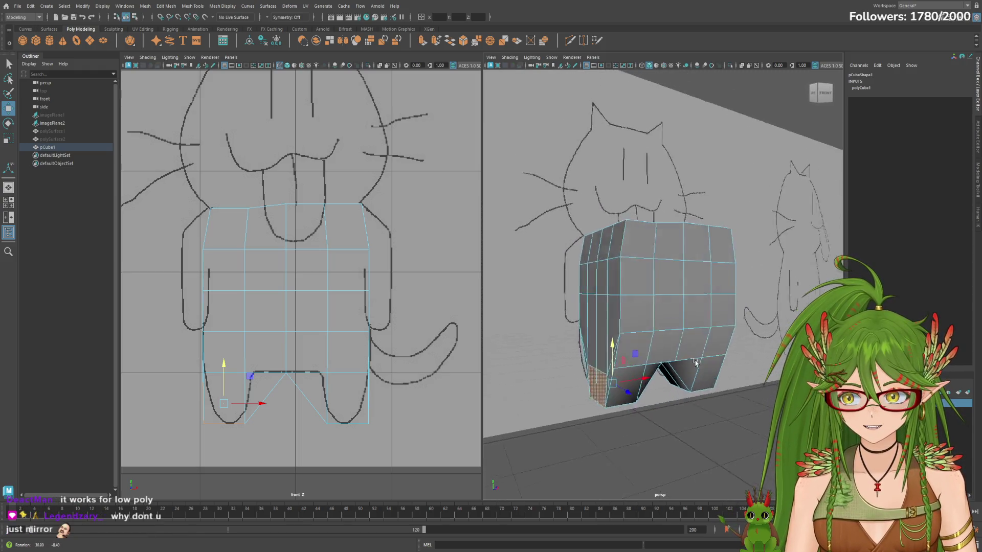
pyautogui.moveTo(698, 363)
pyautogui.keyDown('alt'); pyautogui.mouseDown()
pyautogui.moveTo(731, 422)
pyautogui.moveTo(690, 384)
pyautogui.moveTo(721, 387)
pyautogui.mouseUp(); pyautogui.keyUp('alt')
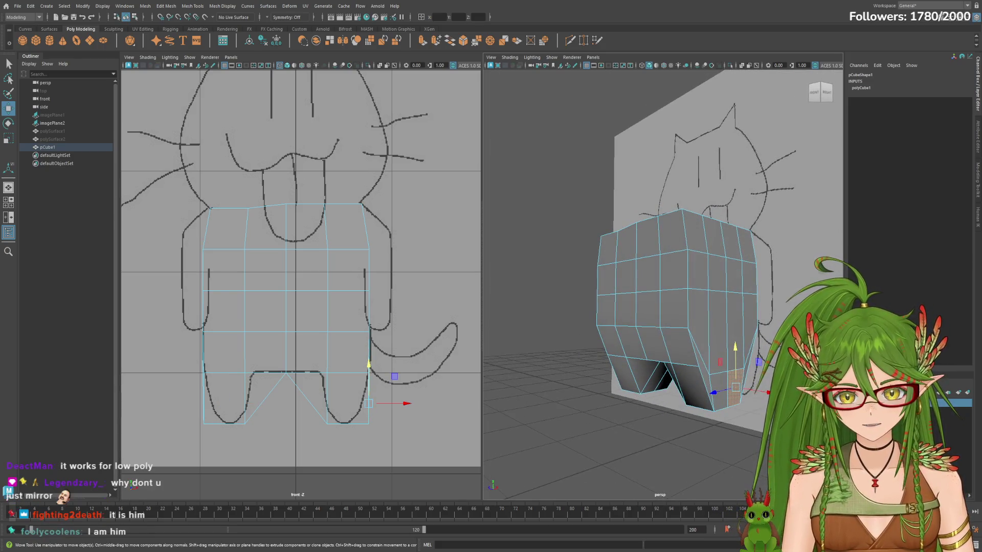
pyautogui.moveTo(712, 422)
pyautogui.keyDown('alt'); pyautogui.mouseDown()
pyautogui.moveTo(667, 383)
pyautogui.moveTo(702, 396)
pyautogui.mouseUp(); pyautogui.keyUp('alt')
pyautogui.click(668, 384)
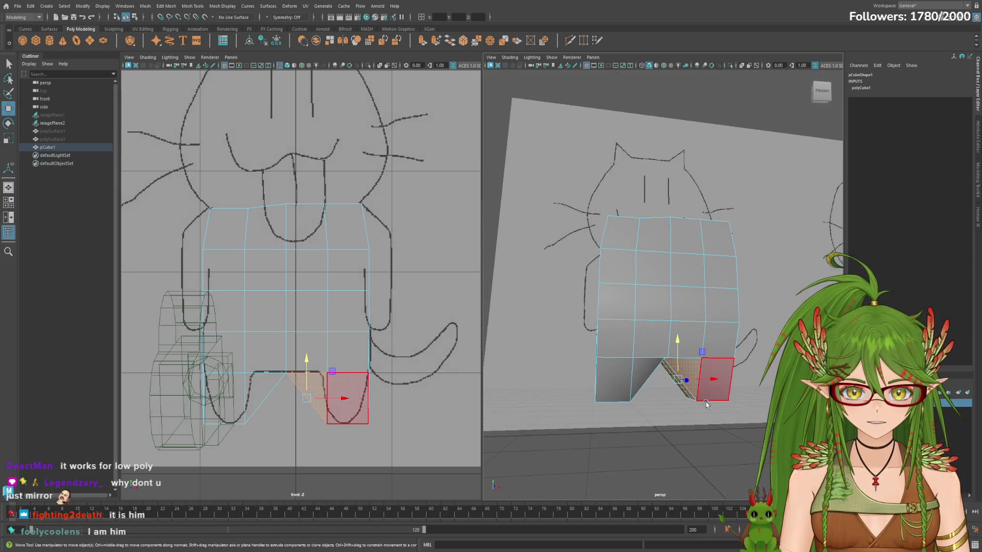
# Step: Shift the inner face along X to even out the V-notch between the legs, then select pCube1
pyautogui.press('r')
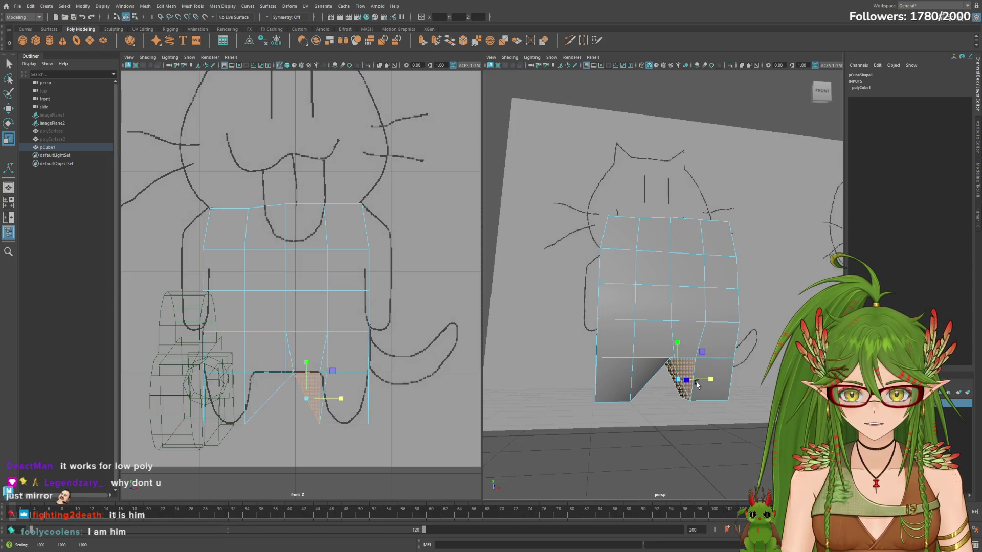
pyautogui.press('w')
pyautogui.moveTo(699, 380); pyautogui.dragTo(715, 382)
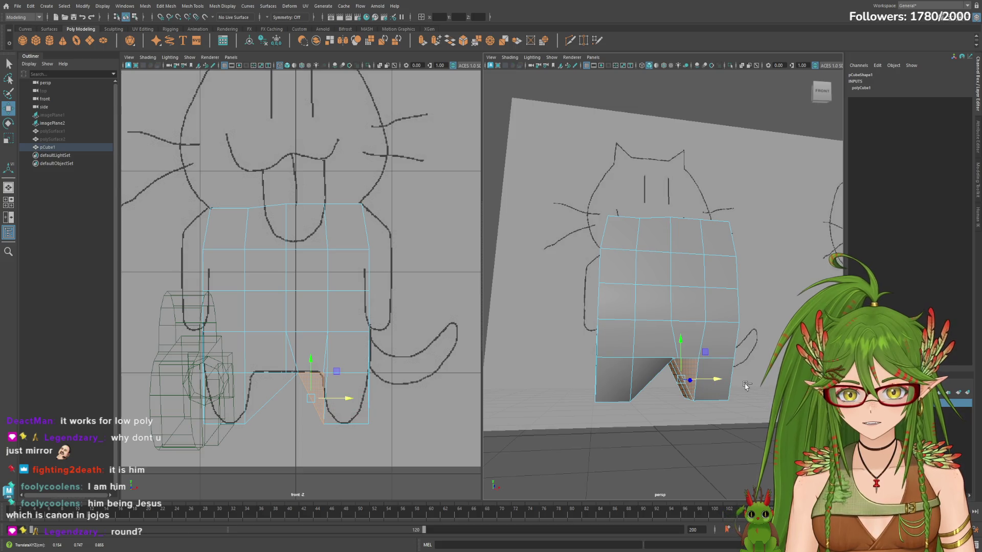
pyautogui.keyDown('alt'); pyautogui.moveTo(749, 386); pyautogui.dragTo(737, 387); pyautogui.keyUp('alt')
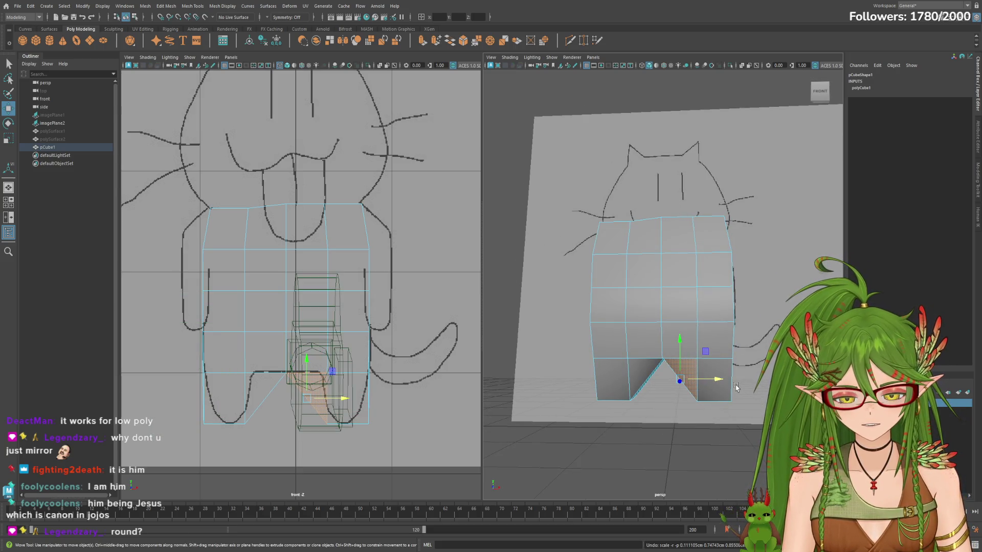
pyautogui.click(81, 147)
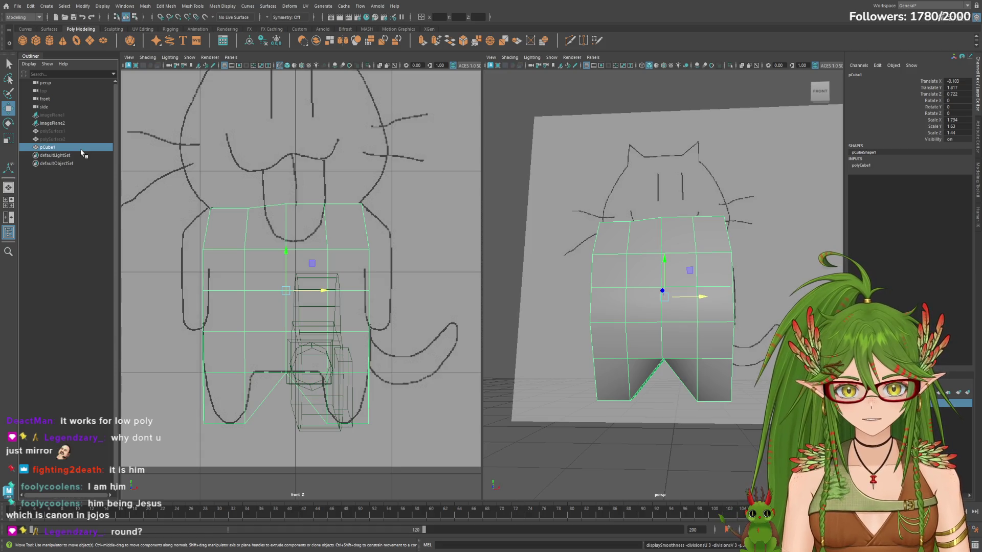
# Step: Preview the body with smooth display (3), orbit it, and return to blocky display (1)
pyautogui.press('3')
pyautogui.keyDown('alt'); pyautogui.moveTo(603, 341); pyautogui.dragTo(636, 338); pyautogui.keyUp('alt')
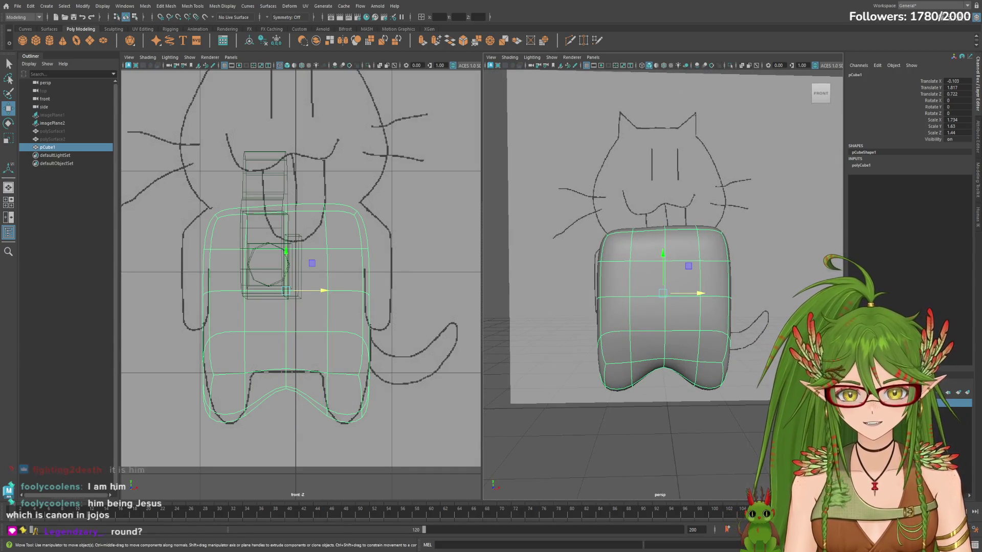
pyautogui.press('1')
pyautogui.keyDown('alt'); pyautogui.moveTo(771, 386); pyautogui.dragTo(705, 368); pyautogui.keyUp('alt')
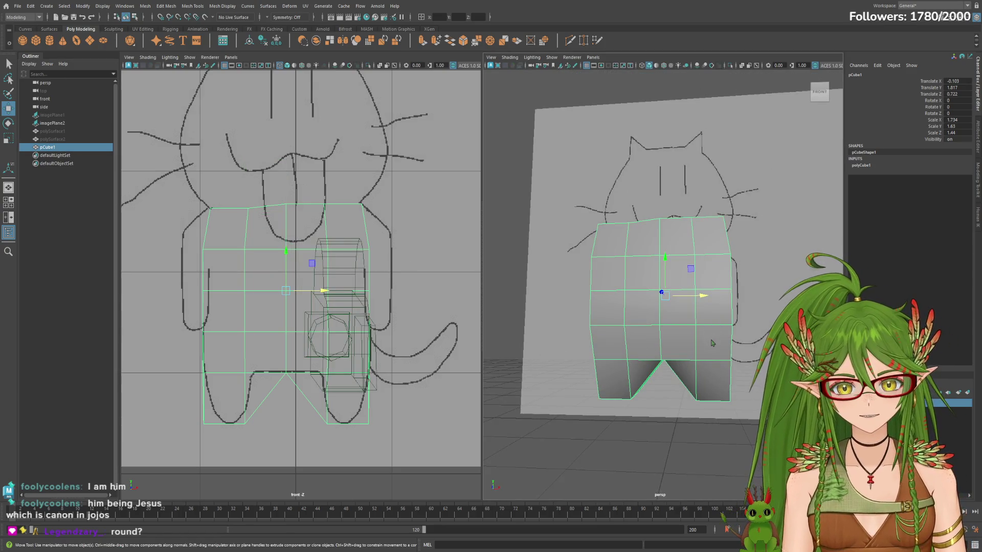
# Step: In face mode, push several front faces along depth, check the back, then reselect the cube object
pyautogui.press('F10')
pyautogui.moveTo(743, 362)
pyautogui.keyDown('alt'); pyautogui.mouseDown()
pyautogui.moveTo(699, 374)
pyautogui.moveTo(707, 390)
pyautogui.mouseUp(); pyautogui.keyUp('alt')
pyautogui.keyDown('alt'); pyautogui.moveTo(654, 307); pyautogui.dragTo(675, 315); pyautogui.keyUp('alt')
pyautogui.moveTo(621, 277)
pyautogui.mouseDown()
pyautogui.moveTo(674, 315)
pyautogui.moveTo(591, 307)
pyautogui.moveTo(656, 316)
pyautogui.mouseUp()
pyautogui.moveTo(597, 307); pyautogui.dragTo(607, 303)
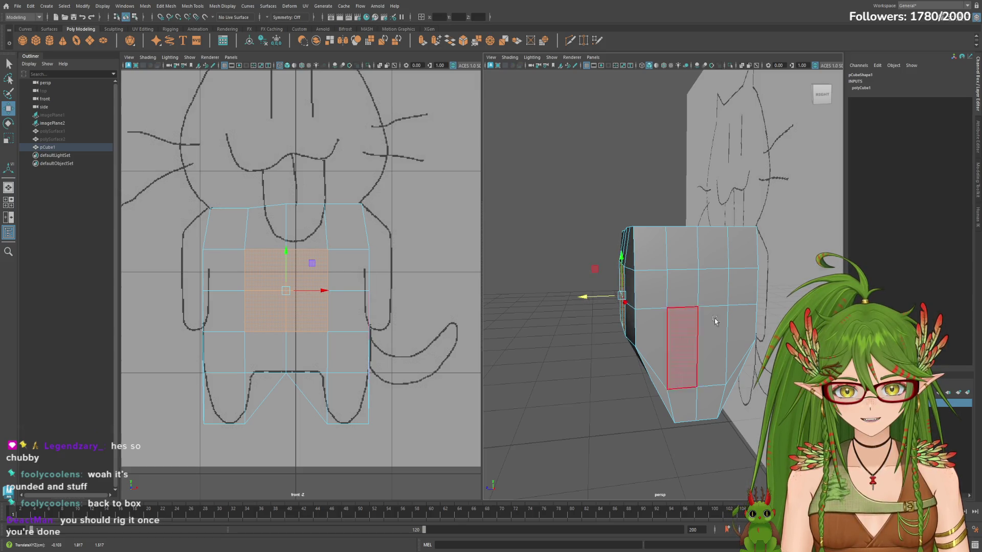
pyautogui.keyDown('alt'); pyautogui.moveTo(692, 315); pyautogui.dragTo(721, 312); pyautogui.keyUp('alt')
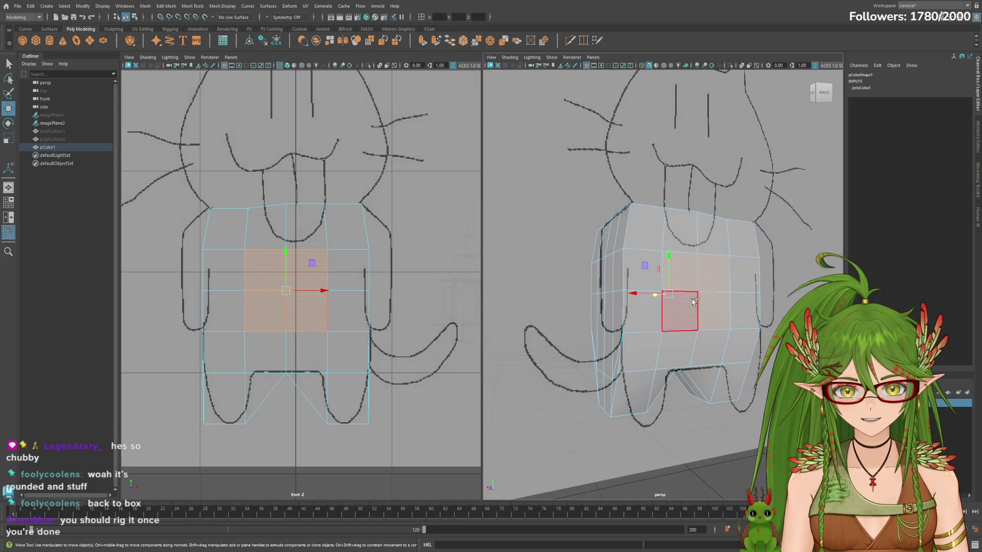
pyautogui.click(696, 265)
pyautogui.moveTo(719, 281)
pyautogui.keyDown('alt'); pyautogui.mouseDown()
pyautogui.moveTo(728, 322)
pyautogui.moveTo(698, 295)
pyautogui.moveTo(690, 332)
pyautogui.mouseUp(); pyautogui.keyUp('alt')
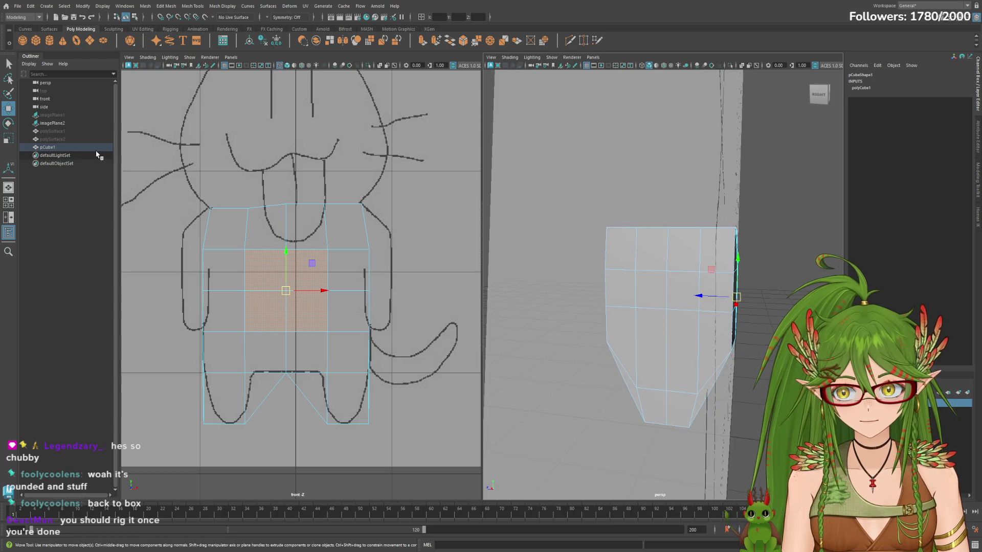
pyautogui.click(62, 147)
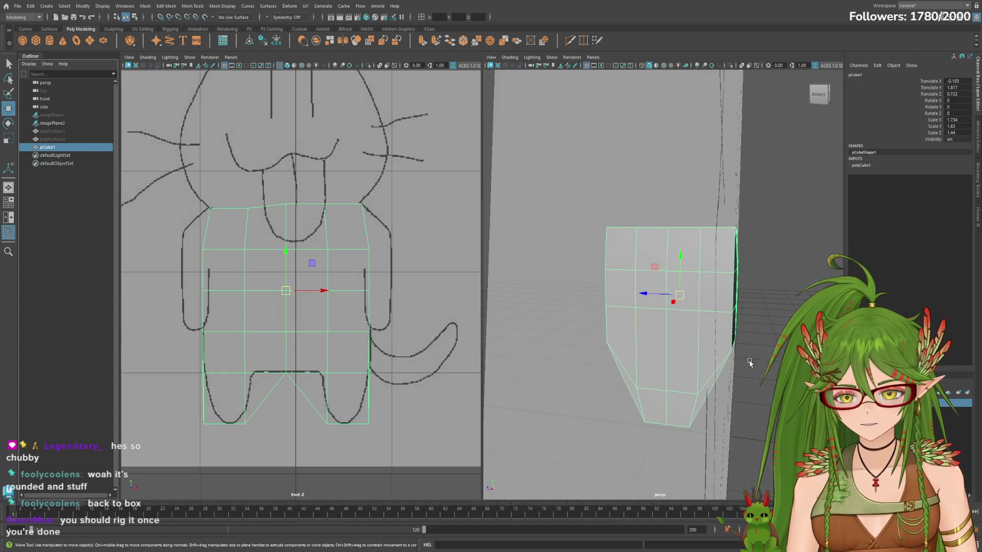
# Step: Smooth-preview the body again, return to blocky display, and switch to edge editing
pyautogui.moveTo(646, 301)
pyautogui.keyDown('alt'); pyautogui.mouseDown()
pyautogui.moveTo(635, 353)
pyautogui.moveTo(543, 340)
pyautogui.mouseUp(); pyautogui.keyUp('alt')
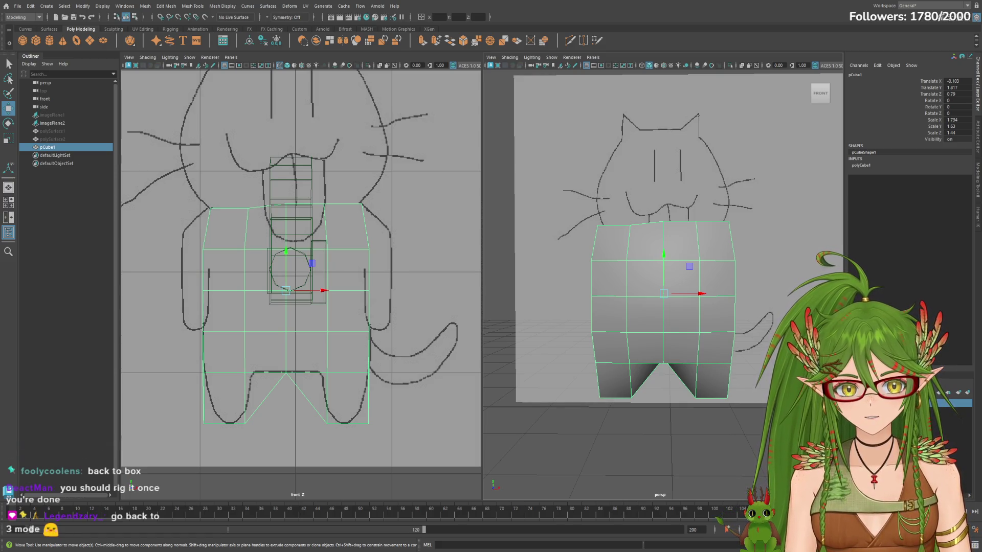
pyautogui.moveTo(660, 307)
pyautogui.keyDown('alt'); pyautogui.mouseDown()
pyautogui.moveTo(433, 360)
pyautogui.moveTo(221, 294)
pyautogui.mouseUp(); pyautogui.keyUp('alt')
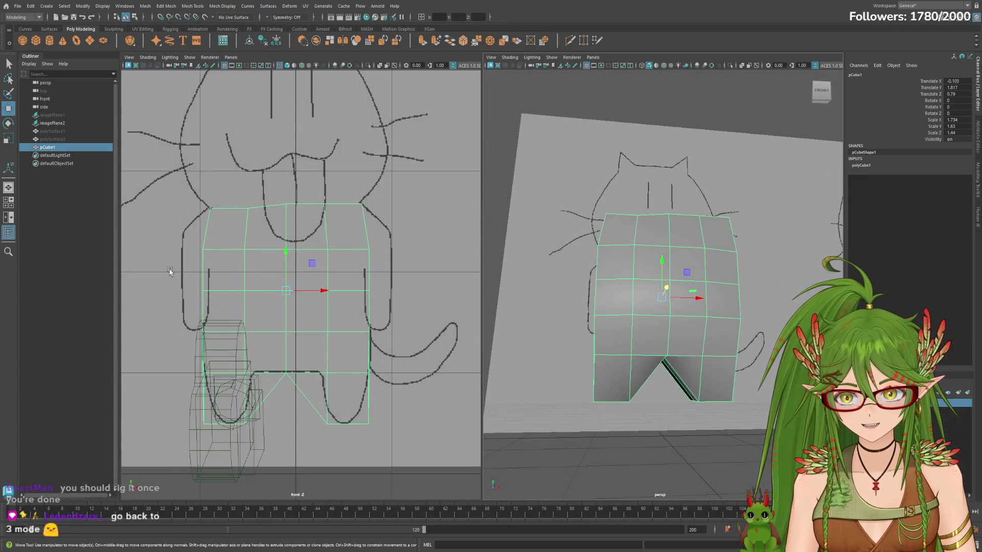
pyautogui.press('3')
pyautogui.moveTo(626, 370)
pyautogui.keyDown('alt'); pyautogui.mouseDown()
pyautogui.moveTo(636, 393)
pyautogui.moveTo(730, 406)
pyautogui.moveTo(691, 399)
pyautogui.moveTo(731, 388)
pyautogui.mouseUp(); pyautogui.keyUp('alt')
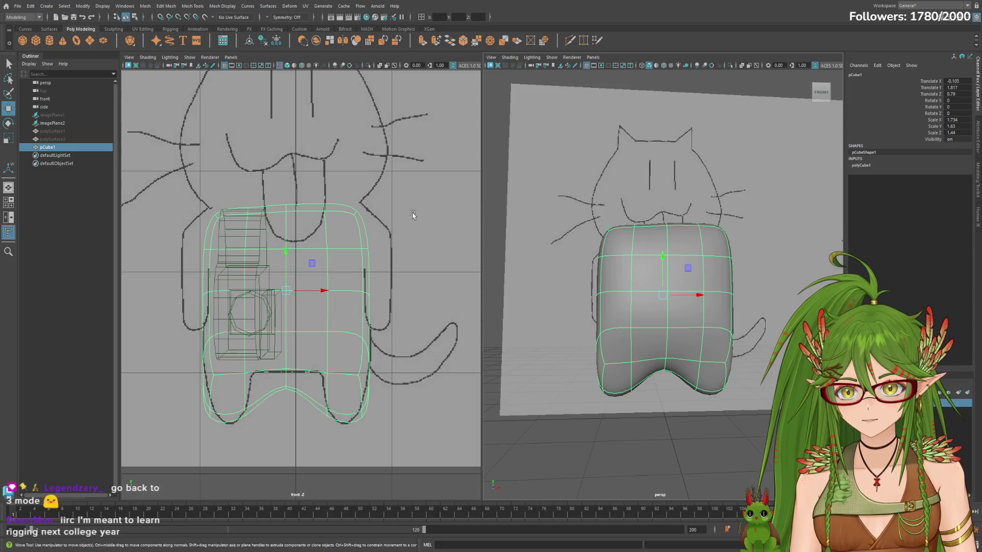
pyautogui.press('1')
pyautogui.moveTo(674, 307)
pyautogui.keyDown('alt'); pyautogui.mouseDown()
pyautogui.moveTo(709, 289)
pyautogui.moveTo(690, 298)
pyautogui.mouseUp(); pyautogui.keyUp('alt')
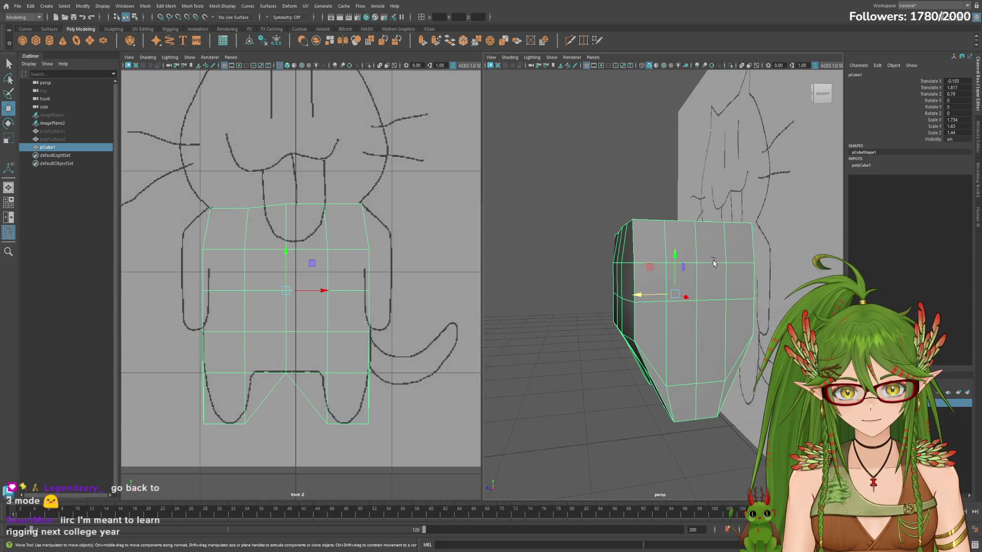
pyautogui.moveTo(695, 292); pyautogui.dragTo(707, 255, button='right')
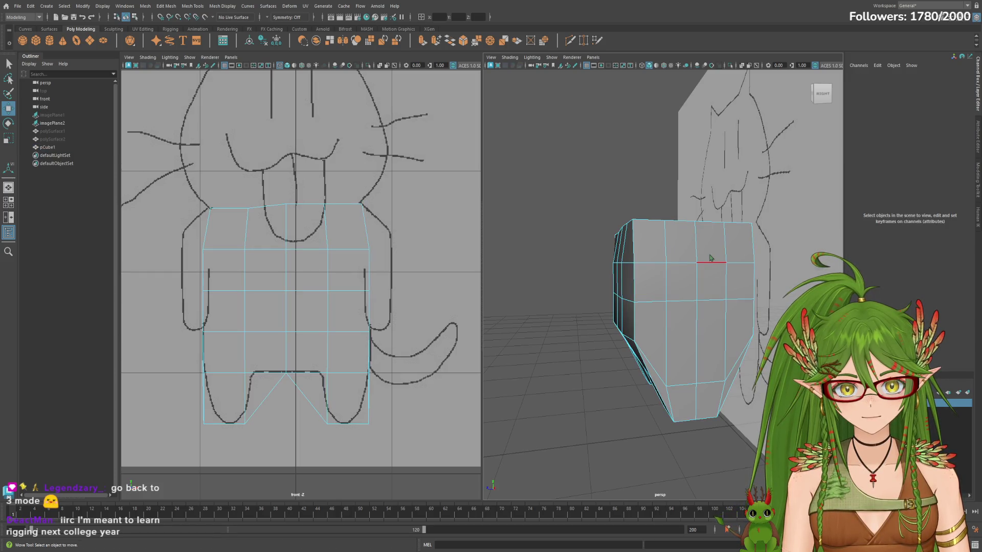
# Step: Select two columns of body faces and ready the Scale Tool for widening
pyautogui.click(680, 240)
pyautogui.keyDown('shift'); pyautogui.click(711, 241); pyautogui.keyUp('shift')
pyautogui.moveTo(712, 277)
pyautogui.keyDown('shift'); pyautogui.mouseDown()
pyautogui.moveTo(675, 330)
pyautogui.moveTo(757, 300)
pyautogui.mouseUp(); pyautogui.keyUp('shift')
pyautogui.press('r')
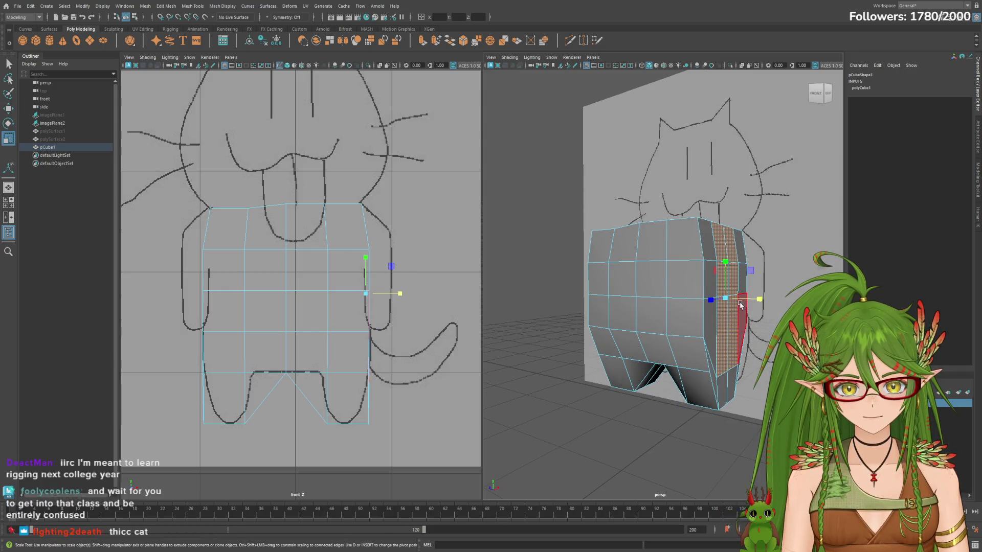
pyautogui.keyDown('alt'); pyautogui.moveTo(775, 299); pyautogui.dragTo(771, 298); pyautogui.keyUp('alt')
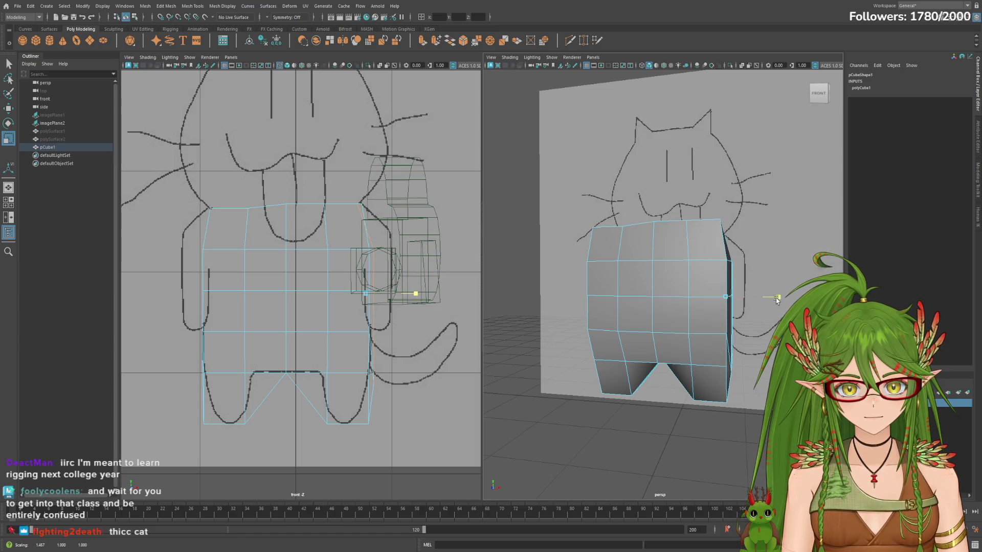
pyautogui.keyDown('alt'); pyautogui.moveTo(636, 379); pyautogui.dragTo(626, 249); pyautogui.keyUp('alt')
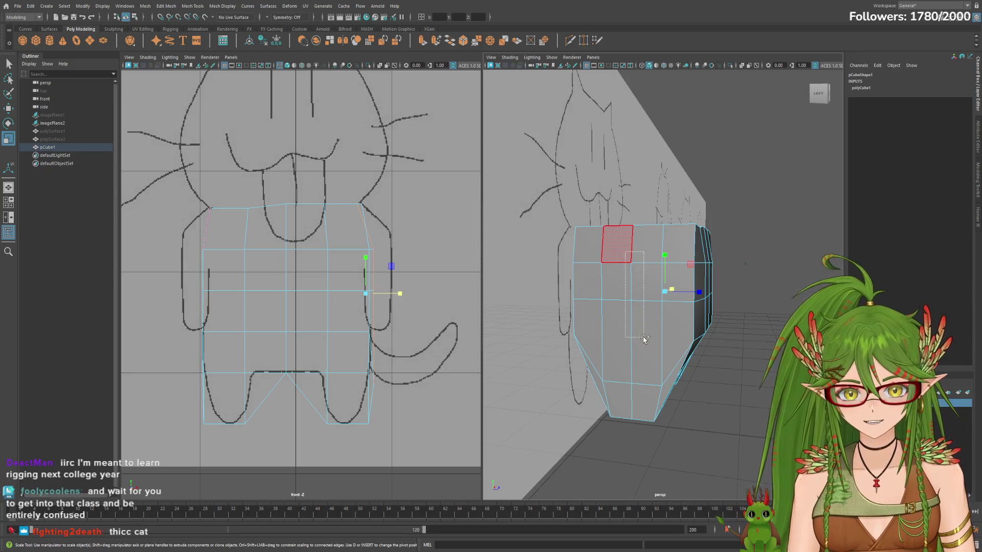
# Step: Select a vertical face loop, scale it along X to widen the sides, then pick a face between the legs
pyautogui.doubleClick(627, 259)
pyautogui.moveTo(628, 258)
pyautogui.keyDown('alt'); pyautogui.mouseDown()
pyautogui.moveTo(740, 309)
pyautogui.moveTo(650, 318)
pyautogui.moveTo(755, 305)
pyautogui.moveTo(723, 306)
pyautogui.mouseUp(); pyautogui.keyUp('alt')
pyautogui.click(685, 289)
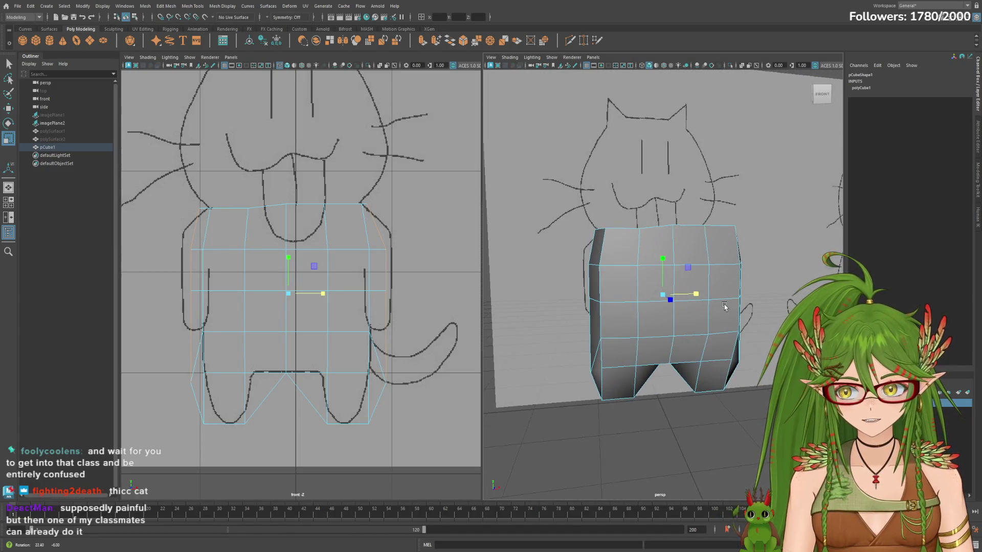
pyautogui.moveTo(723, 306)
pyautogui.keyDown('alt'); pyautogui.mouseDown()
pyautogui.moveTo(713, 367)
pyautogui.moveTo(640, 389)
pyautogui.mouseUp(); pyautogui.keyUp('alt')
pyautogui.click(714, 367)
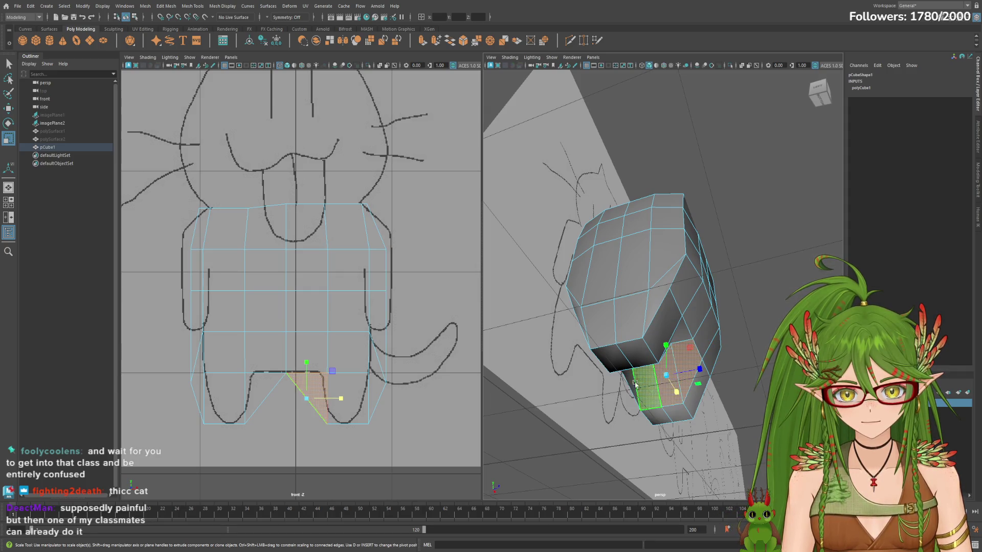
# Step: Move, rotate and scale the first leg's inner faces leftward so the leg angles to match the sketch
pyautogui.keyDown('alt'); pyautogui.moveTo(707, 374); pyautogui.dragTo(696, 380); pyautogui.keyUp('alt')
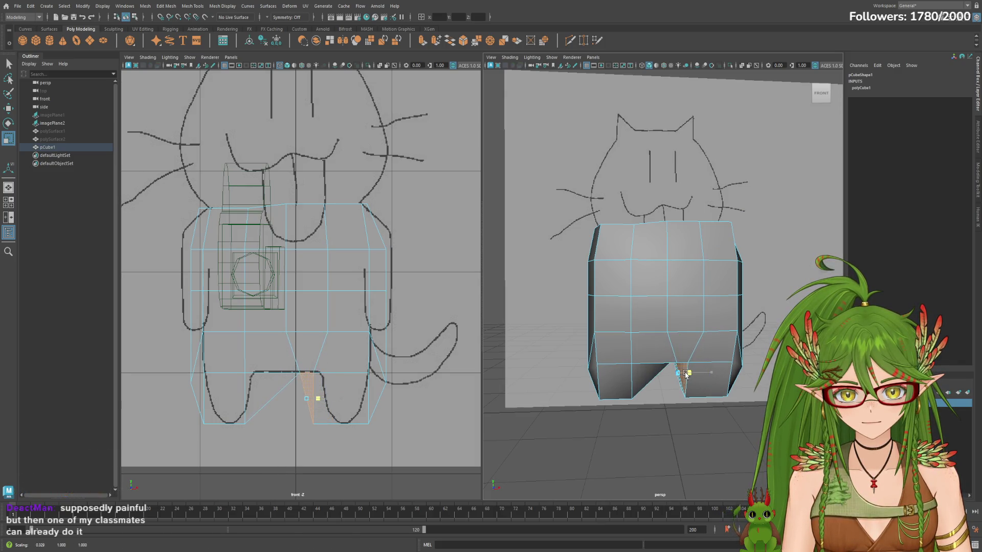
pyautogui.press('w')
pyautogui.click(707, 338)
pyautogui.press('e')
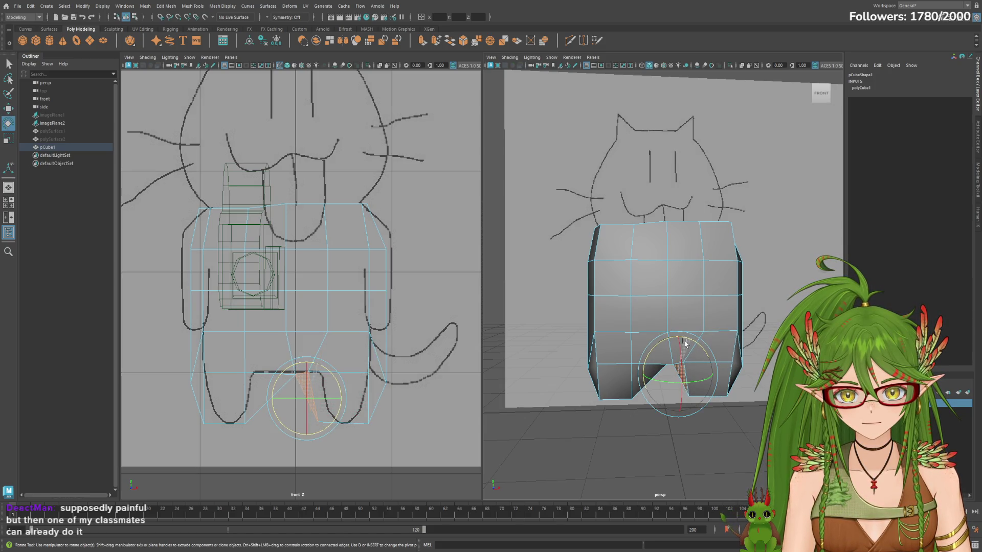
pyautogui.press('w')
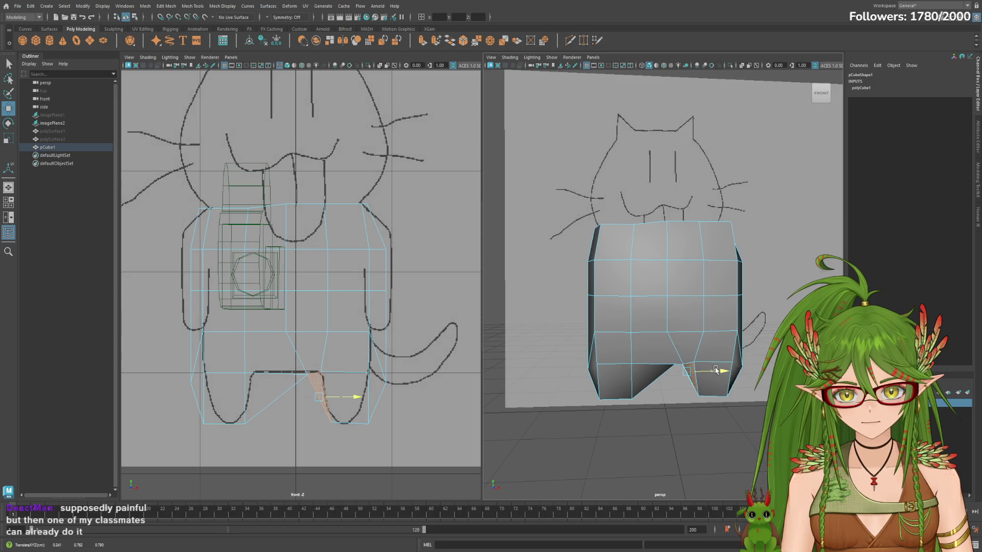
pyautogui.moveTo(753, 370)
pyautogui.keyDown('alt'); pyautogui.mouseDown()
pyautogui.moveTo(759, 364)
pyautogui.moveTo(741, 354)
pyautogui.moveTo(768, 375)
pyautogui.moveTo(662, 378)
pyautogui.moveTo(707, 376)
pyautogui.moveTo(590, 361)
pyautogui.moveTo(660, 361)
pyautogui.moveTo(694, 380)
pyautogui.mouseUp(); pyautogui.keyUp('alt')
pyautogui.keyDown('shift'); pyautogui.click(661, 379); pyautogui.keyUp('shift')
pyautogui.press('r')
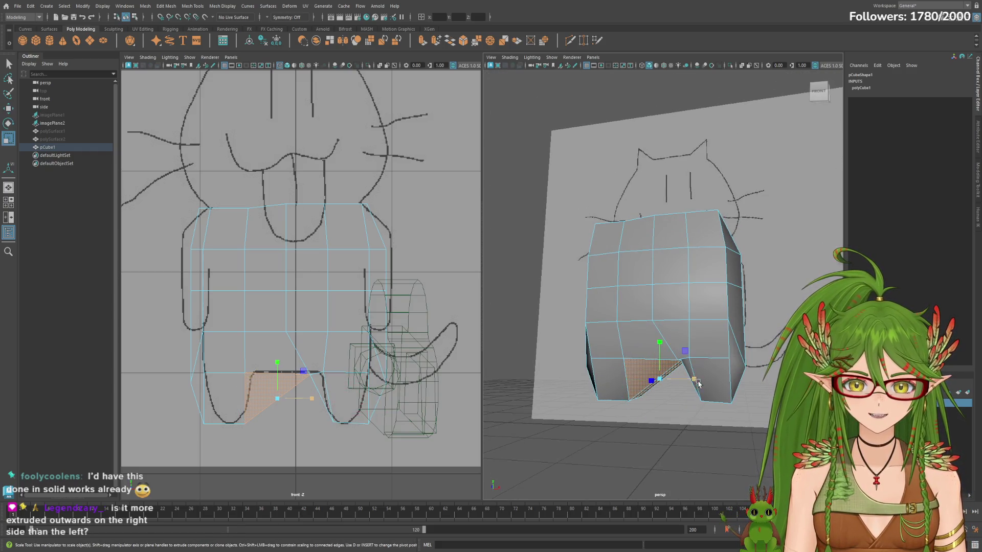
pyautogui.press('w')
pyautogui.moveTo(680, 381); pyautogui.dragTo(675, 379)
pyautogui.press('r')
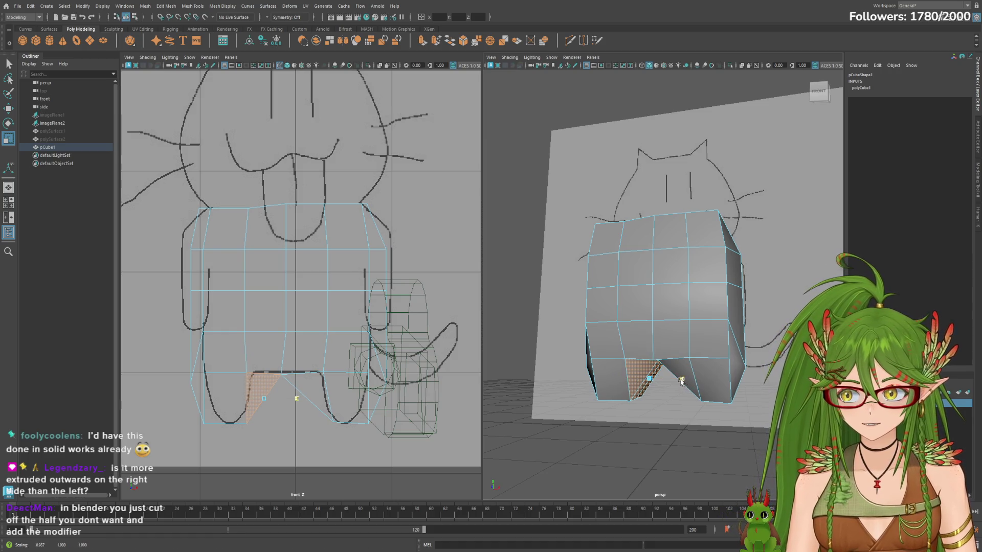
pyautogui.press('w')
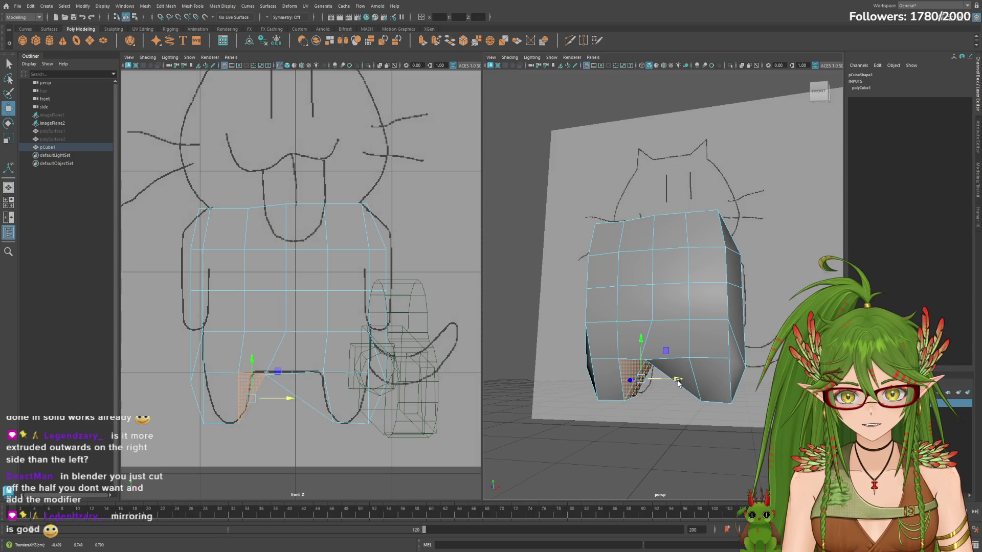
pyautogui.press('e')
pyautogui.moveTo(670, 362)
pyautogui.keyDown('alt'); pyautogui.mouseDown()
pyautogui.moveTo(721, 370)
pyautogui.moveTo(666, 384)
pyautogui.mouseUp(); pyautogui.keyUp('alt')
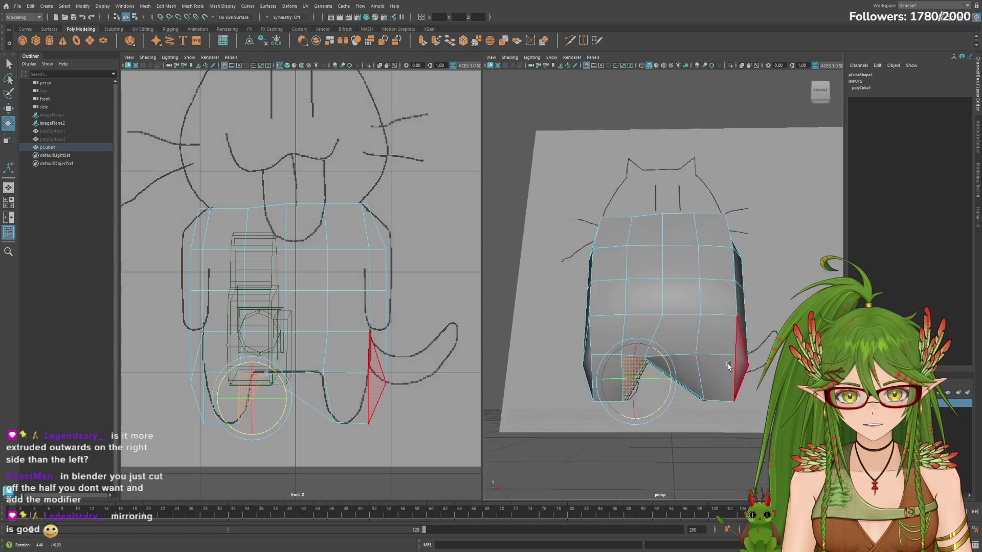
pyautogui.press('w')
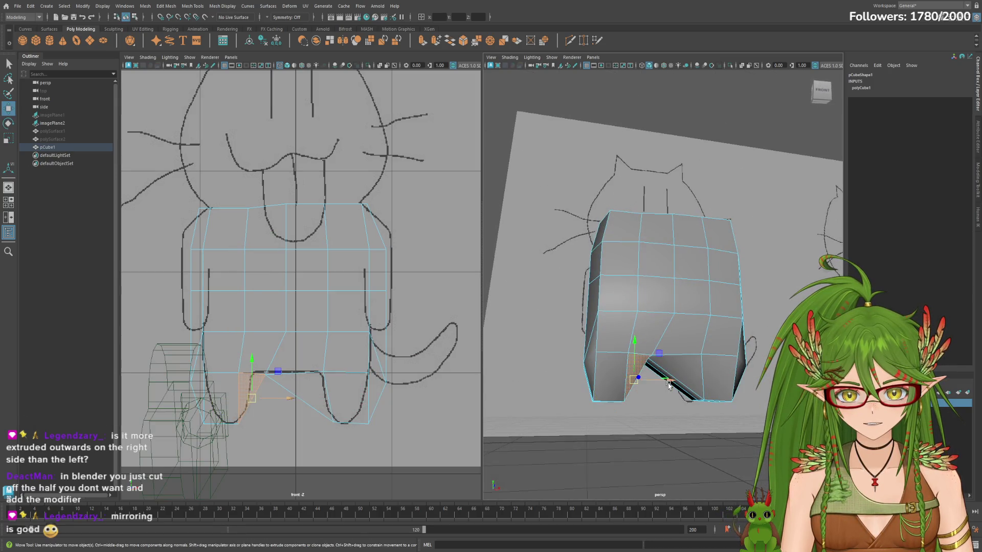
pyautogui.keyDown('alt'); pyautogui.moveTo(684, 381); pyautogui.dragTo(741, 378); pyautogui.keyUp('alt')
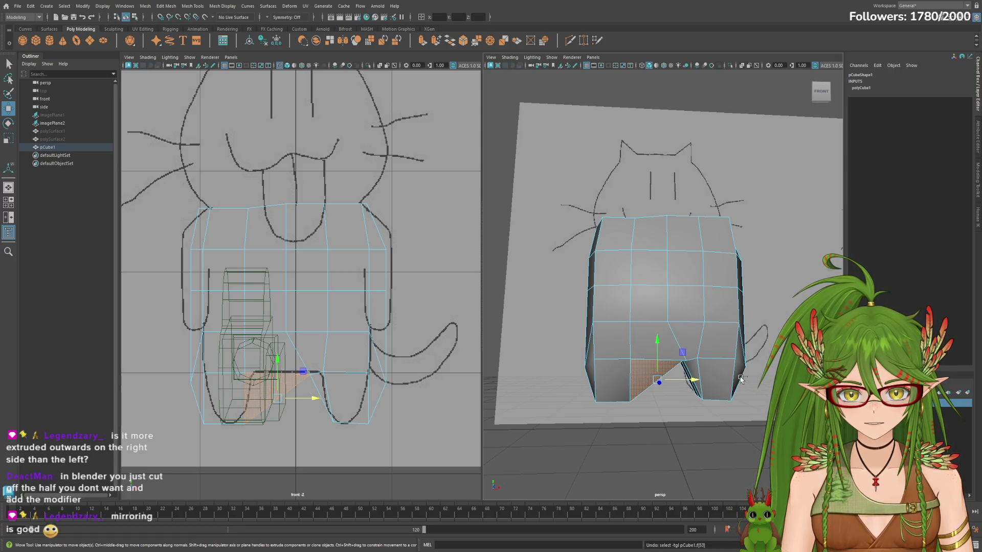
pyautogui.moveTo(688, 379)
pyautogui.mouseDown()
pyautogui.moveTo(720, 357)
pyautogui.moveTo(659, 361)
pyautogui.moveTo(685, 381)
pyautogui.mouseUp()
# Step: Scale, shift left and rotate the other leg's inner face so both legs splay apart
pyautogui.keyDown('shift'); pyautogui.click(720, 358); pyautogui.keyUp('shift')
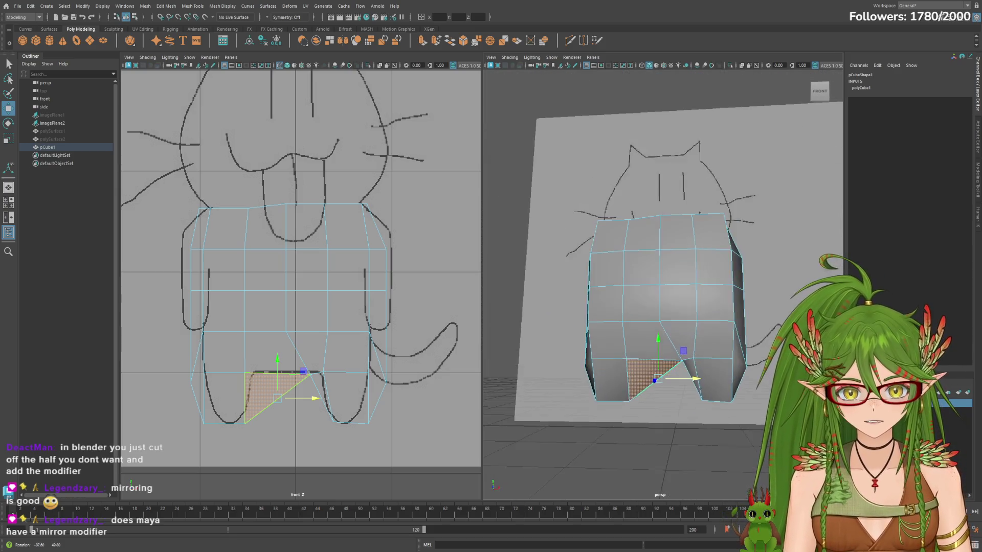
pyautogui.press('r')
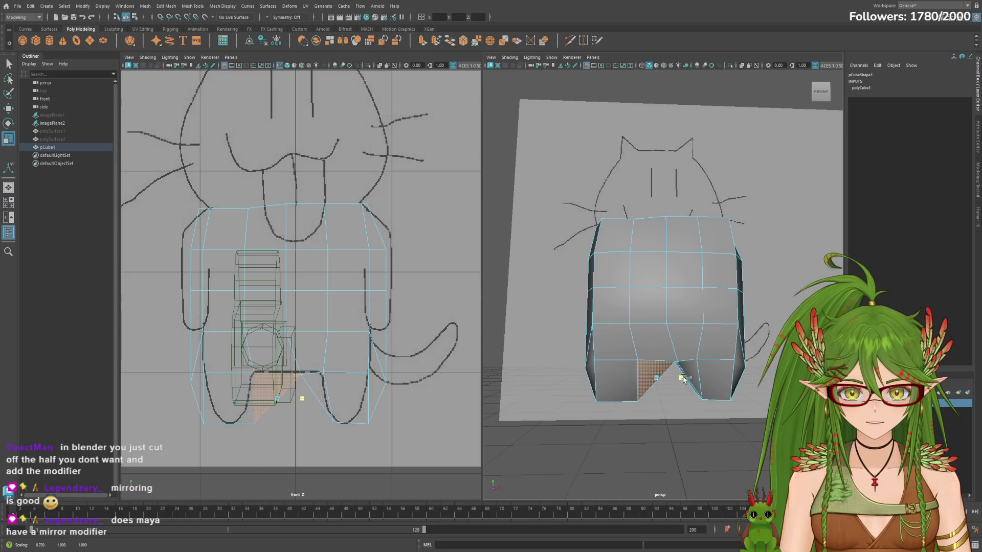
pyautogui.moveTo(693, 378); pyautogui.dragTo(679, 379)
pyautogui.press('e')
pyautogui.moveTo(713, 367)
pyautogui.keyDown('alt'); pyautogui.mouseDown()
pyautogui.moveTo(751, 362)
pyautogui.moveTo(717, 369)
pyautogui.mouseUp(); pyautogui.keyUp('alt')
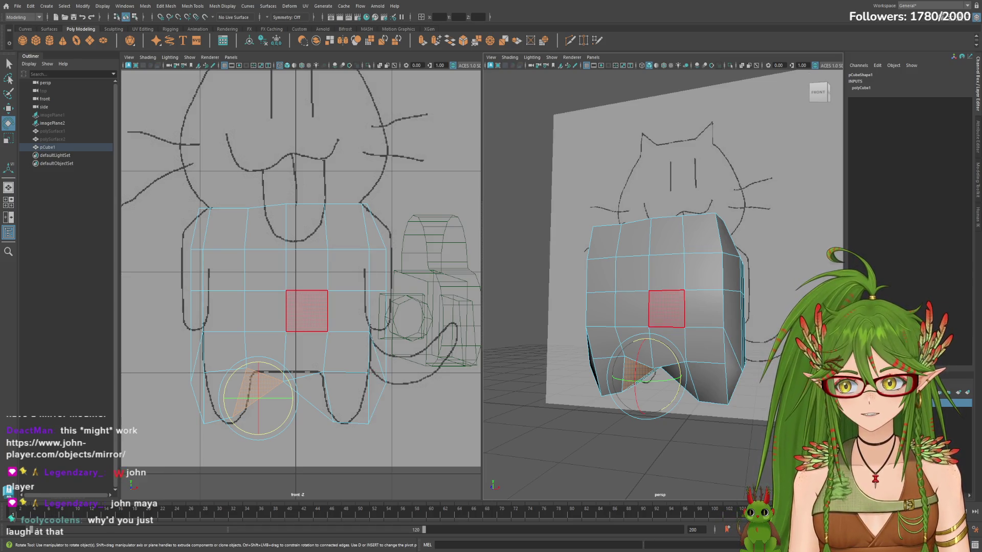
# Step: Stretch the lower-centre face taller and raise it to lift the gap between the legs
pyautogui.moveTo(659, 269)
pyautogui.keyDown('alt'); pyautogui.mouseDown()
pyautogui.moveTo(536, 268)
pyautogui.moveTo(452, 427)
pyautogui.mouseUp(); pyautogui.keyUp('alt')
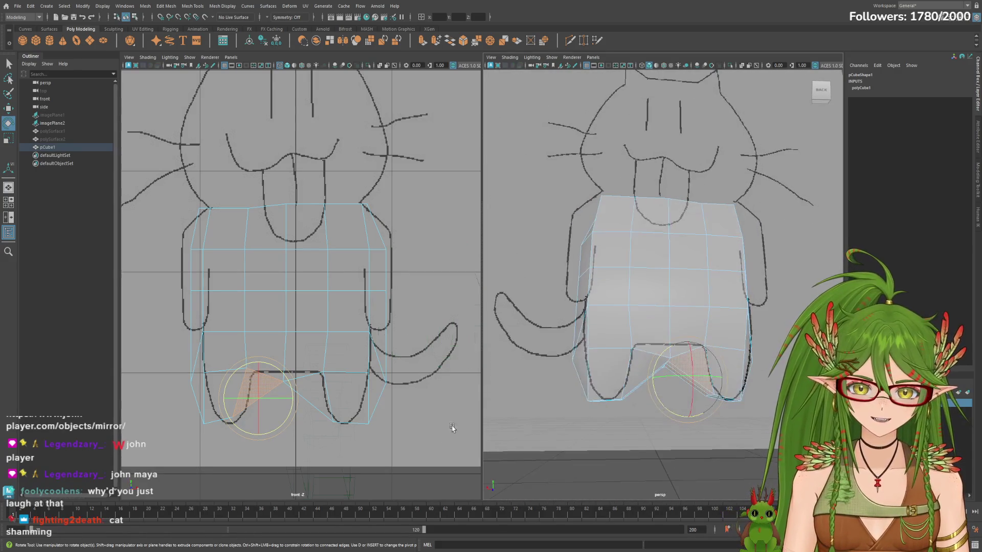
pyautogui.click(652, 328)
pyautogui.press('r')
pyautogui.moveTo(668, 296)
pyautogui.mouseDown()
pyautogui.moveTo(673, 318)
pyautogui.moveTo(761, 292)
pyautogui.moveTo(664, 320)
pyautogui.moveTo(678, 361)
pyautogui.mouseUp()
pyautogui.press('w')
pyautogui.press('r')
pyautogui.press('w')
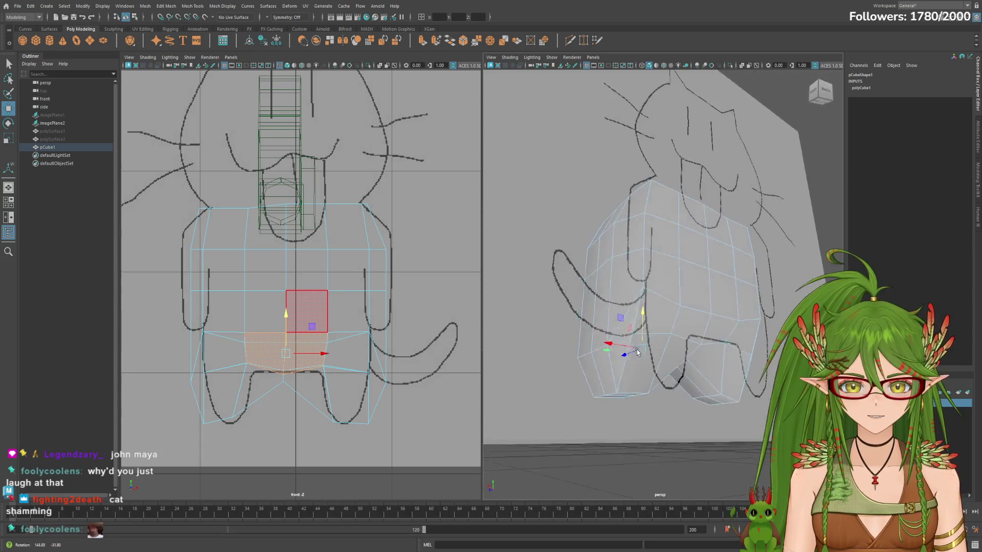
# Step: Select pCube1 in the Outliner and scale it down along X so the body is narrower
pyautogui.keyDown('alt'); pyautogui.moveTo(678, 361); pyautogui.dragTo(770, 368); pyautogui.keyUp('alt')
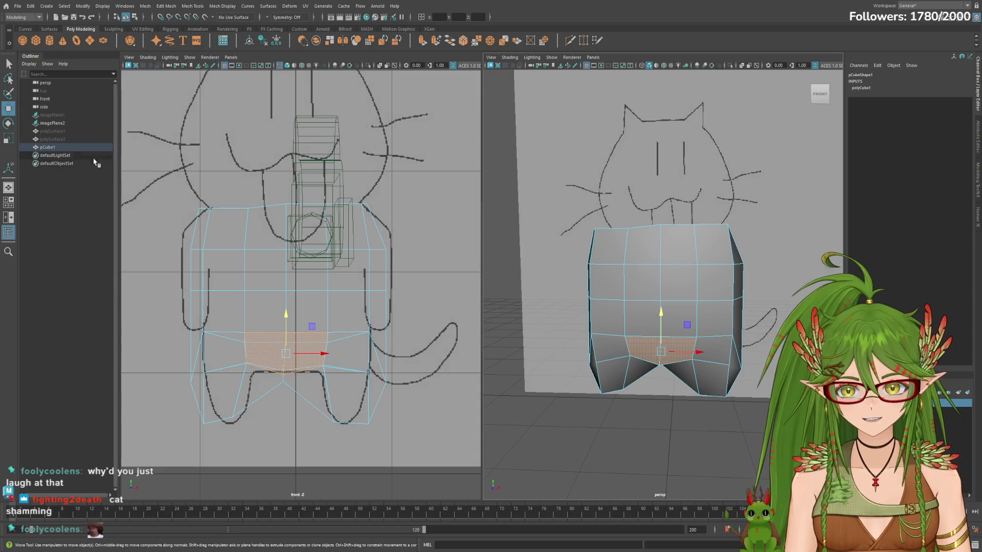
pyautogui.click(66, 148)
pyautogui.press('r')
pyautogui.moveTo(701, 293)
pyautogui.mouseDown()
pyautogui.moveTo(691, 293)
pyautogui.moveTo(698, 332)
pyautogui.moveTo(770, 337)
pyautogui.moveTo(734, 332)
pyautogui.moveTo(722, 307)
pyautogui.mouseUp()
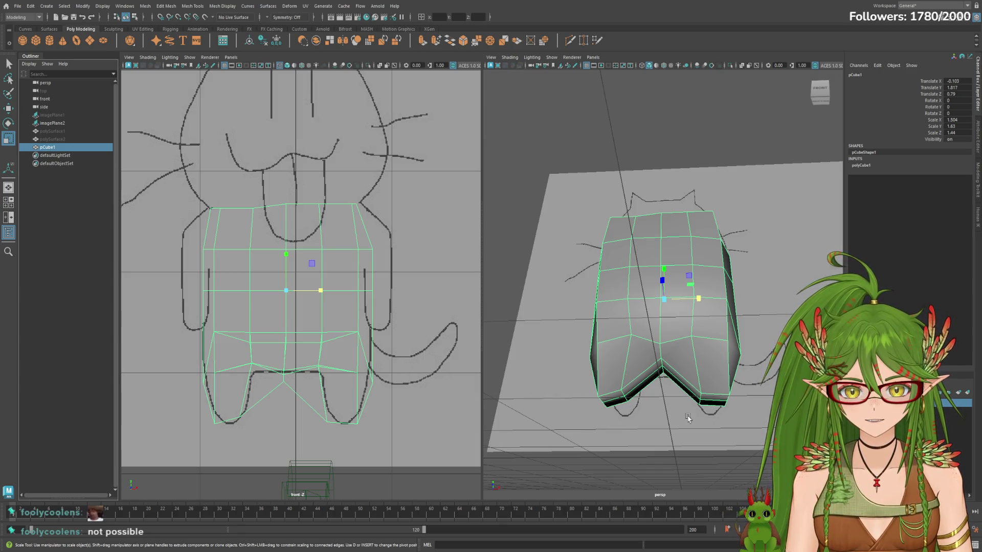
pyautogui.keyDown('alt'); pyautogui.moveTo(688, 418); pyautogui.dragTo(690, 386); pyautogui.keyUp('alt')
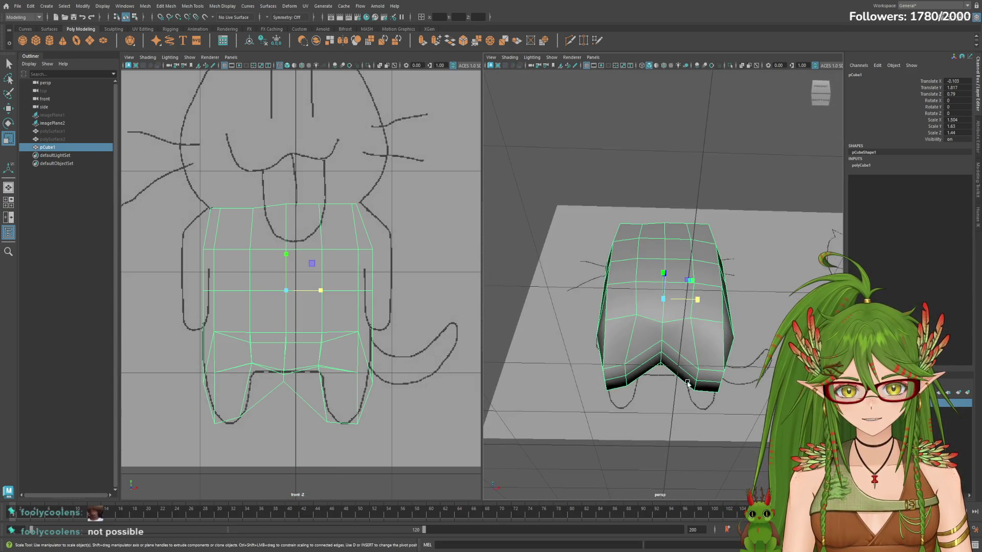
pyautogui.keyDown('alt'); pyautogui.moveTo(675, 356); pyautogui.dragTo(685, 383); pyautogui.keyUp('alt')
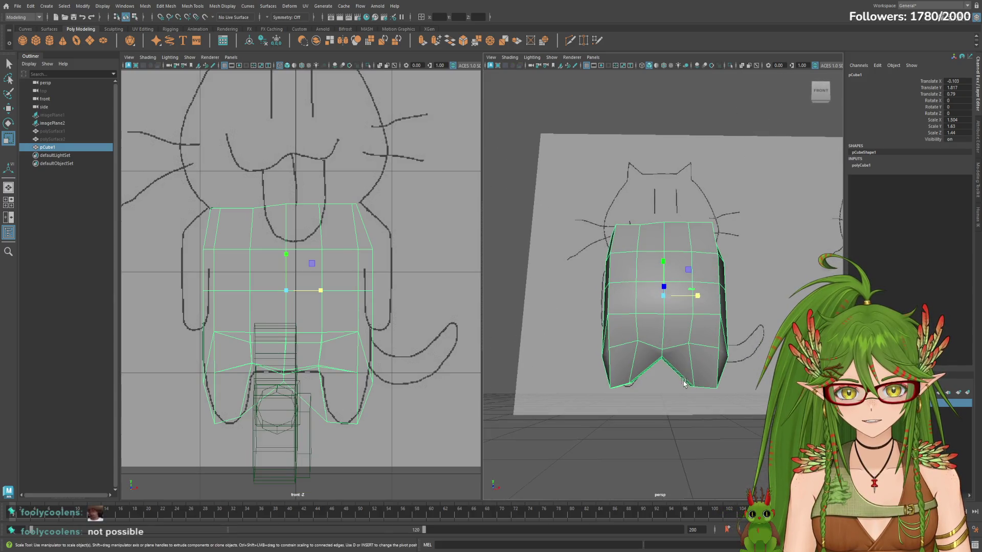